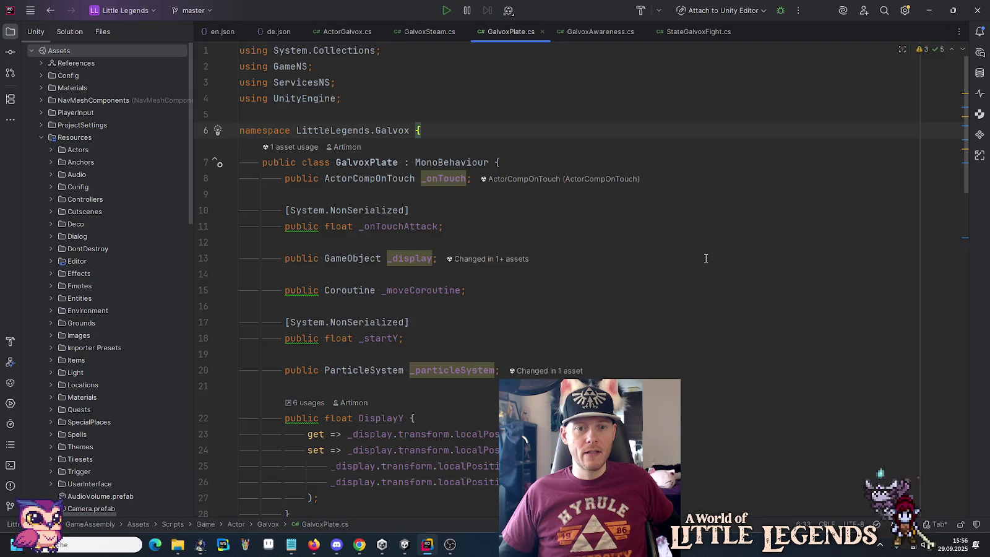
Step: Leave GalvoxPlate.cs in Rider and bring up the Unity Editor showing the LunariPalace scene
{"action": "scroll", "coordinate": [706, 258], "scroll_direction": "down", "scroll_amount": 1}
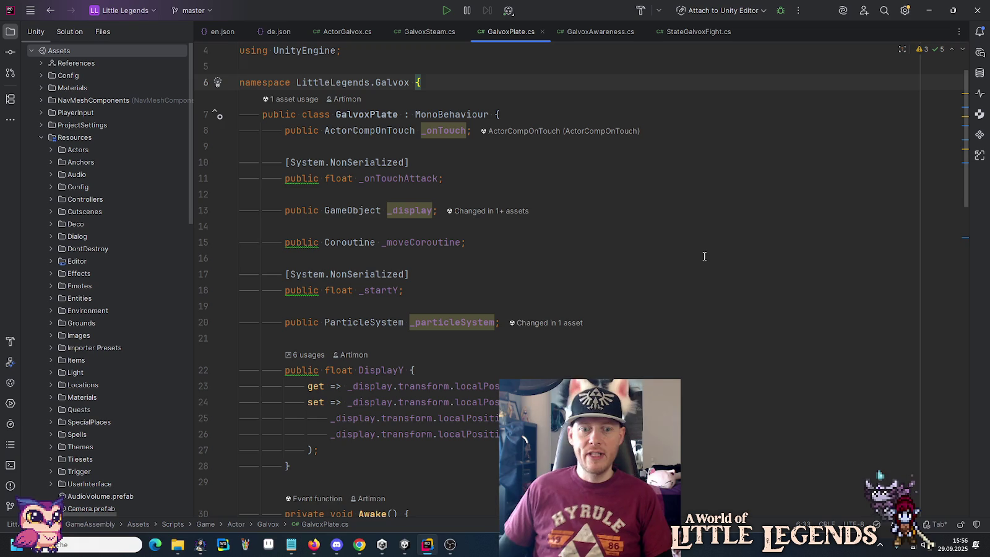
{"action": "left_click", "coordinate": [405, 545]}
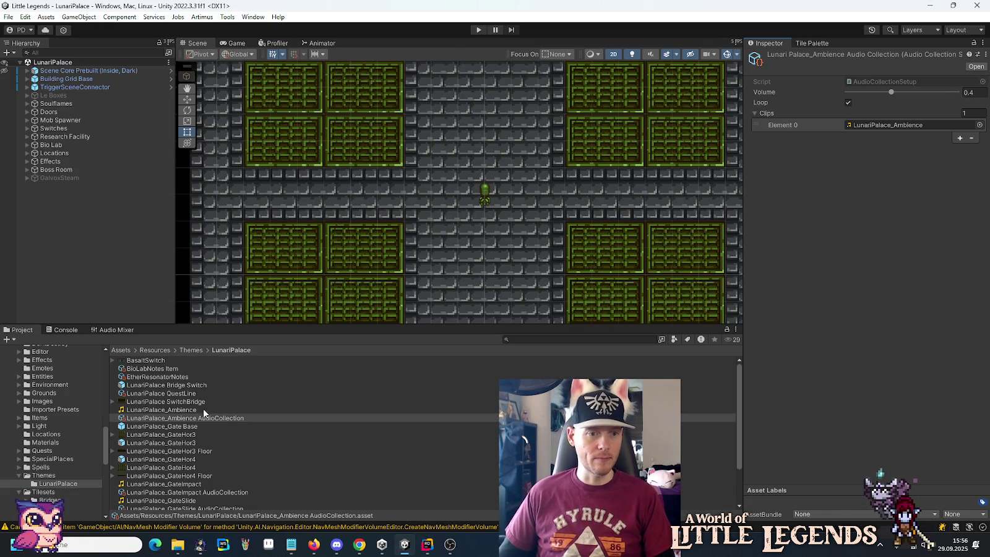
Step: Open the Galvox prefab from the Resources/Actors/Galvox folder
{"action": "scroll", "coordinate": [65, 471], "scroll_direction": "up", "scroll_amount": 10}
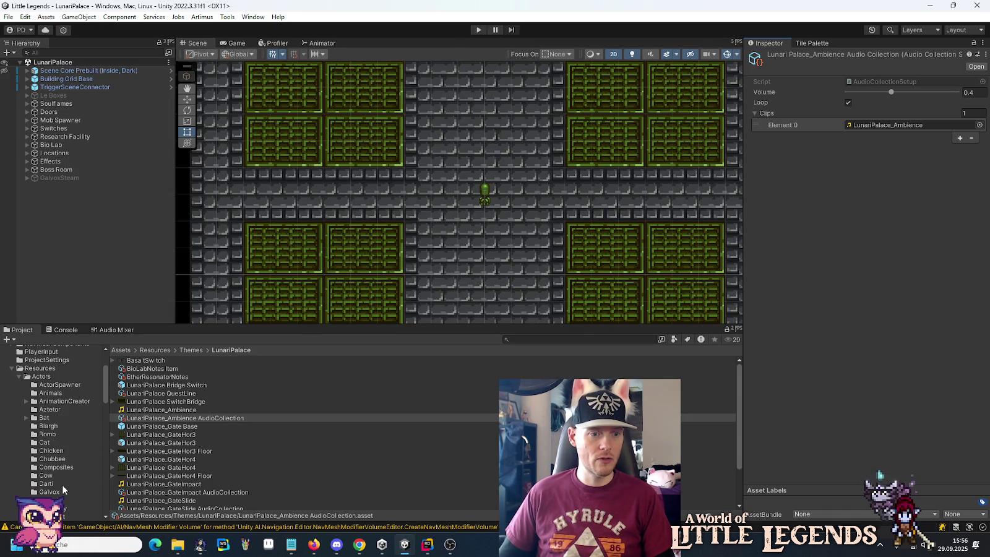
{"action": "left_click", "coordinate": [49, 492]}
{"action": "double_click", "coordinate": [137, 377]}
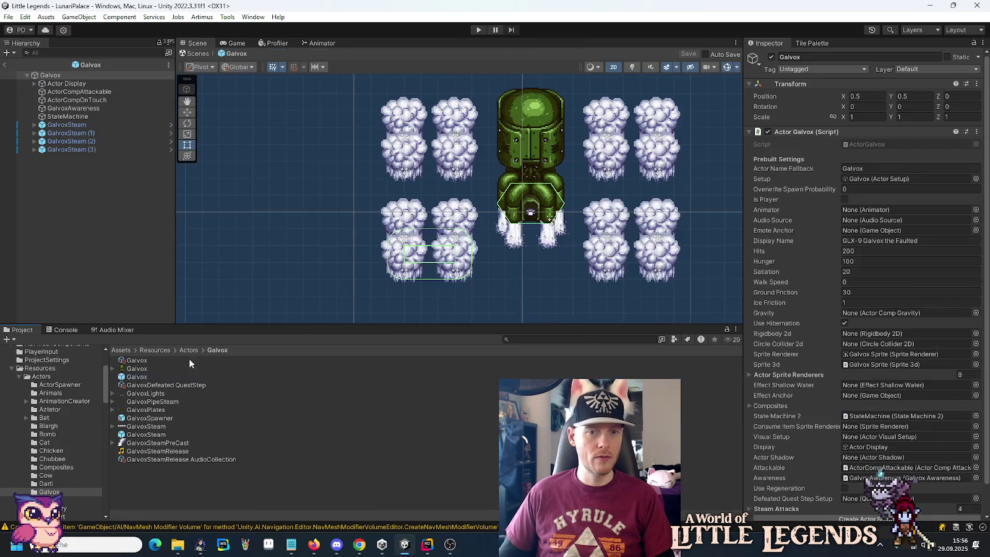
Step: Expand Actor Display > Body Container and select Plate 2
{"action": "scroll", "coordinate": [539, 204], "scroll_direction": "up", "scroll_amount": 4}
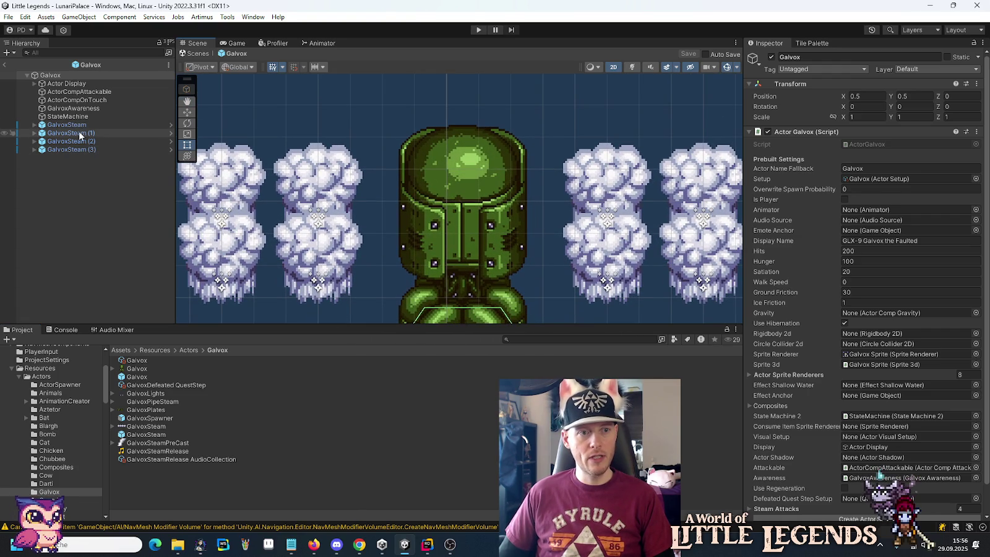
{"action": "left_click", "coordinate": [32, 75]}
{"action": "left_click", "coordinate": [34, 83]}
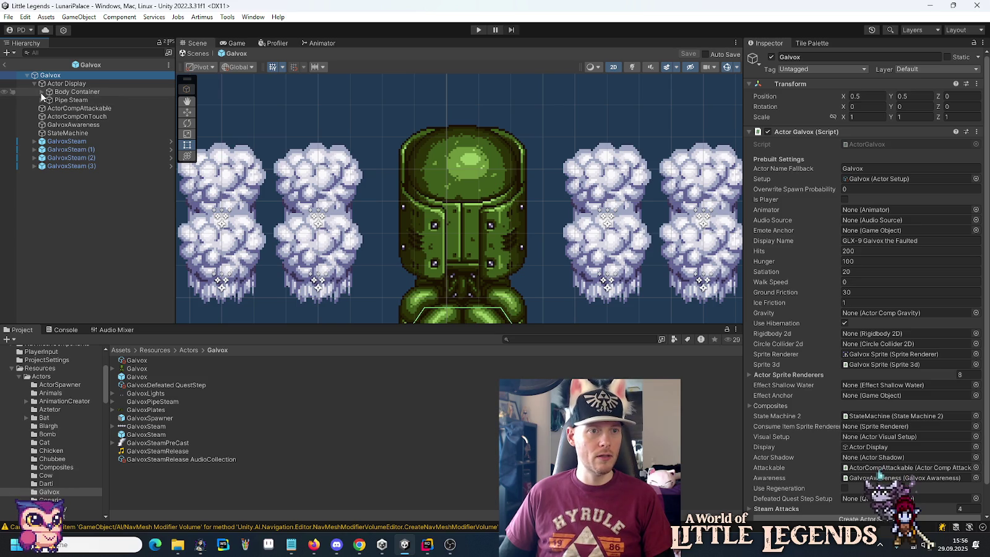
{"action": "left_click", "coordinate": [41, 92]}
{"action": "left_click", "coordinate": [72, 118]}
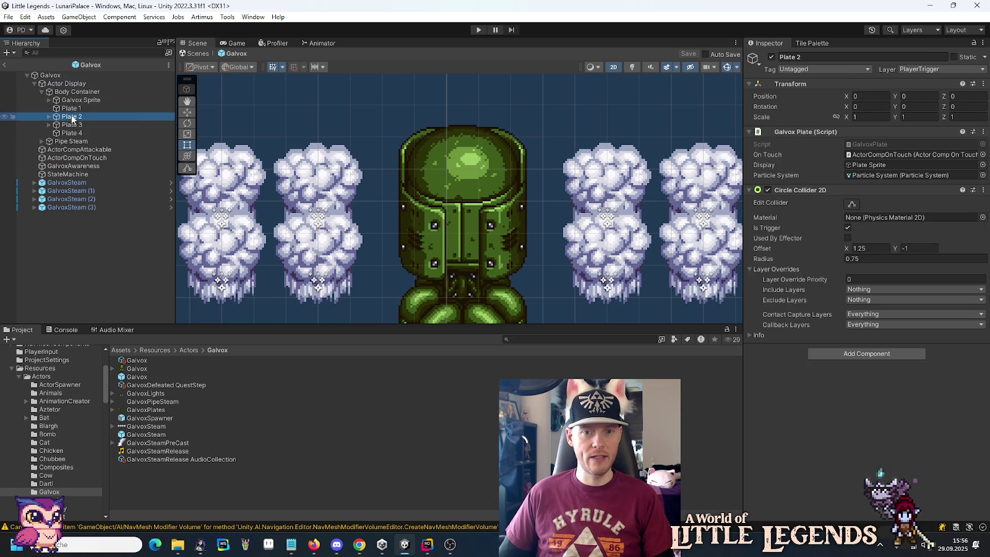
{"action": "left_click", "coordinate": [186, 111]}
{"action": "left_click_drag", "start_coordinate": [535, 252], "coordinate": [525, 174]}
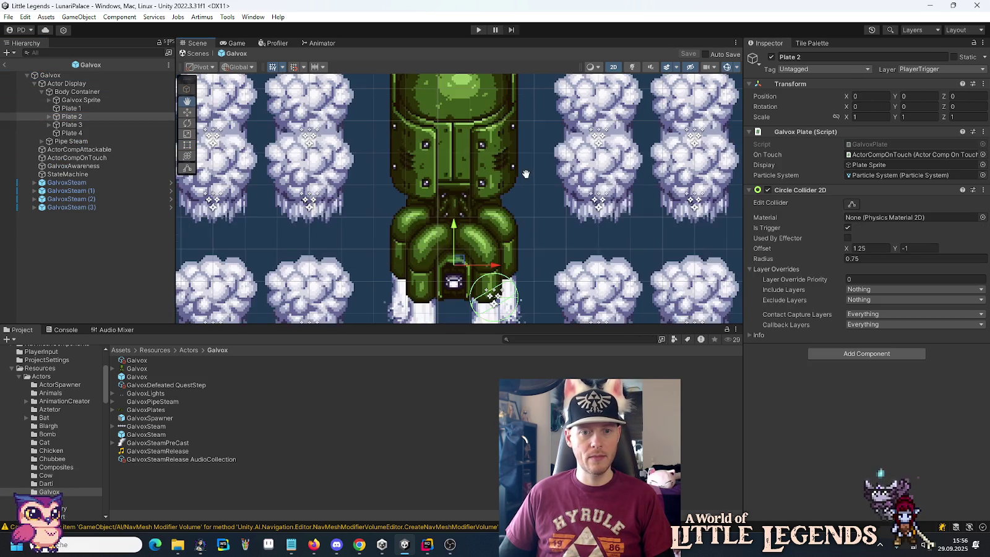
{"action": "scroll", "coordinate": [523, 208], "scroll_direction": "down", "scroll_amount": 1}
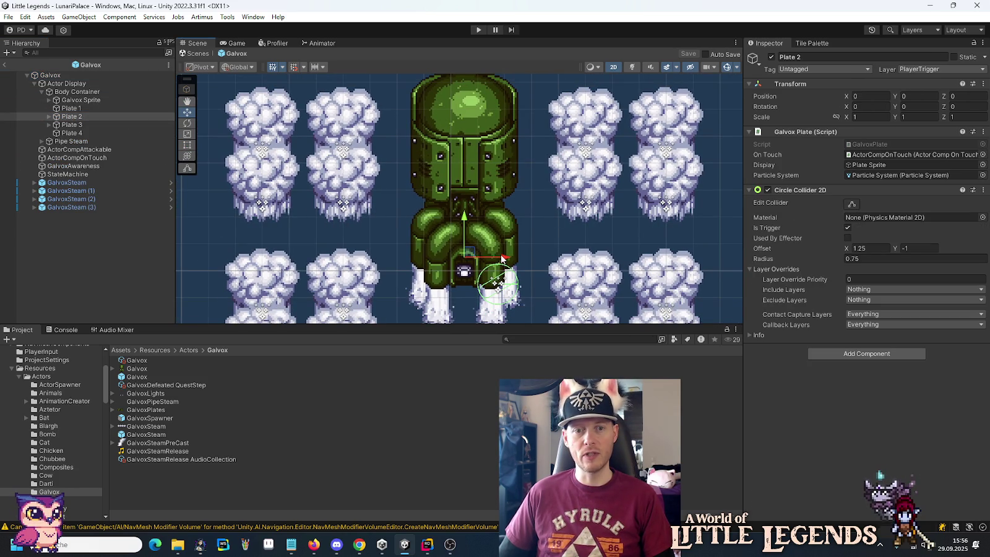
{"action": "mouse_move", "coordinate": [470, 253]}
{"action": "left_mouse_down"}
{"action": "mouse_move", "coordinate": [472, 266]}
{"action": "mouse_move", "coordinate": [486, 255]}
{"action": "mouse_move", "coordinate": [469, 262]}
{"action": "mouse_move", "coordinate": [486, 266]}
{"action": "mouse_move", "coordinate": [467, 254]}
{"action": "mouse_move", "coordinate": [490, 268]}
{"action": "mouse_move", "coordinate": [470, 262]}
{"action": "mouse_move", "coordinate": [481, 262]}
{"action": "left_mouse_up"}
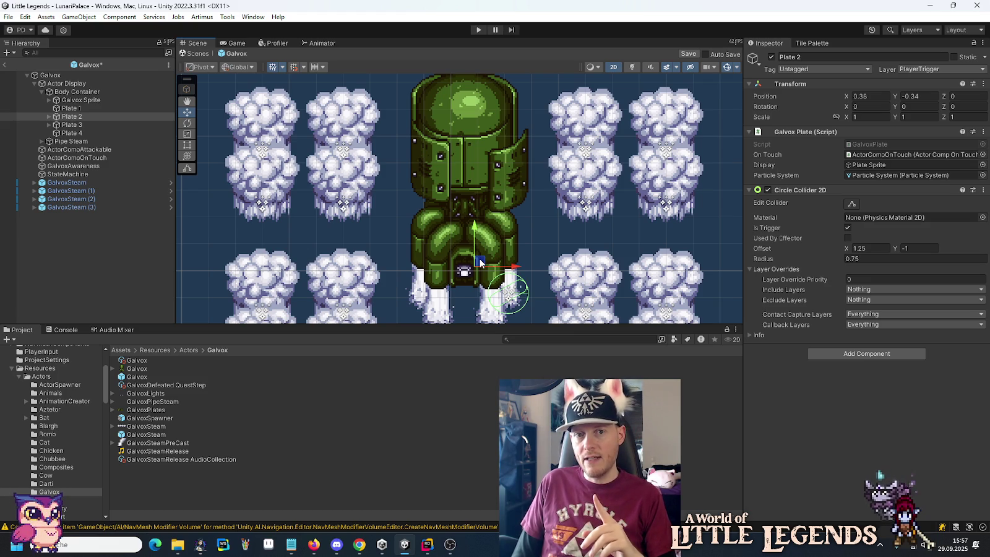
{"action": "key", "text": "ctrl+z"}
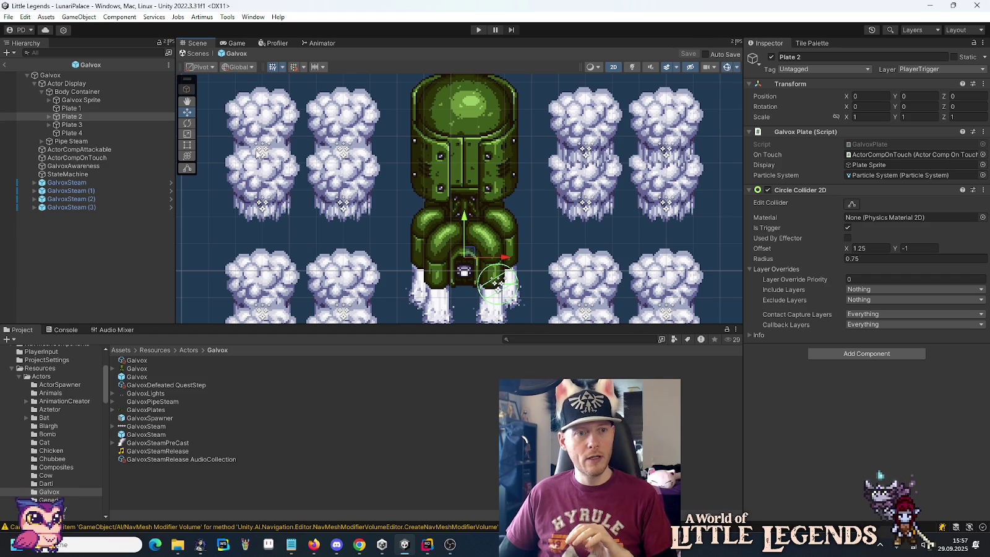
{"action": "left_click", "coordinate": [49, 116]}
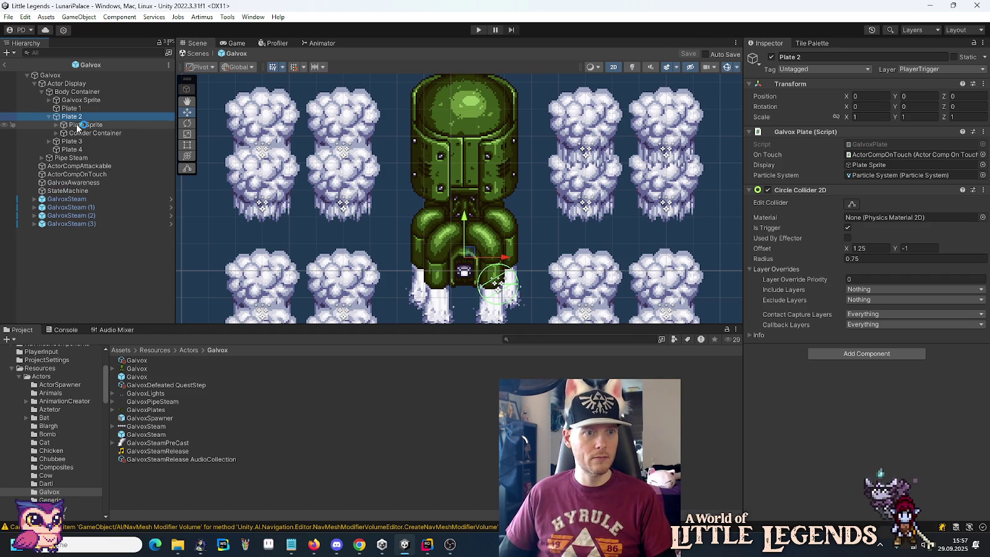
Step: Shift Plate 2's Plate Sprite and Collider Container 0.25 right and down
{"action": "left_click", "coordinate": [79, 126]}
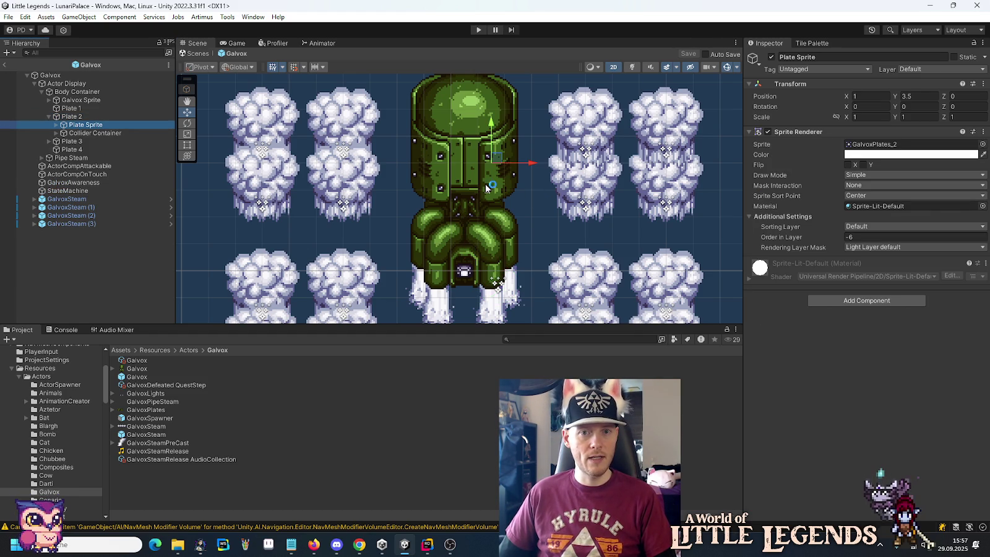
{"action": "left_click_drag", "start_coordinate": [501, 159], "coordinate": [503, 166]}
{"action": "left_click", "coordinate": [93, 133]}
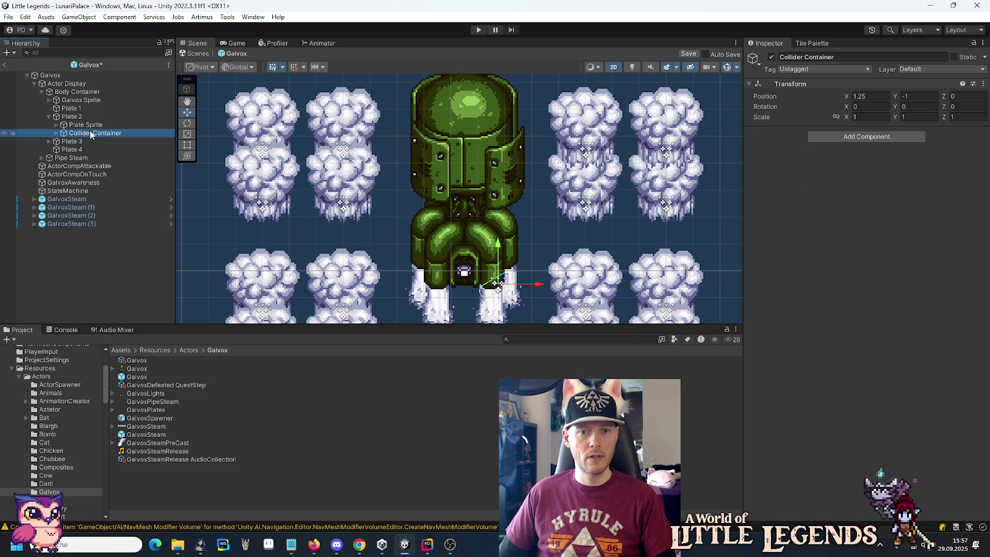
{"action": "left_click_drag", "start_coordinate": [498, 283], "coordinate": [511, 288]}
Step: Set Plate 2's Circle Collider 2D offset to 1.5, -1.25 and save the prefab
{"action": "left_click", "coordinate": [73, 117]}
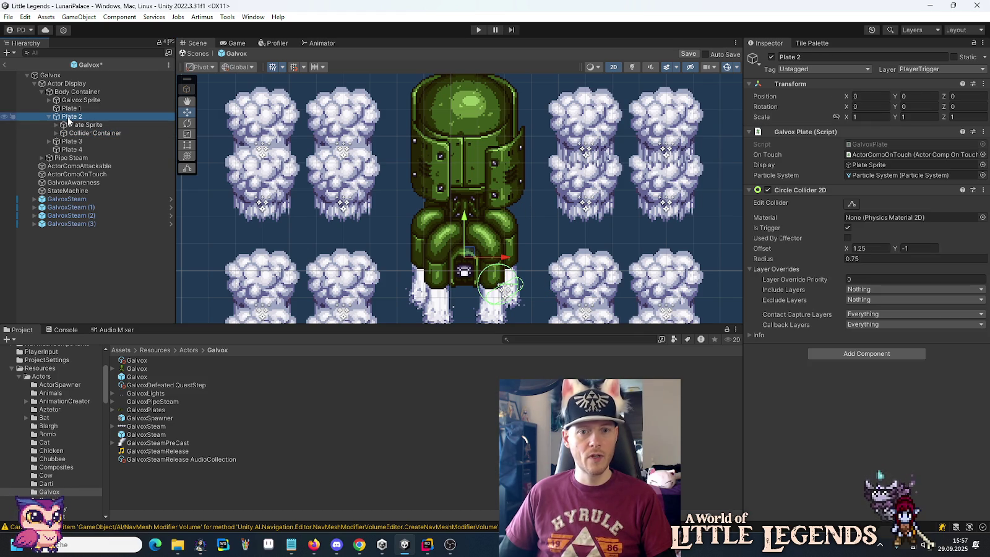
{"action": "left_click", "coordinate": [863, 248]}
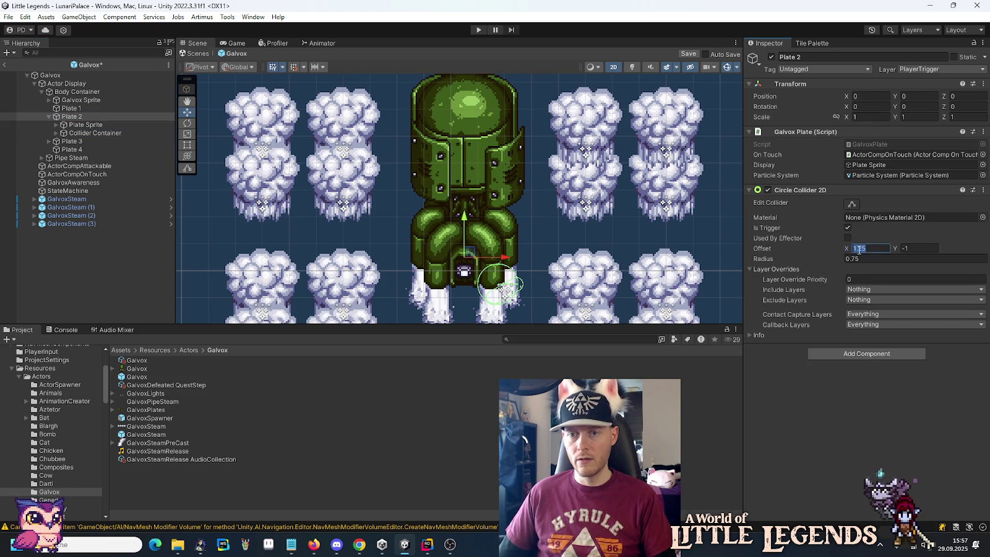
{"action": "type", "text": "1.5"}
{"action": "left_click", "coordinate": [927, 248]}
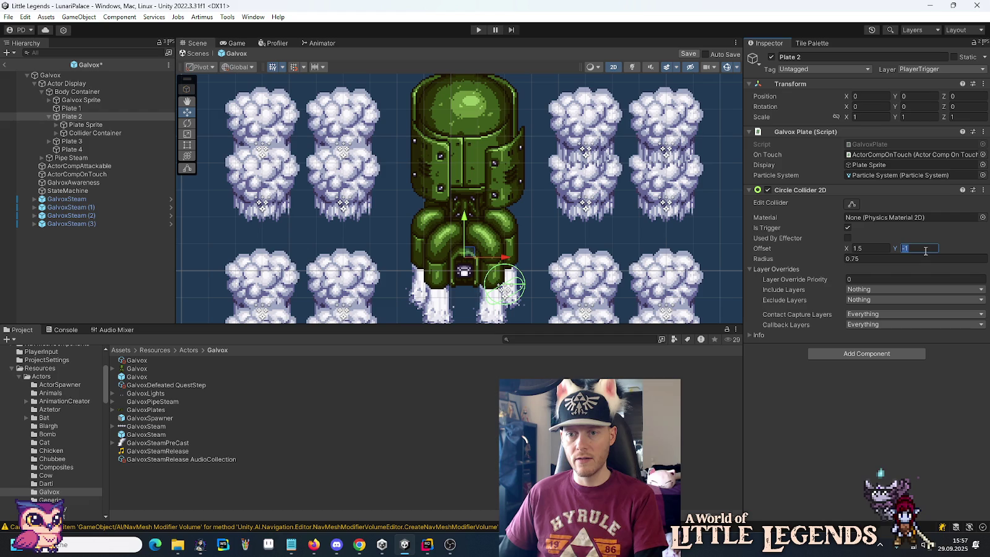
{"action": "type", "text": ".25"}
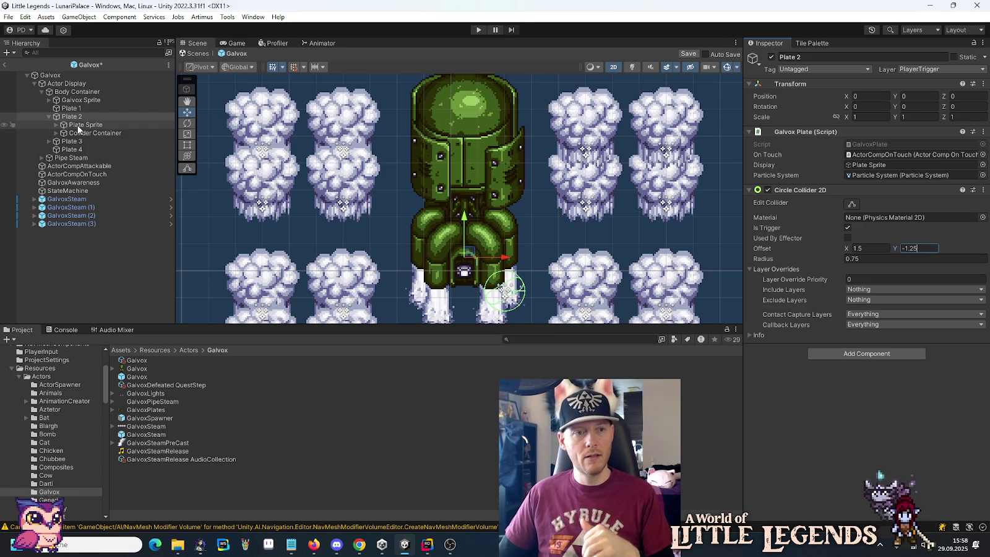
{"action": "left_click", "coordinate": [77, 118]}
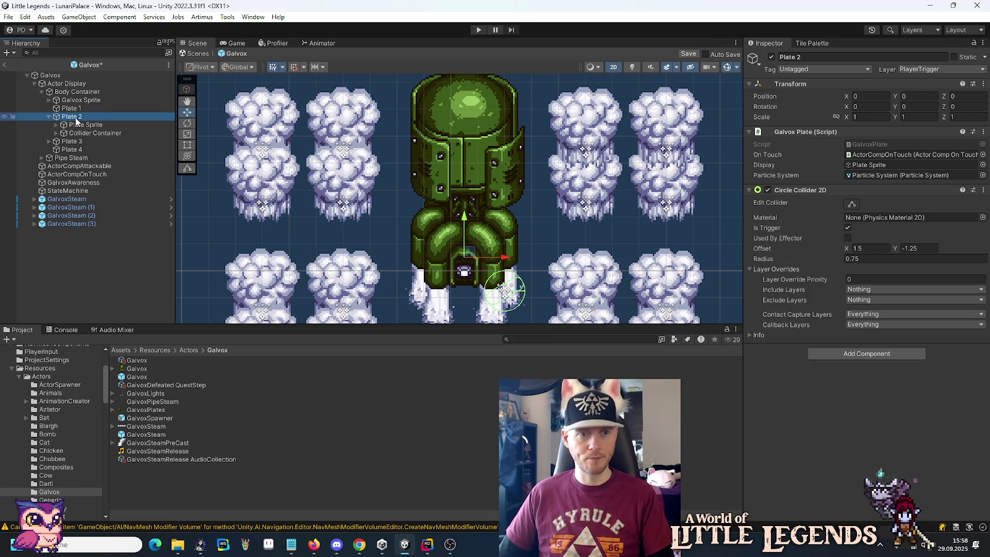
{"action": "key", "text": "ctrl+s"}
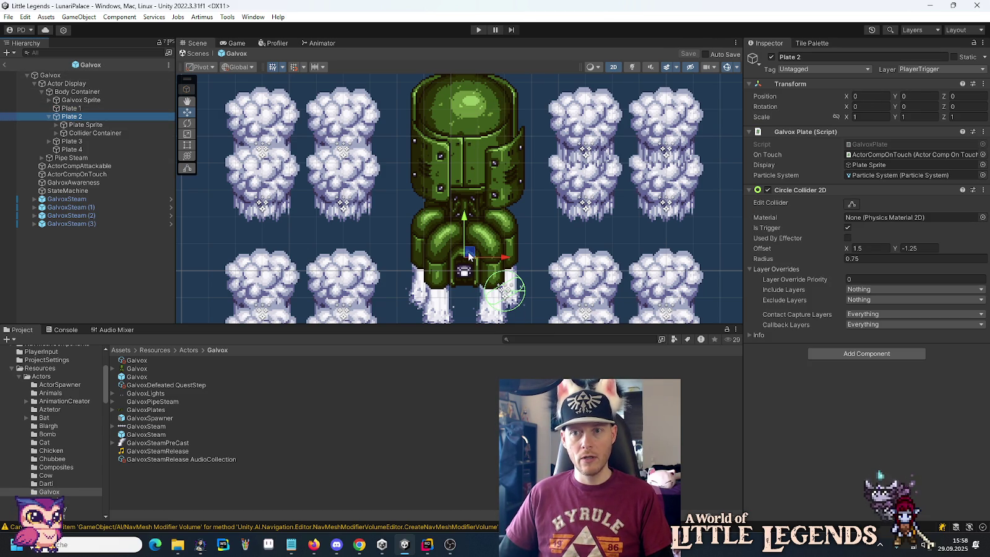
Step: Test-drag Plate 2 around, restore it to 0, 0, and return to Rider
{"action": "left_click_drag", "start_coordinate": [468, 256], "coordinate": [462, 249]}
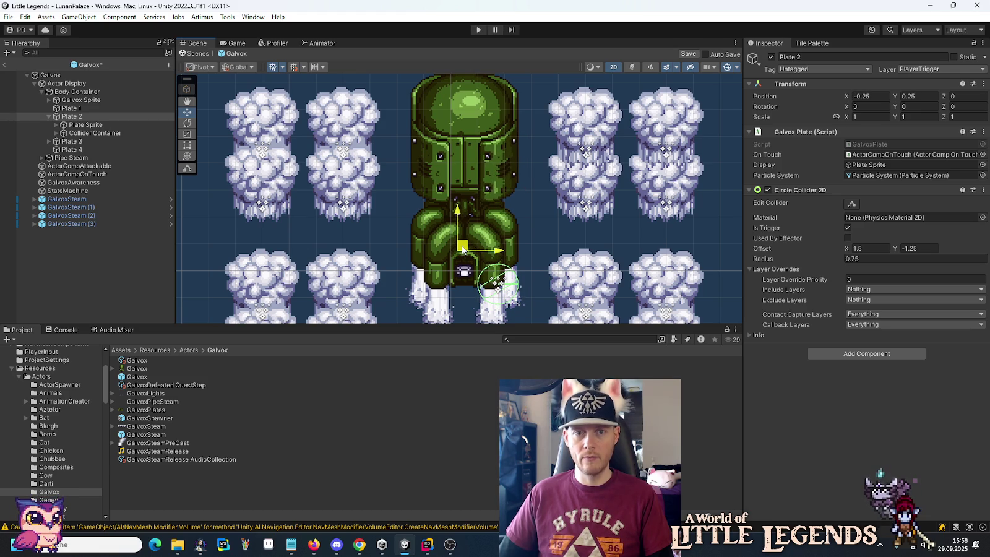
{"action": "left_click_drag", "start_coordinate": [462, 249], "coordinate": [475, 263]}
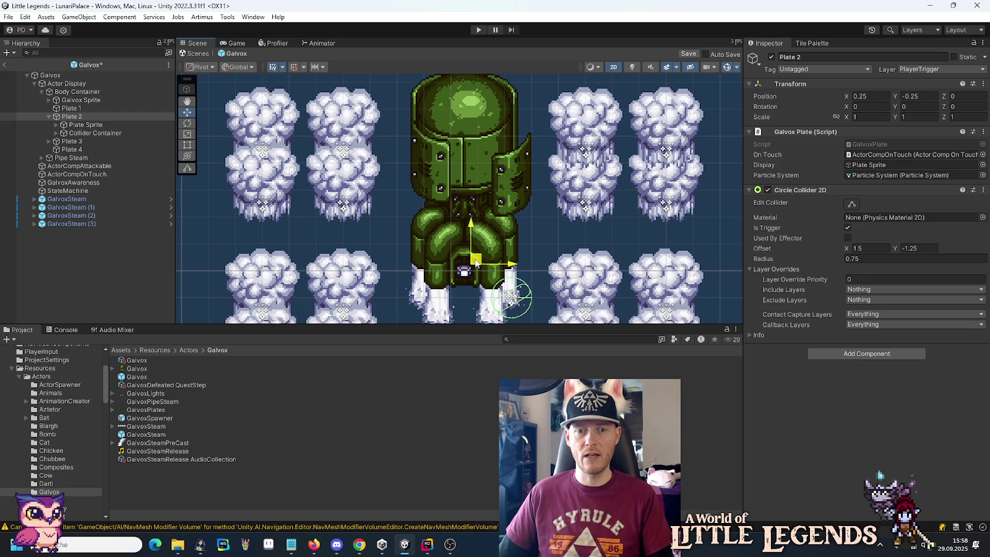
{"action": "key", "text": "ctrl+s"}
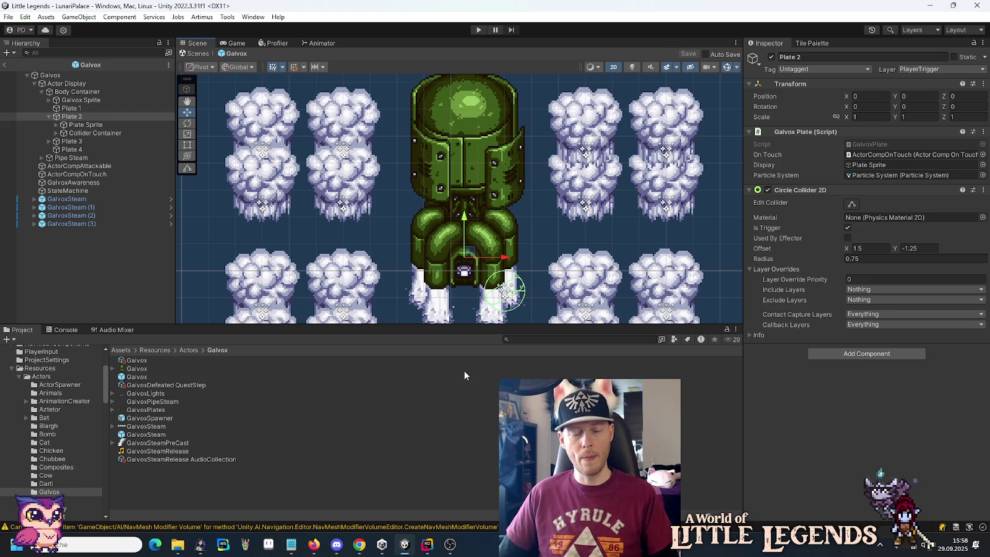
{"action": "left_click", "coordinate": [428, 545]}
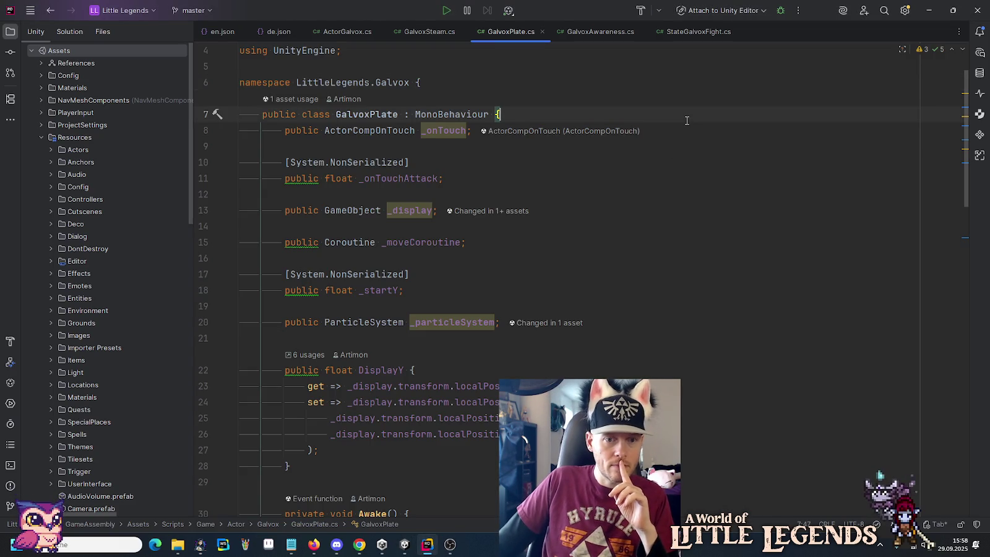
Step: Review the _moveCoroutine field around lines 14–15, then scroll to MoveDisplayRoutine's hover loop
{"action": "scroll", "coordinate": [687, 121], "scroll_direction": "down", "scroll_amount": 3}
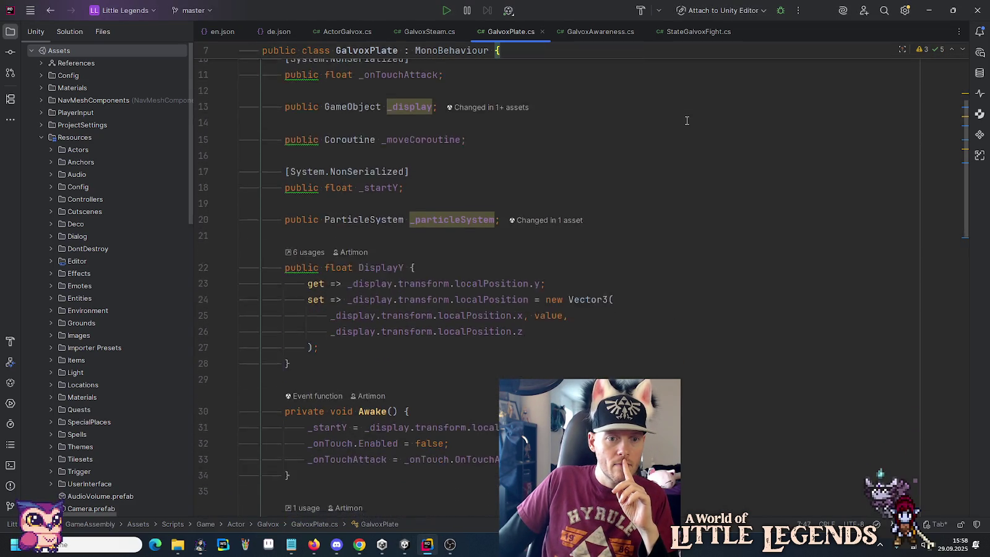
{"action": "scroll", "coordinate": [687, 121], "scroll_direction": "up", "scroll_amount": 2}
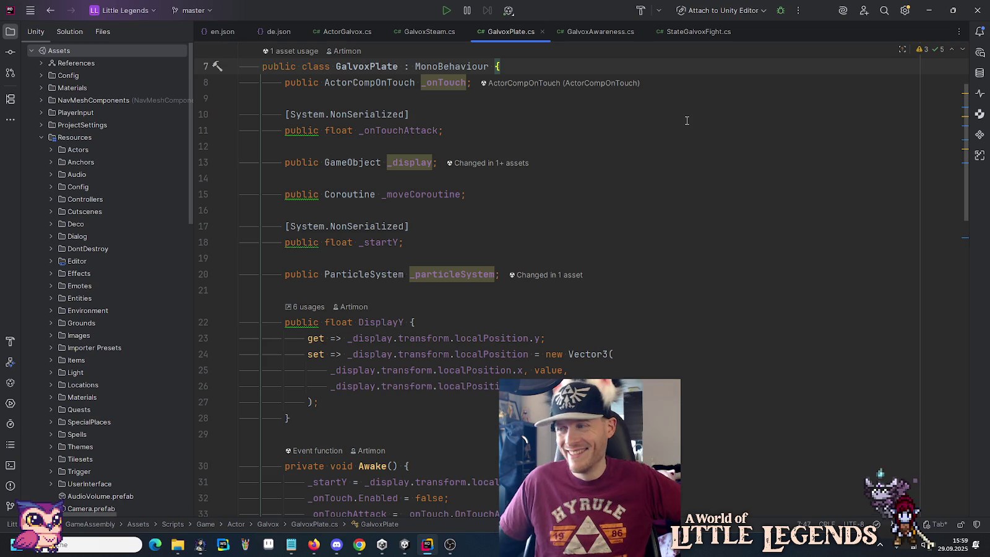
{"action": "left_click", "coordinate": [704, 193]}
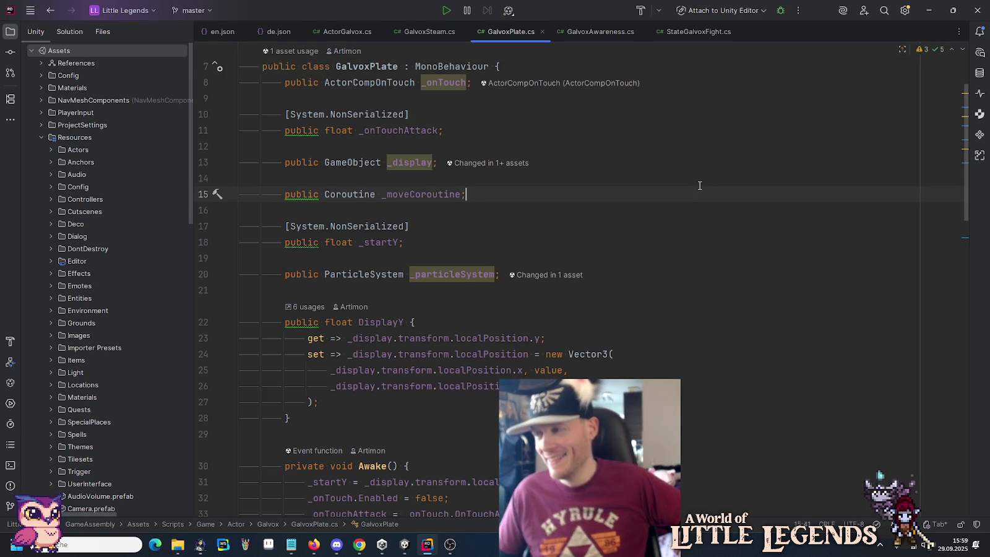
{"action": "left_click", "coordinate": [686, 176]}
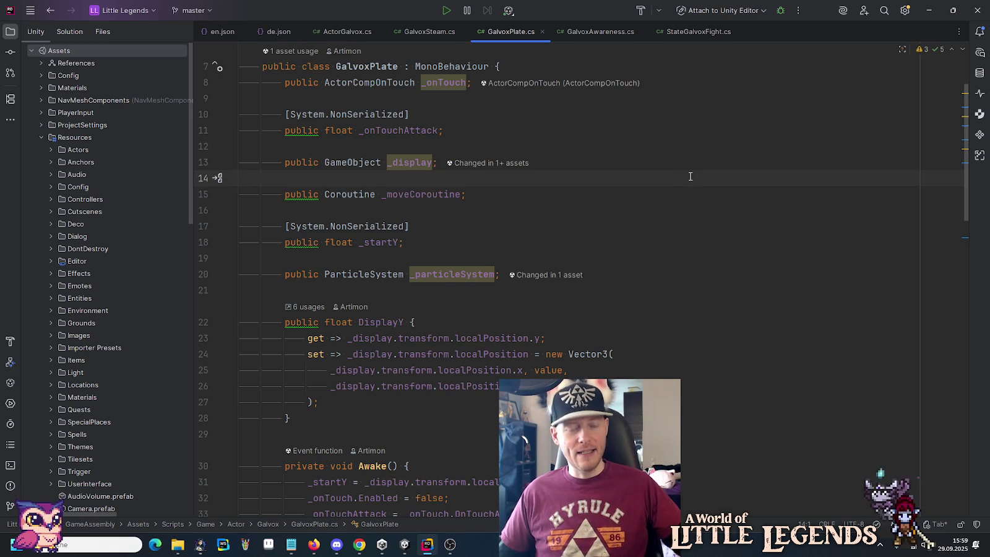
{"action": "left_click", "coordinate": [669, 199]}
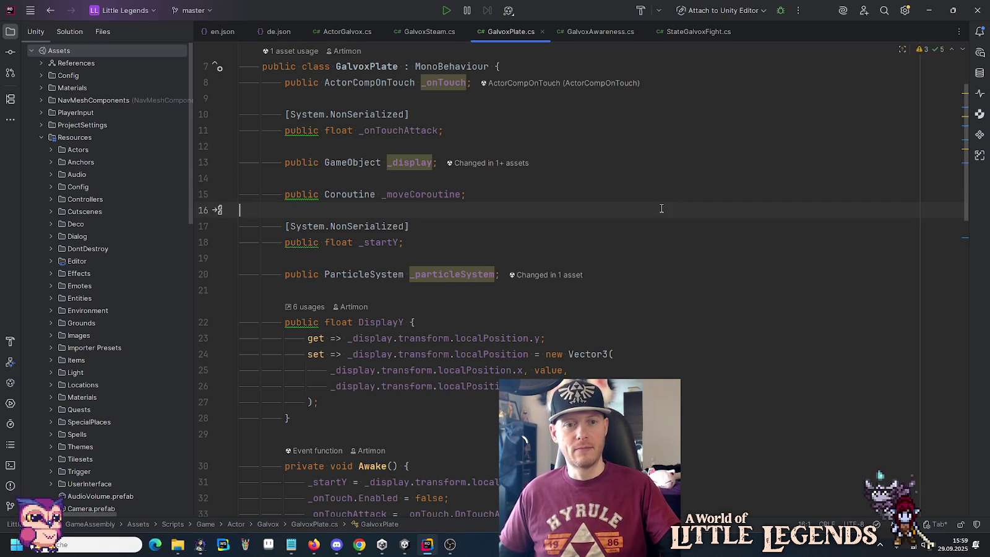
{"action": "left_click", "coordinate": [648, 179]}
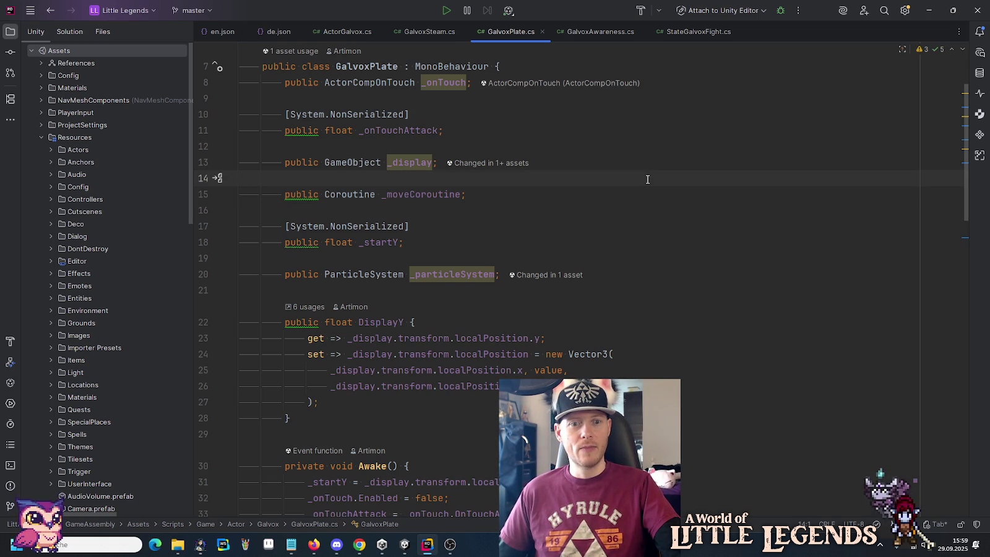
{"action": "scroll", "coordinate": [648, 179], "scroll_direction": "down", "scroll_amount": 10}
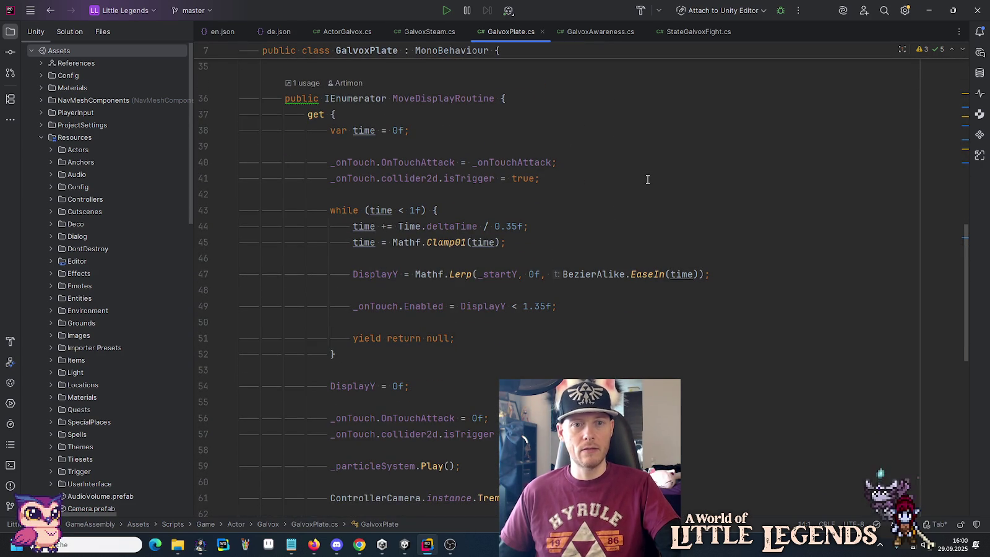
{"action": "left_click", "coordinate": [452, 99]}
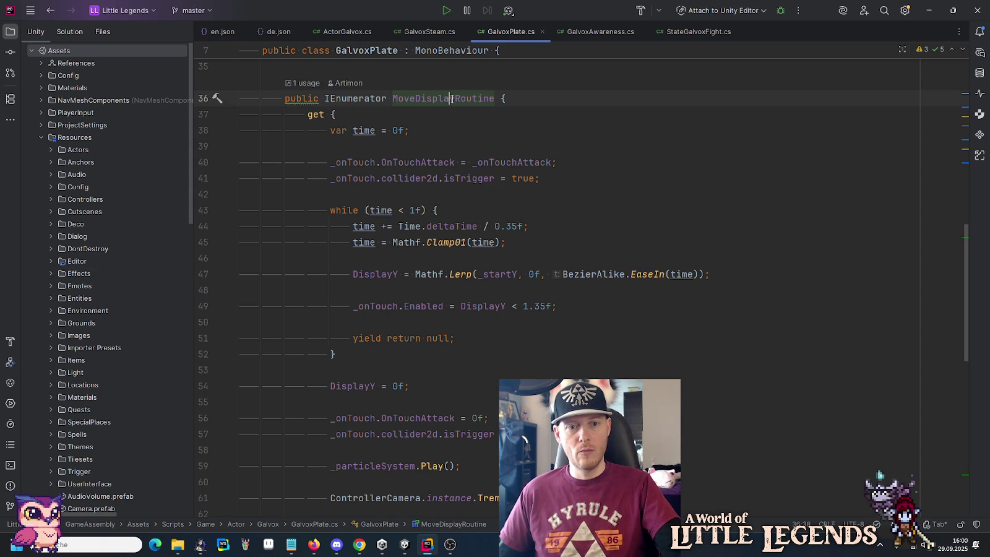
{"action": "mouse_move", "coordinate": [451, 99]}
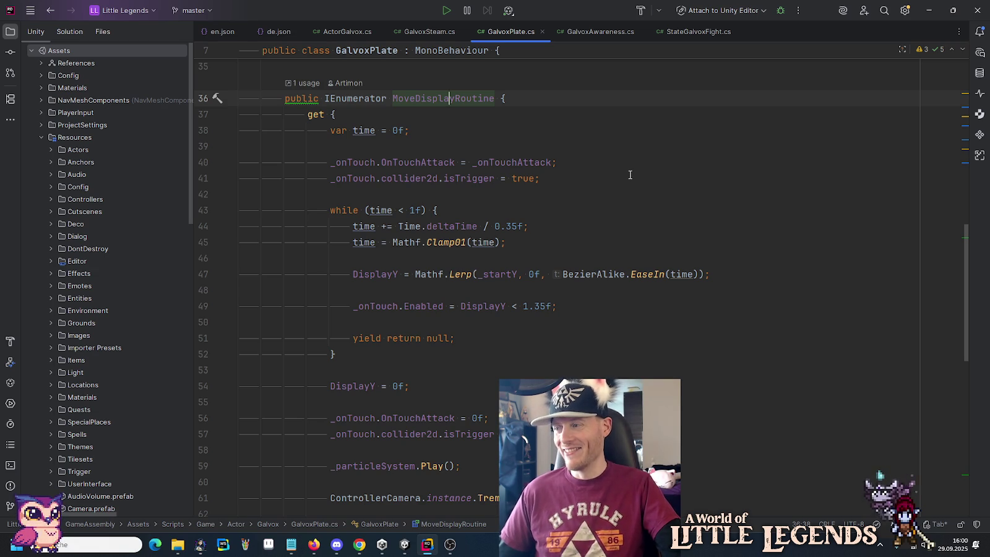
{"action": "scroll", "coordinate": [615, 182], "scroll_direction": "down", "scroll_amount": 8}
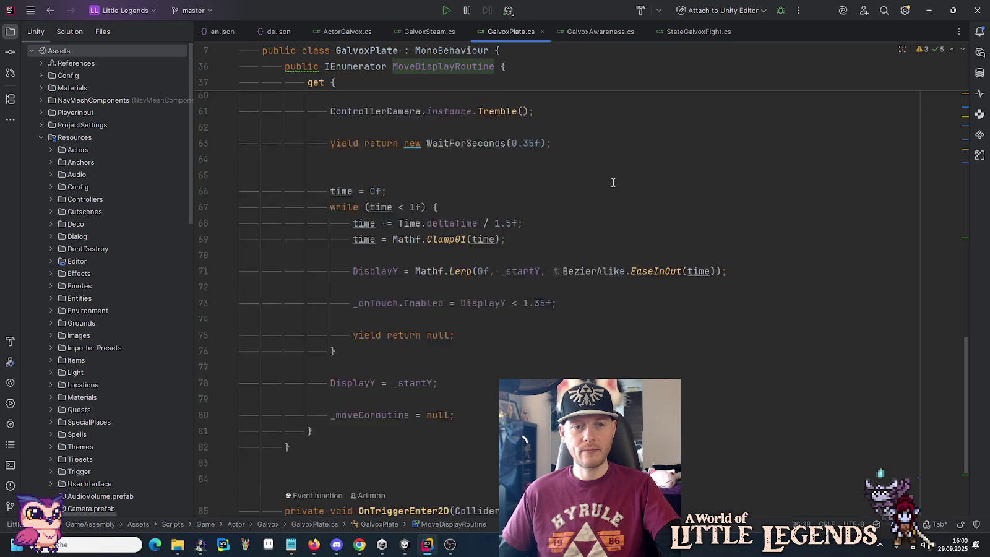
{"action": "scroll", "coordinate": [613, 183], "scroll_direction": "down", "scroll_amount": 3}
{"action": "scroll", "coordinate": [612, 183], "scroll_direction": "up", "scroll_amount": 12}
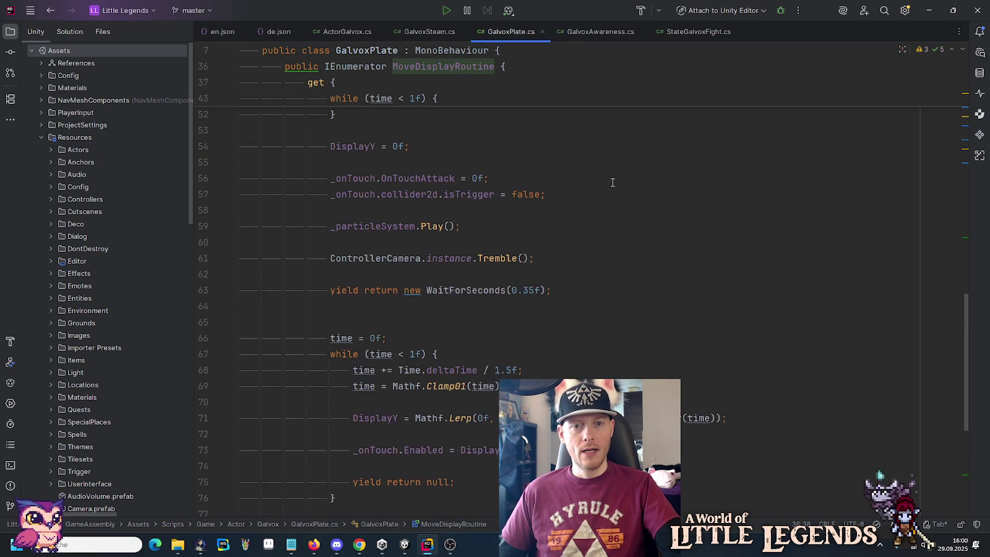
{"action": "left_click", "coordinate": [514, 149]}
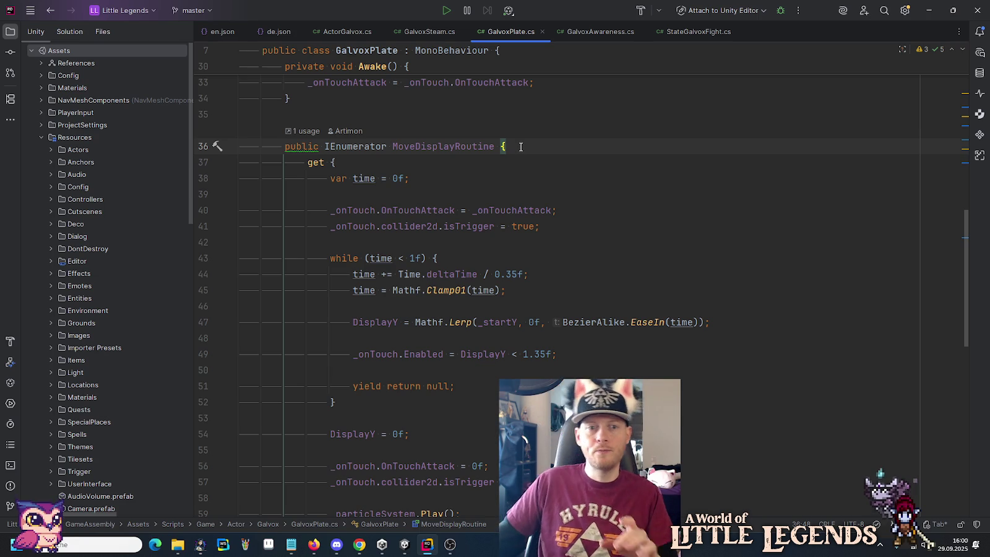
{"action": "left_click", "coordinate": [979, 57]}
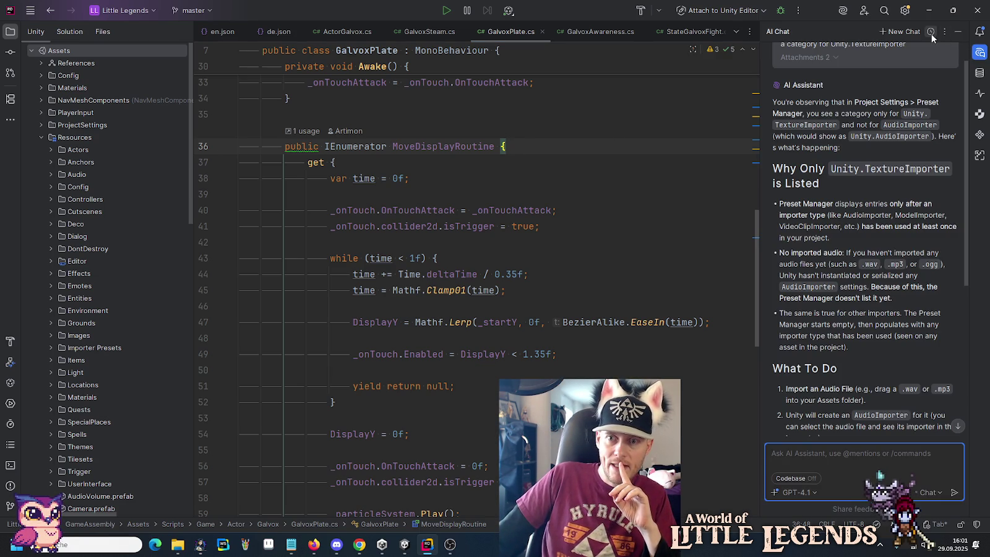
Step: In a new AI chat, draft a secondary hover request for the boss plates, max 0.25 units
{"action": "left_click", "coordinate": [899, 32]}
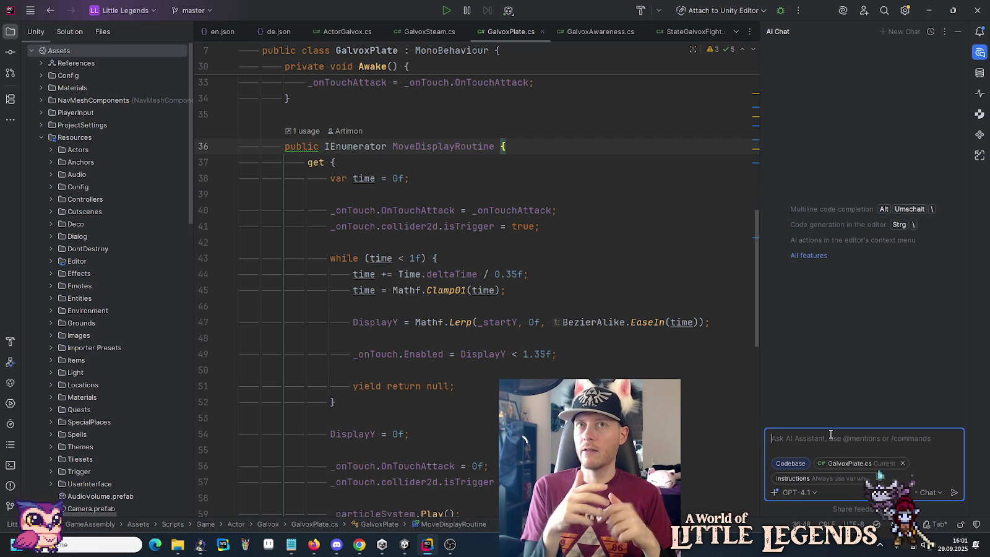
{"action": "type", "text": "I"}
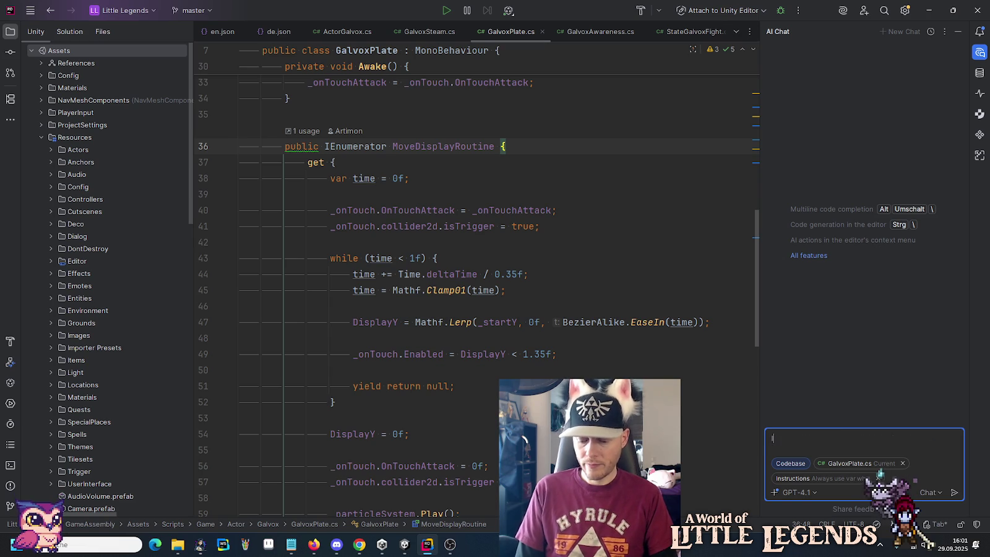
{"action": "type", "text": " need a"}
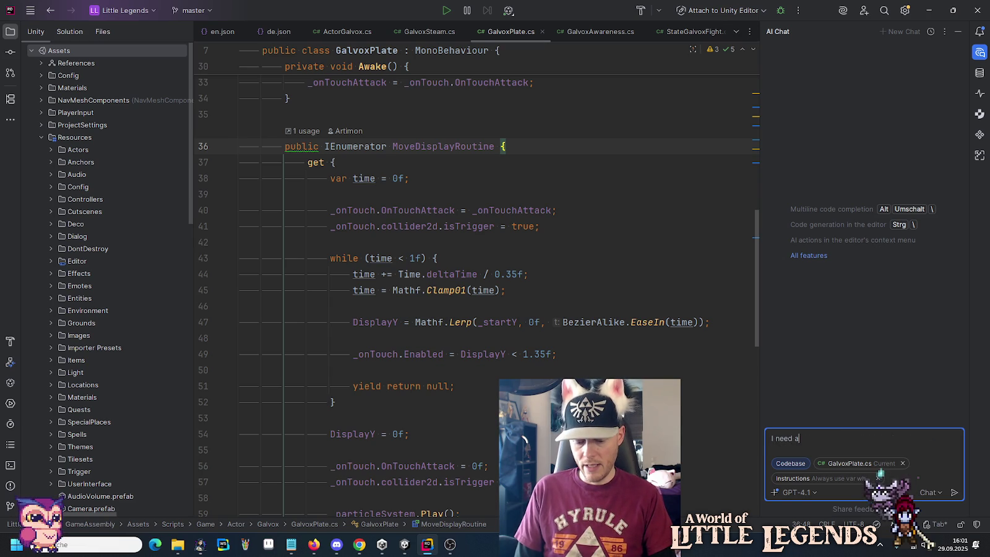
{"action": "type", "text": " secondary movement for the pla"}
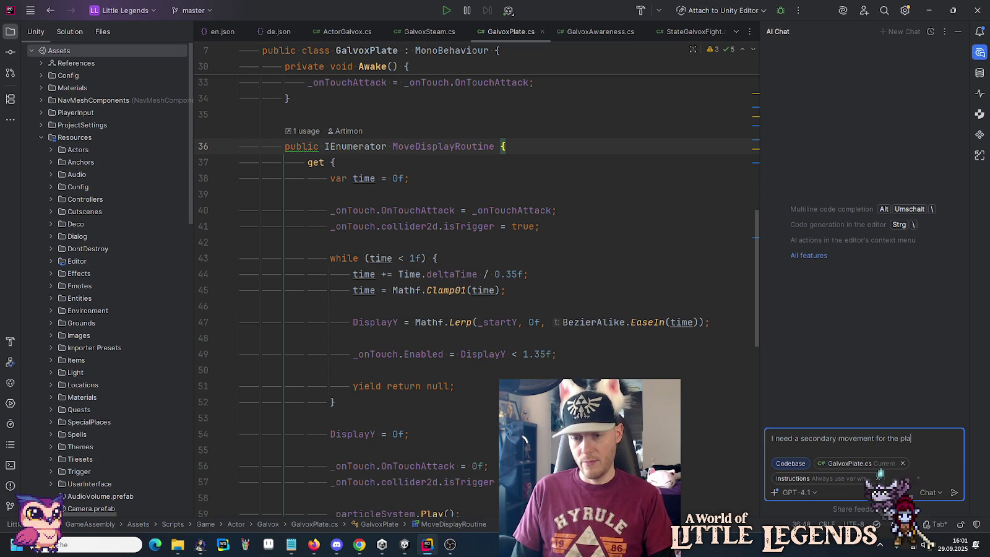
{"action": "type", "text": ". This is kind of a hovering plate where 4 of them are"}
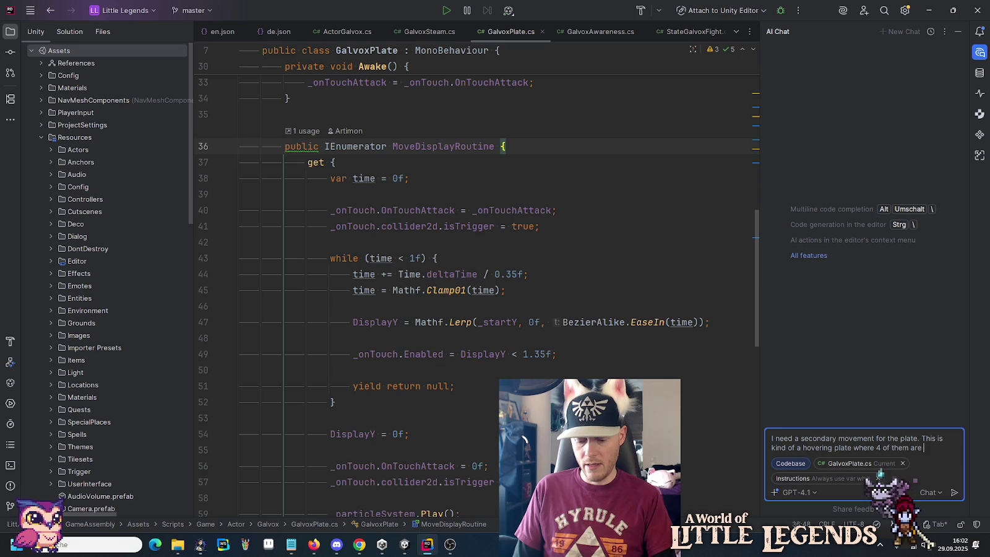
{"action": "type", "text": " copied around"}
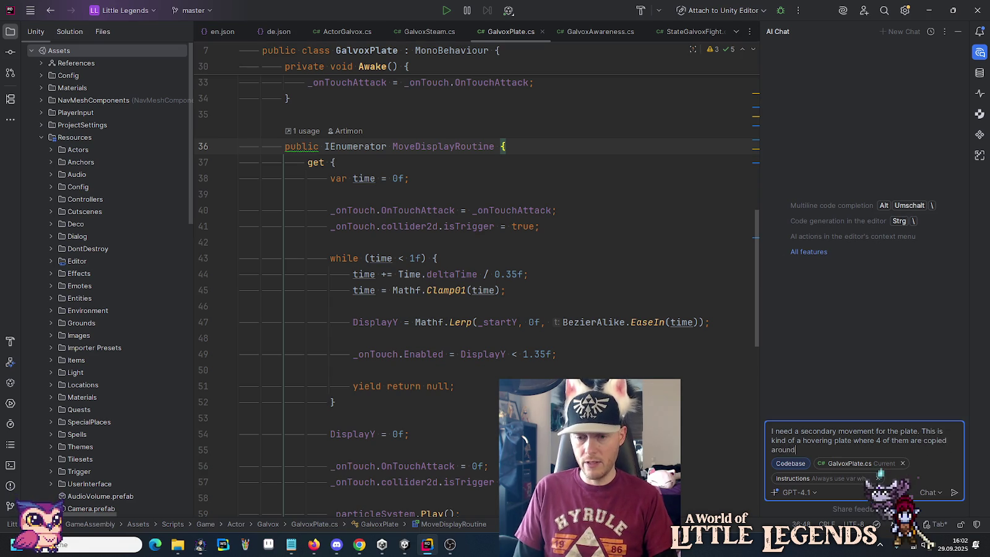
{"action": "type", "text": " a boss. They shall rotate"}
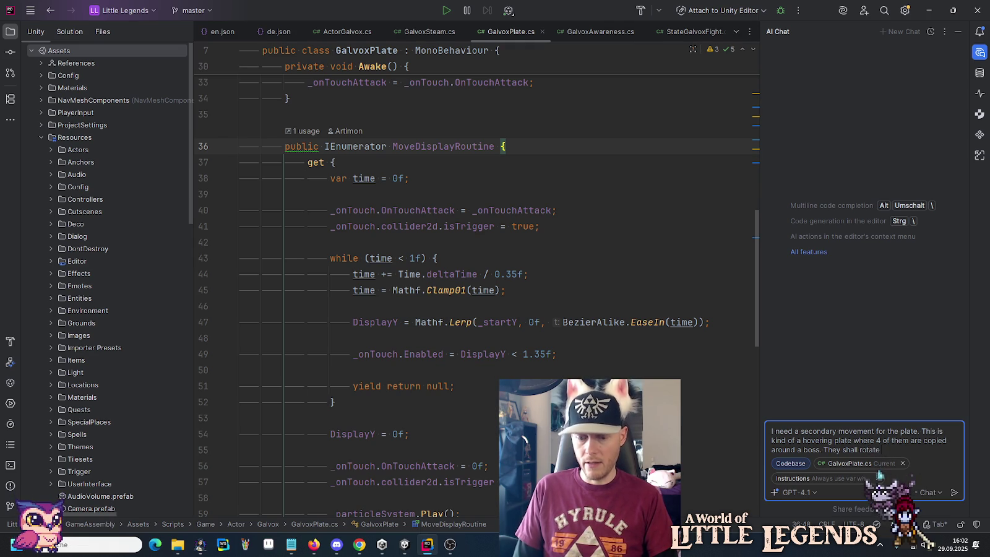
{"action": "type", "text": "local 0-"}
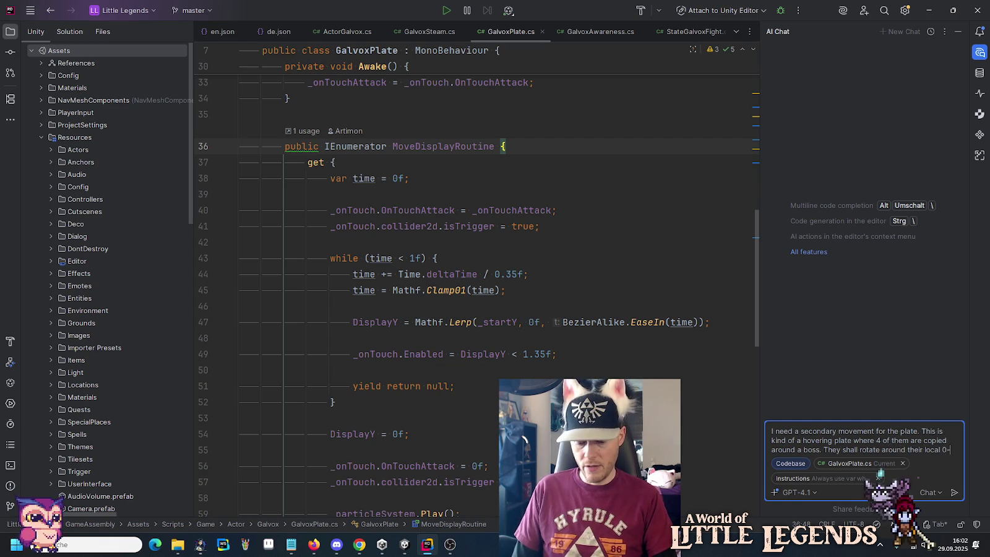
{"action": "type", "text": "point "}
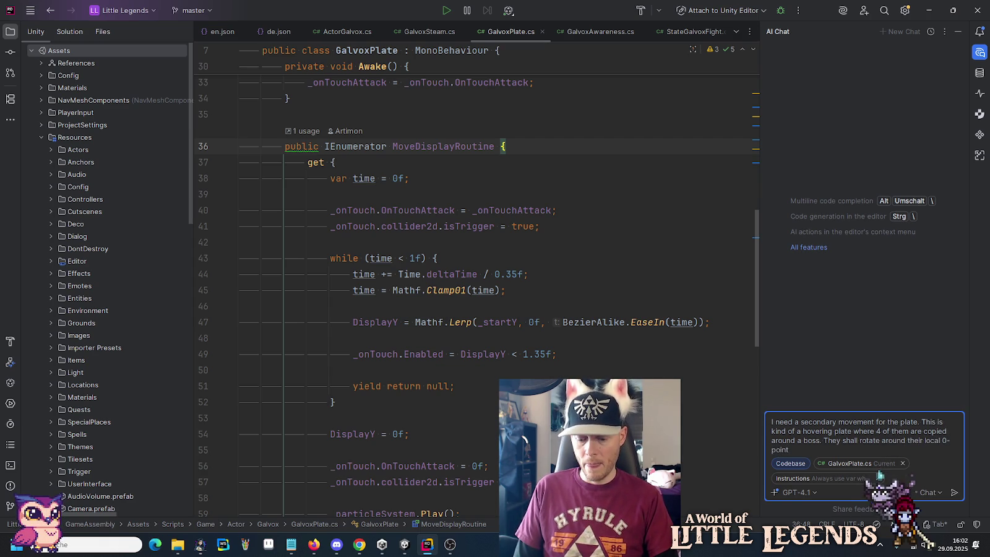
{"action": "type", "text": "with max. 0.25 "}
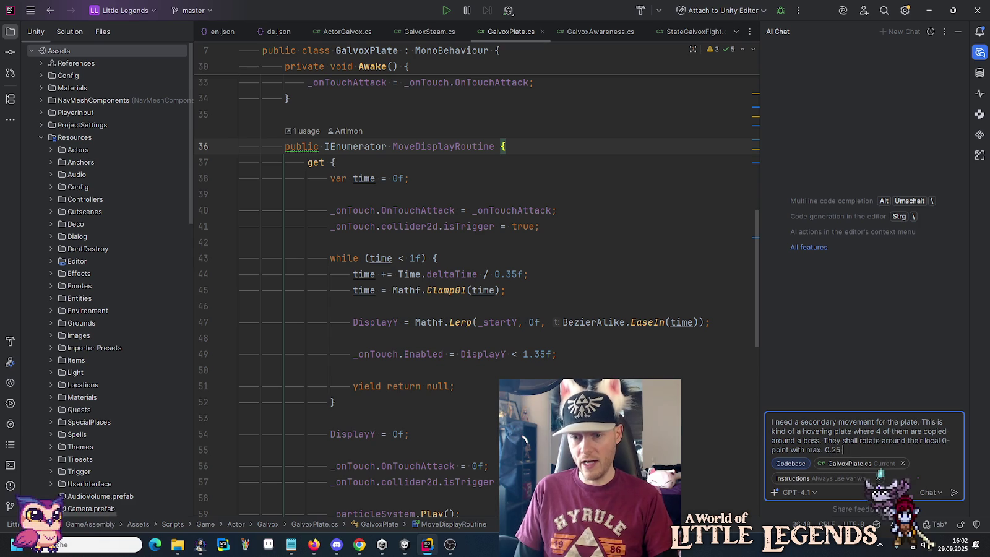
{"action": "type", "text": "units of distance. Also, when"}
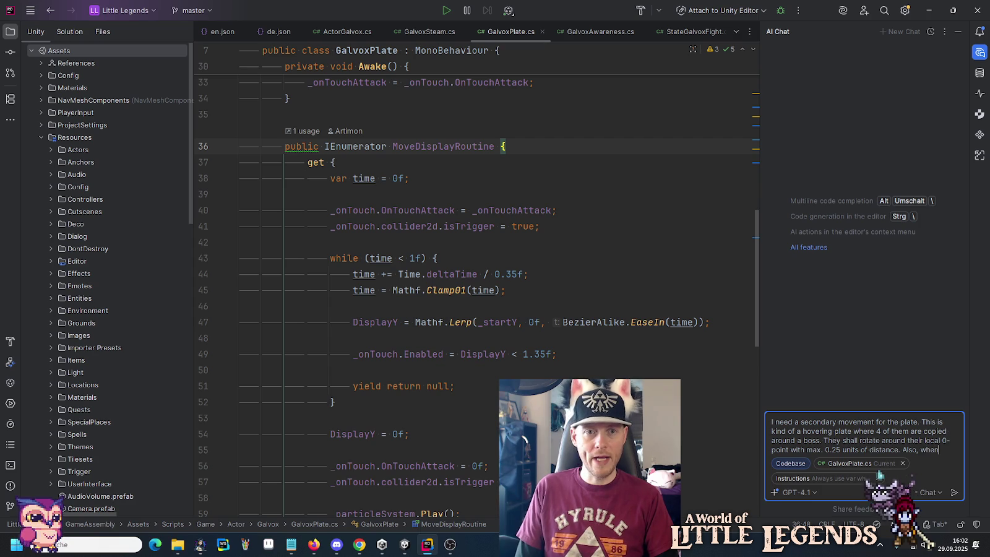
Step: Rename the MoveDisplayRoutine property to AttackAnimation using Shift+F6
{"action": "left_click", "coordinate": [473, 146]}
{"action": "scroll", "coordinate": [550, 230], "scroll_direction": "up", "scroll_amount": 8}
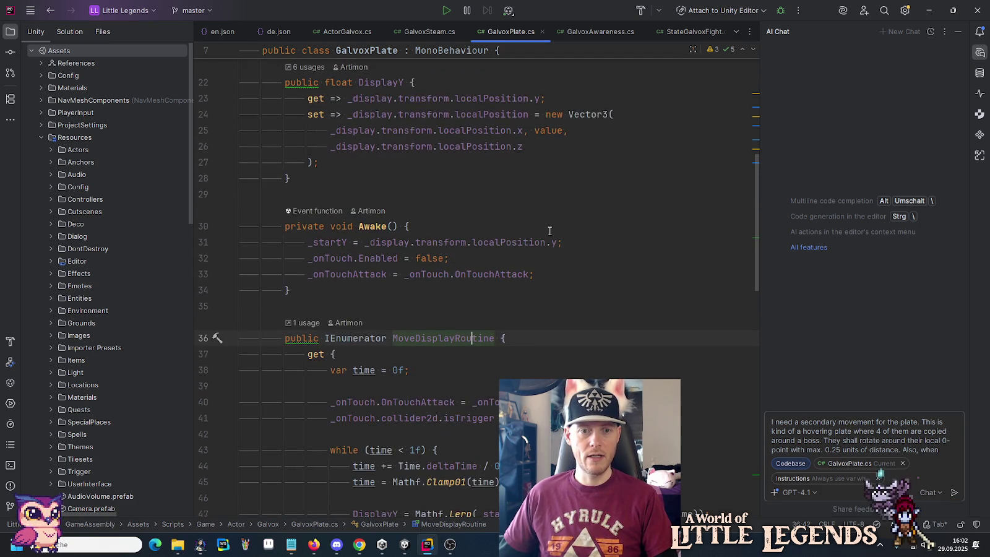
{"action": "scroll", "coordinate": [549, 231], "scroll_direction": "up", "scroll_amount": 3}
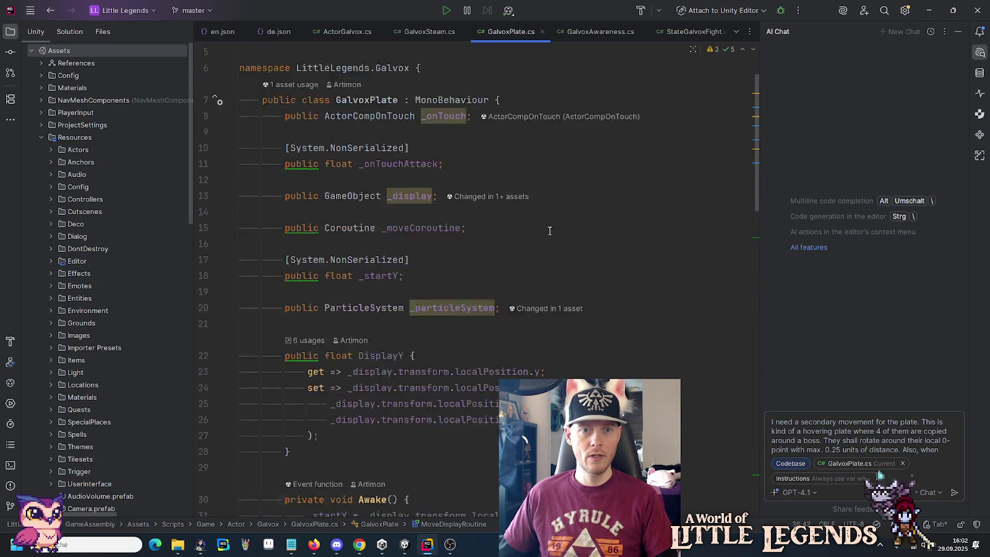
{"action": "scroll", "coordinate": [549, 231], "scroll_direction": "down", "scroll_amount": 15}
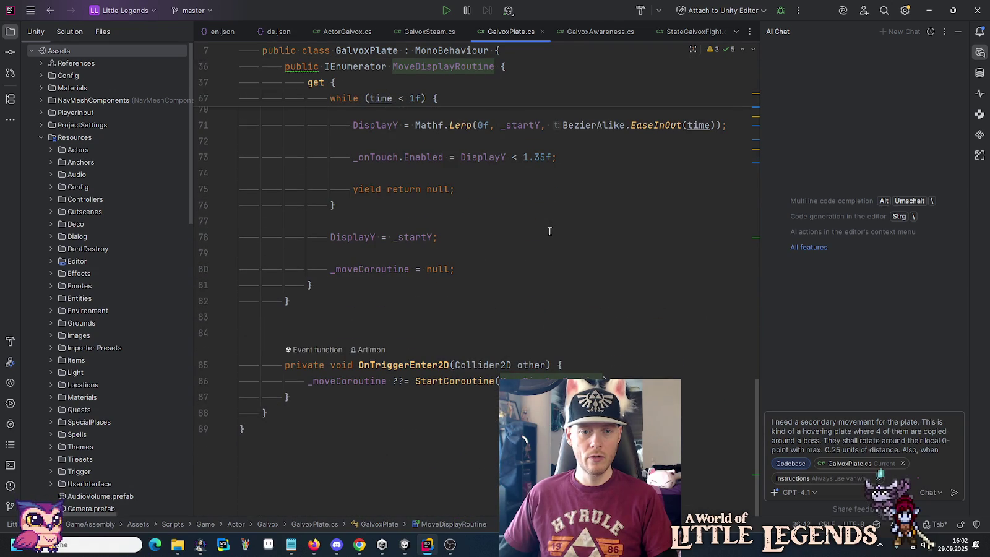
{"action": "scroll", "coordinate": [550, 231], "scroll_direction": "up", "scroll_amount": 15}
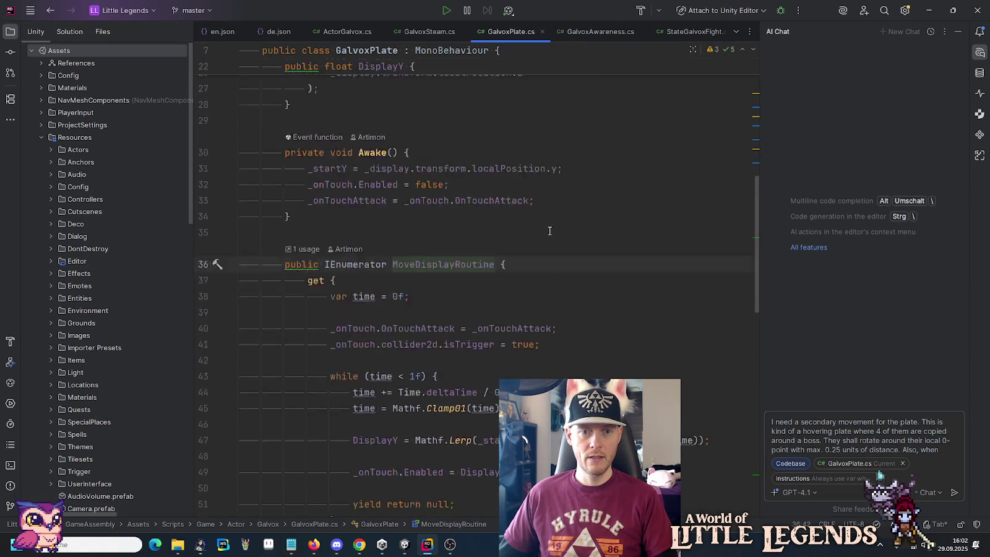
{"action": "key", "text": "shift+F6"}
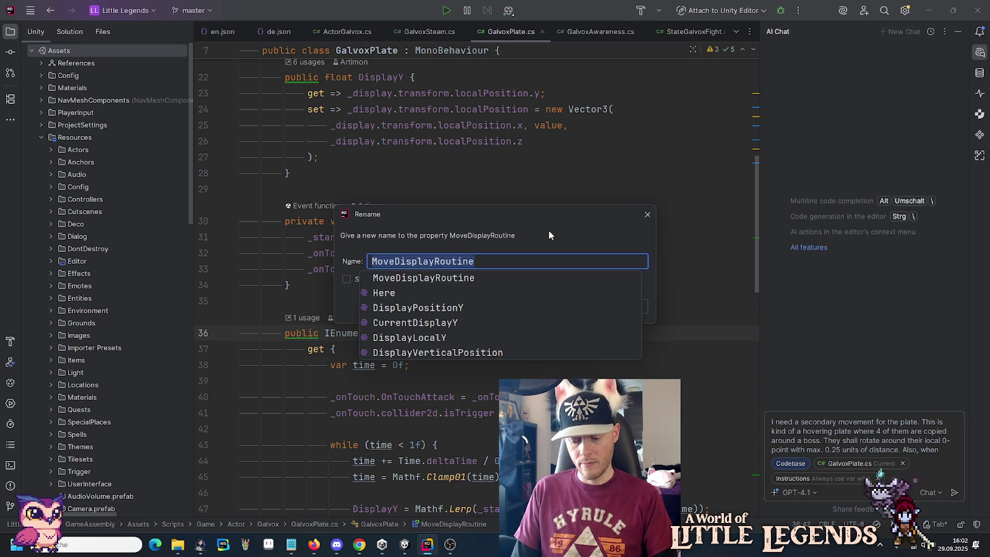
{"action": "type", "text": "AttackAnimation"}
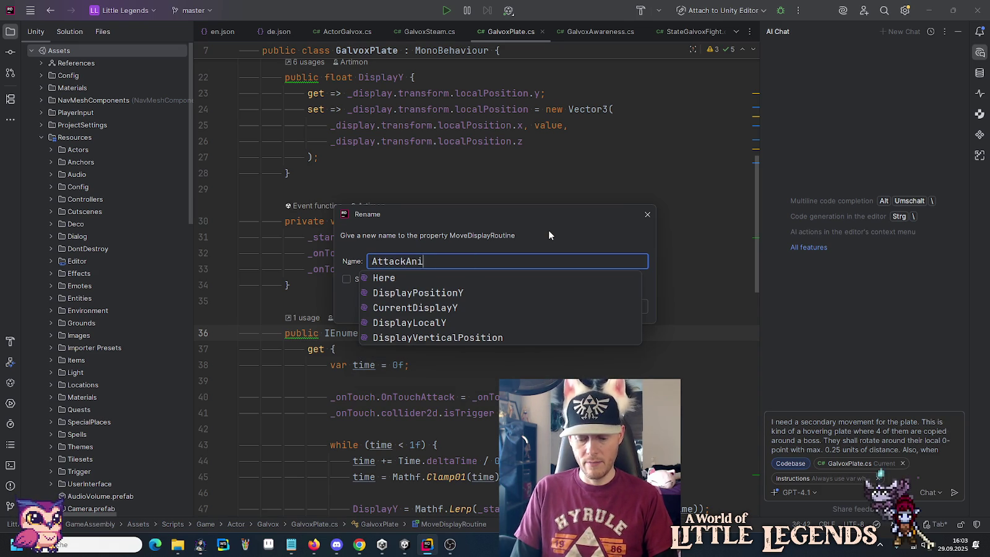
{"action": "key", "text": "Return"}
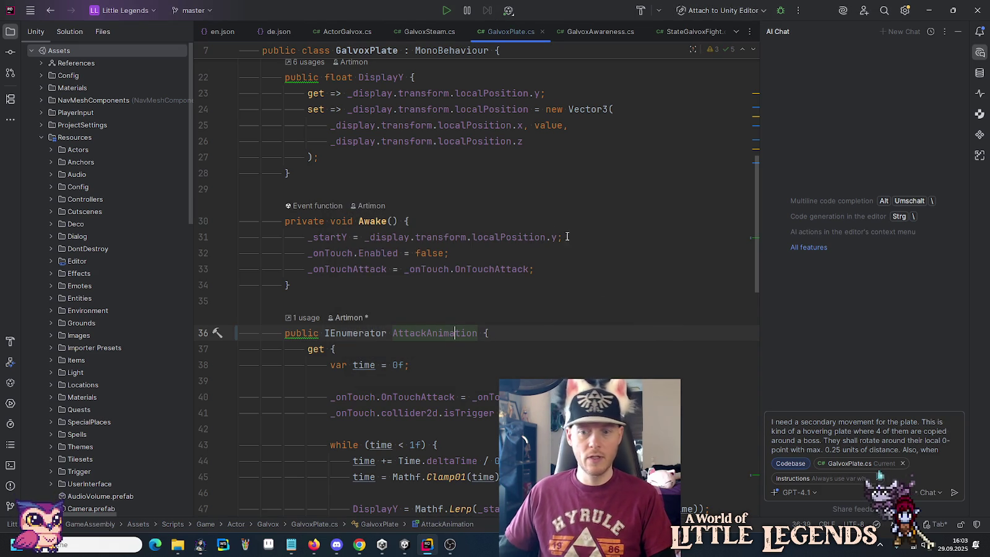
Step: Finish the hover prompt, noting easing that is neither instant nor constant, and send it
{"action": "left_click", "coordinate": [947, 449]}
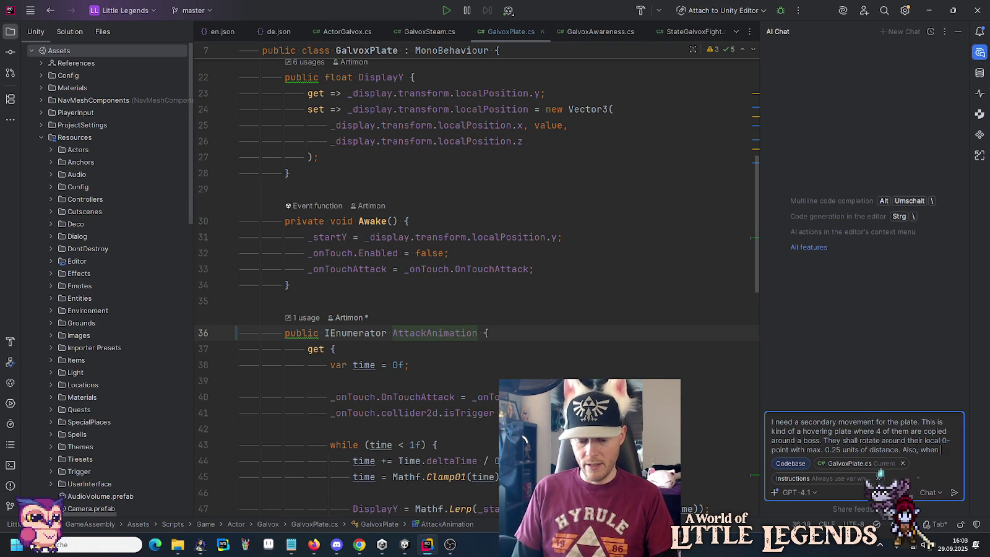
{"action": "type", "text": "the a"}
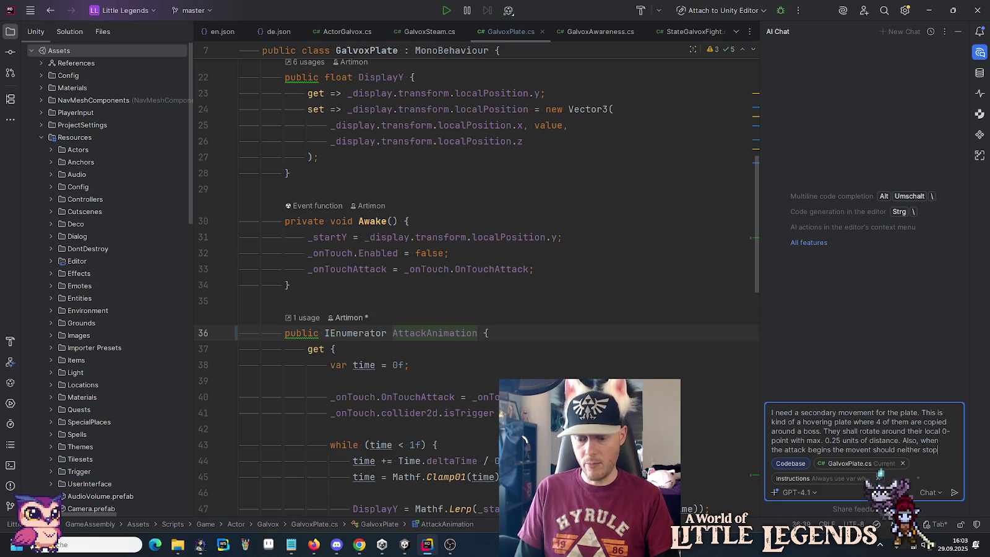
{"action": "type", "text": "an isntant"}
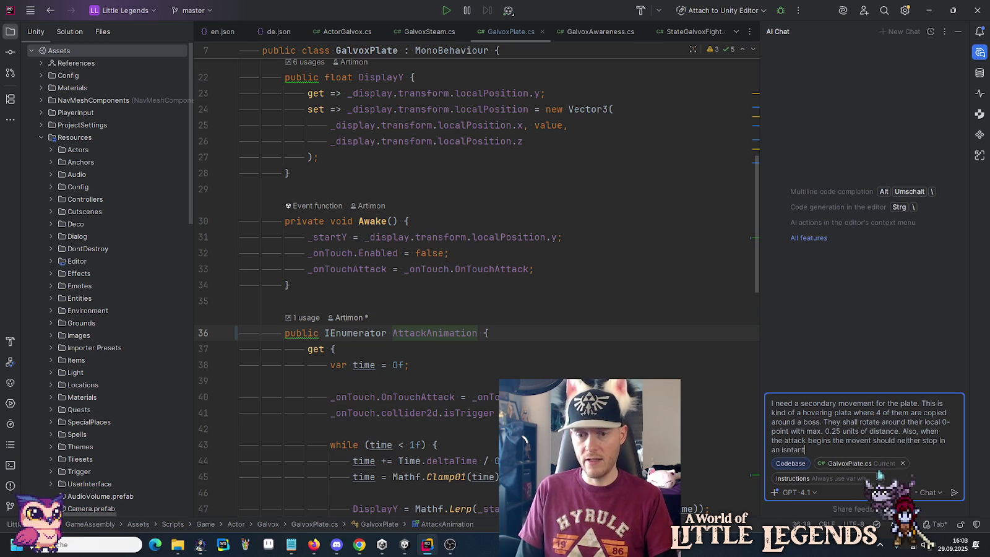
{"action": "key", "text": "BackSpace"}
{"action": "key", "text": "BackSpace"}
{"action": "key", "text": "BackSpace"}
{"action": "key", "text": "BackSpace"}
{"action": "key", "text": "BackSpace"}
{"action": "key", "text": "BackSpace"}
{"action": "type", "text": "nstant,"}
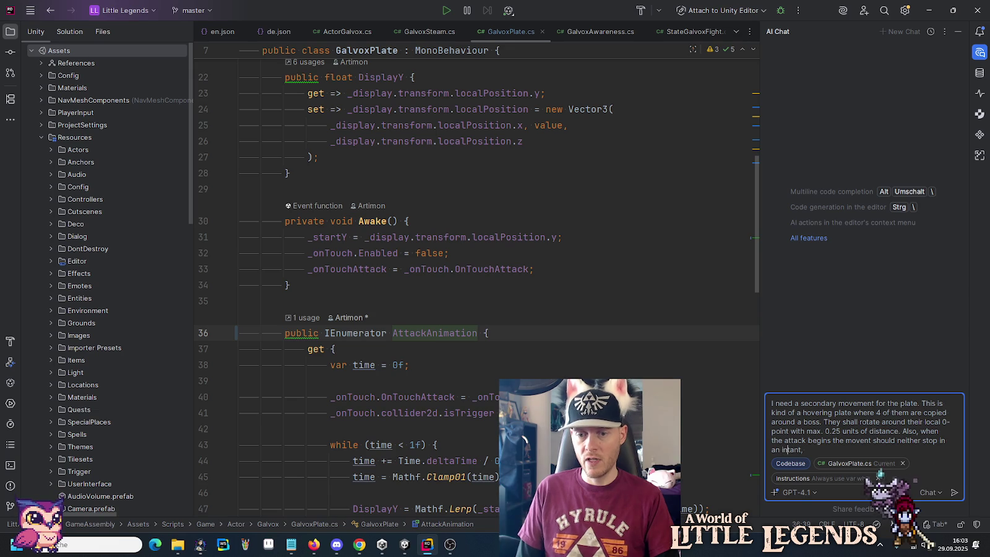
{"action": "type", "text": " no"}
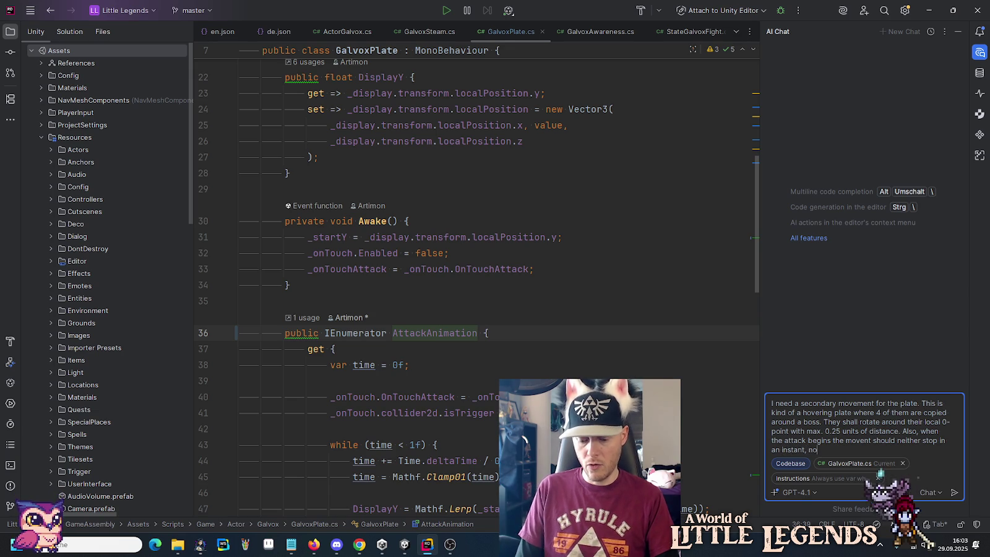
{"action": "type", "text": "r continue"}
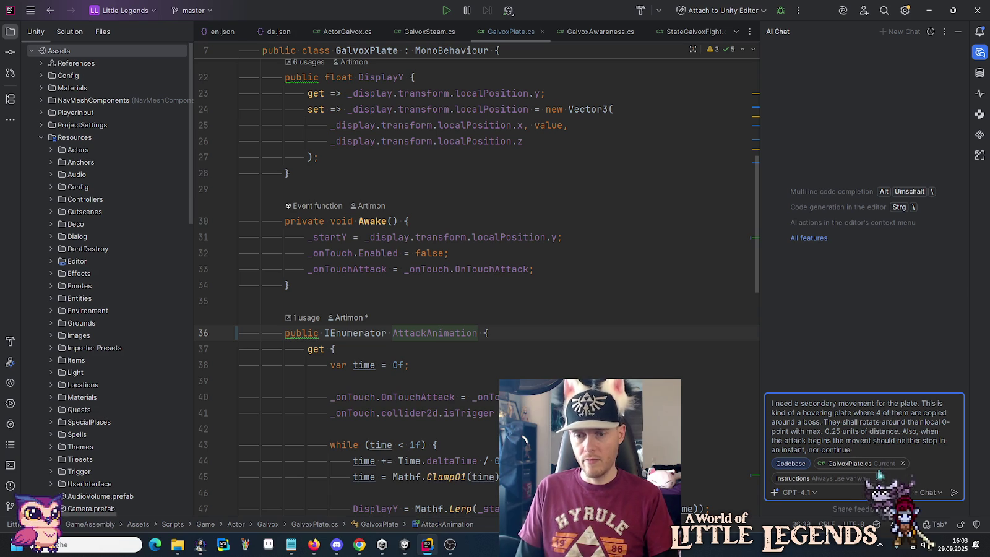
{"action": "type", "text": "."}
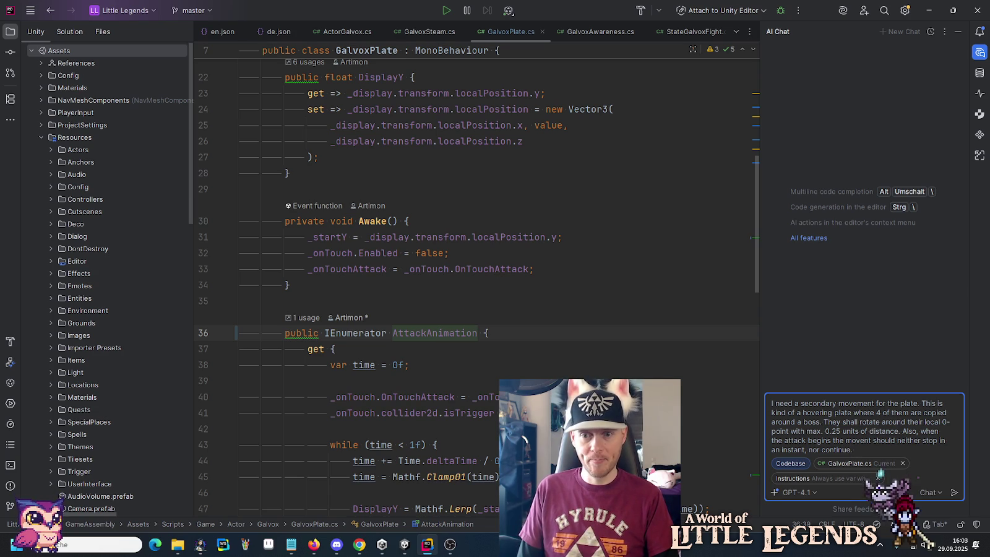
{"action": "key", "text": "Return"}
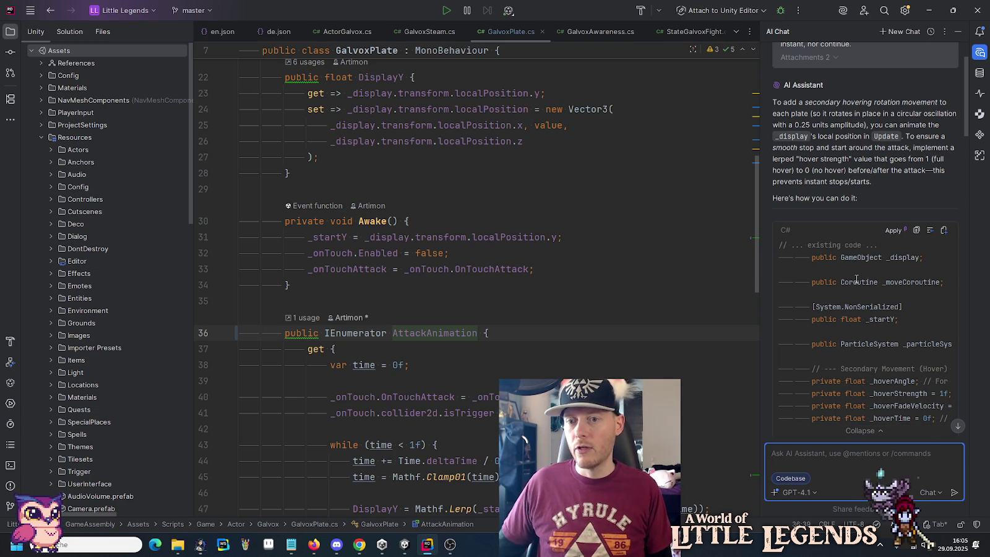
Step: Select the AI's suggested Update() method with Mathf.Cos/Mathf.Sin hover offsets
{"action": "scroll", "coordinate": [857, 279], "scroll_direction": "down", "scroll_amount": 5}
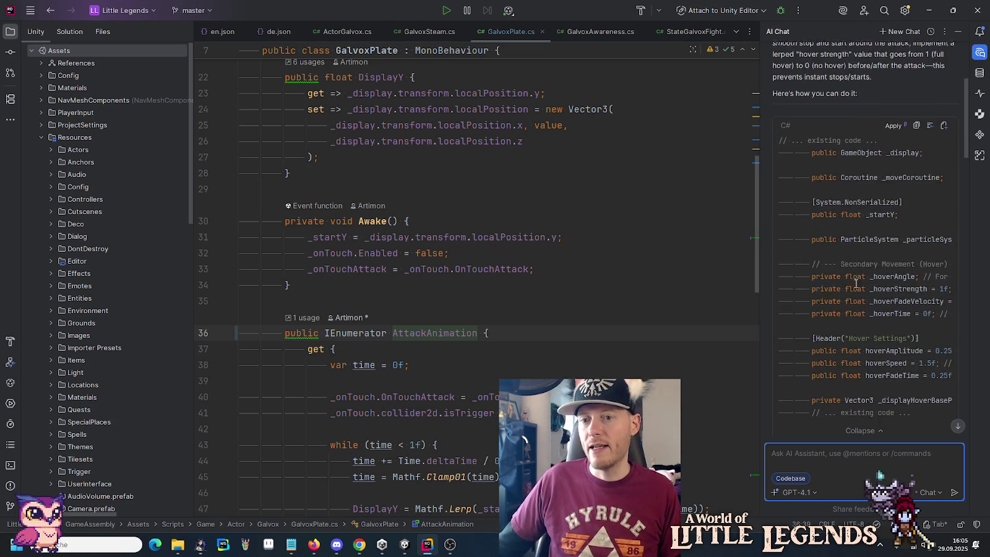
{"action": "scroll", "coordinate": [856, 284], "scroll_direction": "down", "scroll_amount": 3}
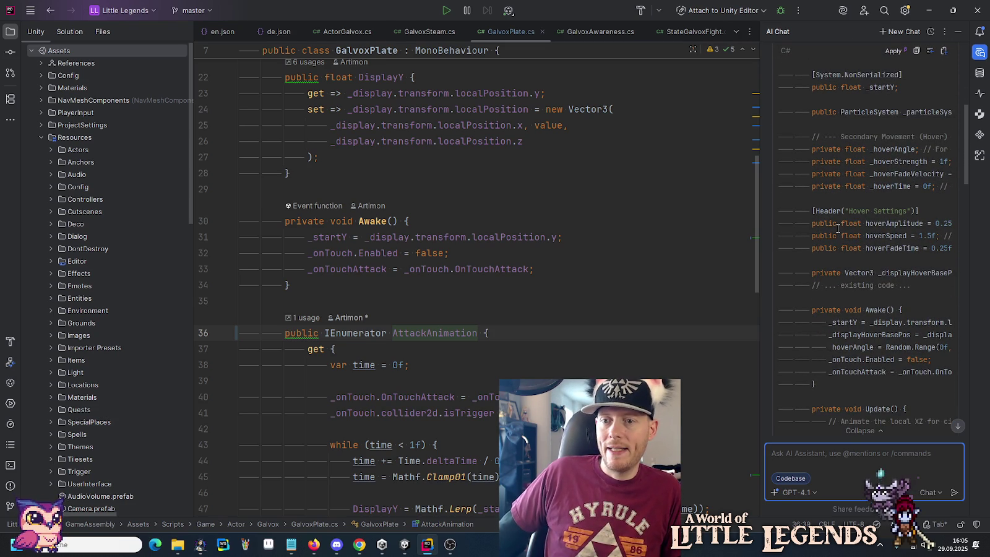
{"action": "scroll", "coordinate": [866, 262], "scroll_direction": "down", "scroll_amount": 7}
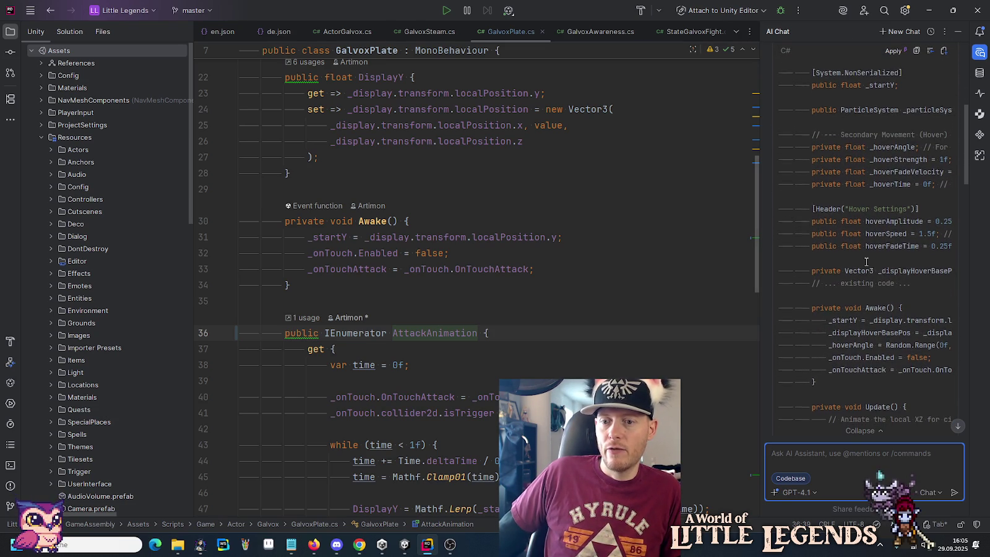
{"action": "scroll", "coordinate": [867, 263], "scroll_direction": "down", "scroll_amount": 3}
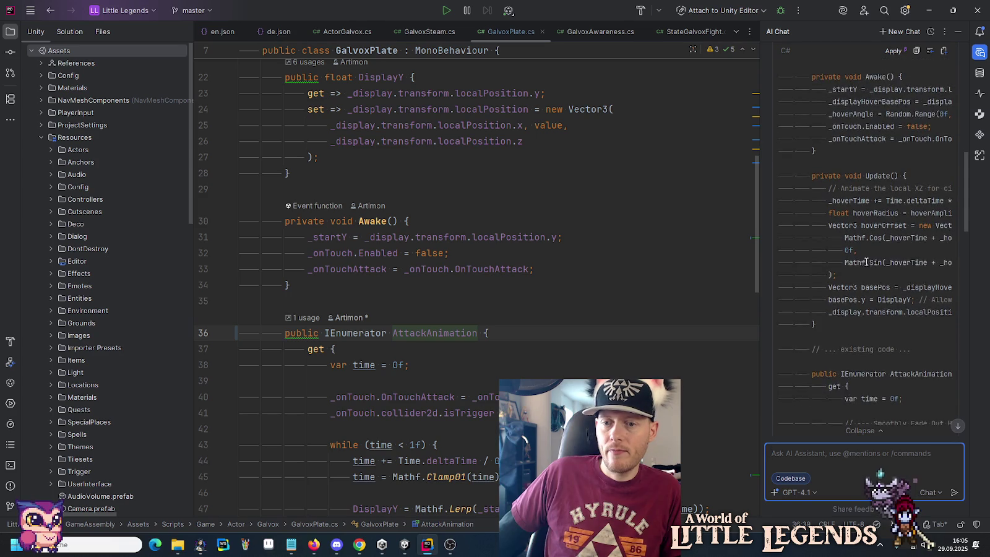
{"action": "left_click_drag", "start_coordinate": [866, 263], "coordinate": [844, 109]}
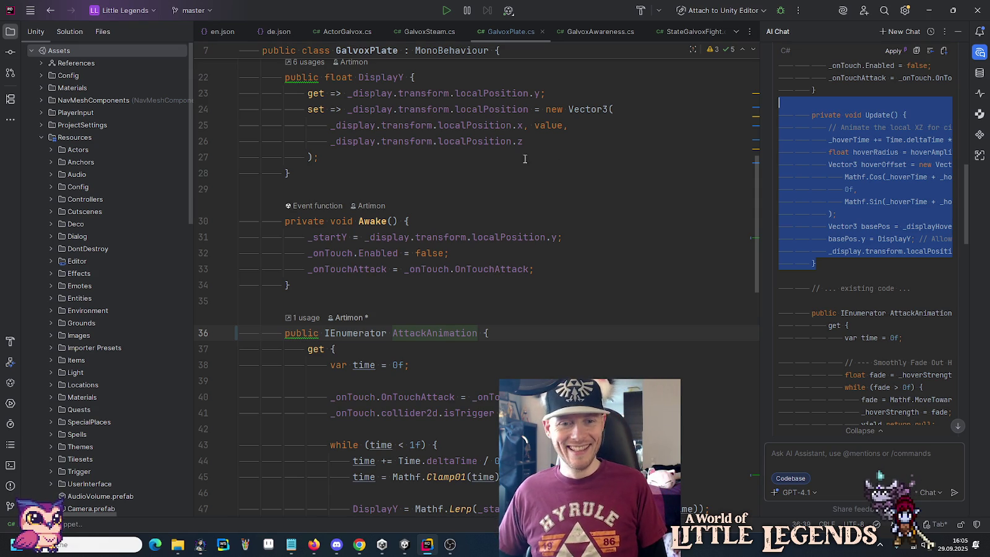
{"action": "scroll", "coordinate": [525, 159], "scroll_direction": "up", "scroll_amount": 5}
{"action": "scroll", "coordinate": [518, 166], "scroll_direction": "down", "scroll_amount": 5}
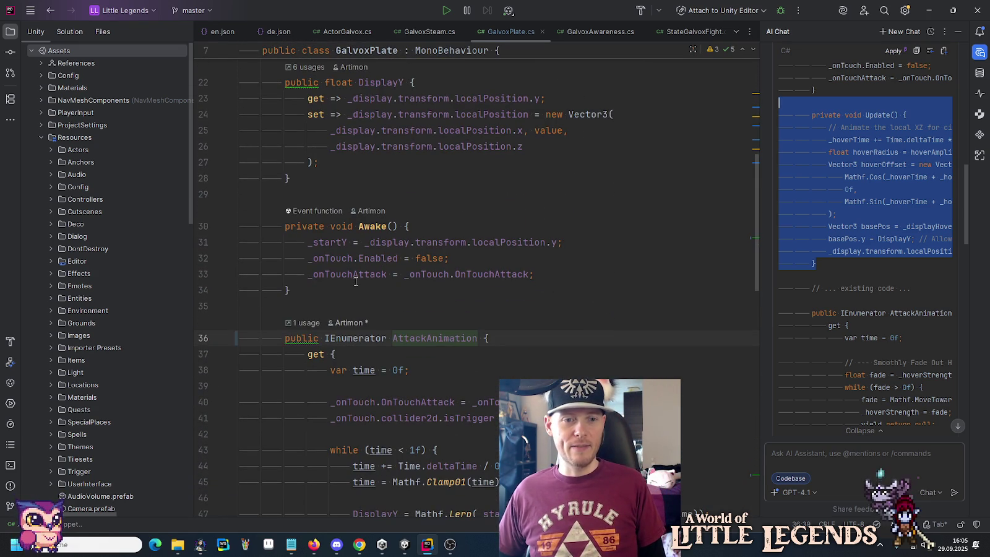
Step: Paste the Update() method after Awake with a blank line and delete its comment line
{"action": "left_click", "coordinate": [356, 289]}
{"action": "key", "text": "ctrl+v"}
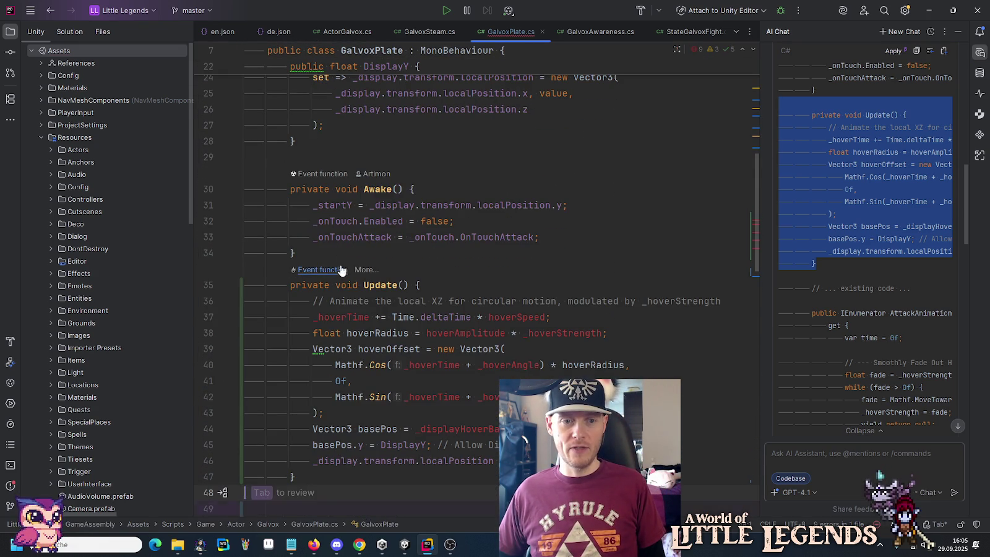
{"action": "key", "text": "Return"}
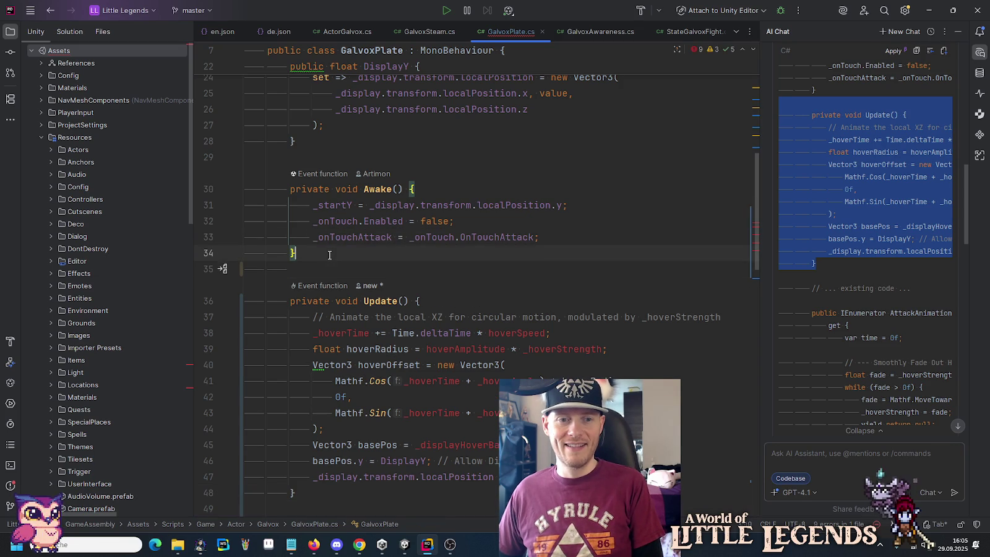
{"action": "scroll", "coordinate": [476, 245], "scroll_direction": "down", "scroll_amount": 2}
{"action": "left_click", "coordinate": [471, 221]}
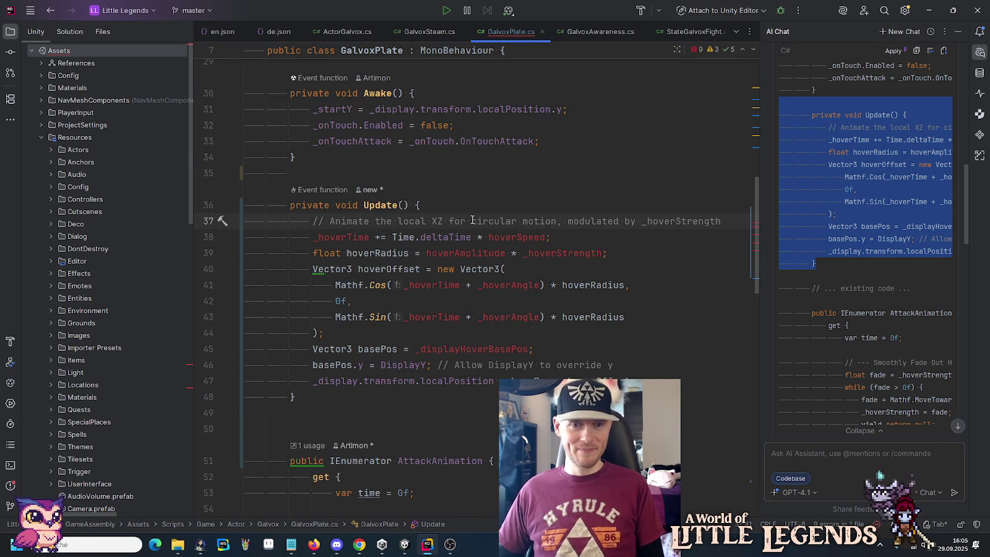
{"action": "key", "text": "ctrl+y"}
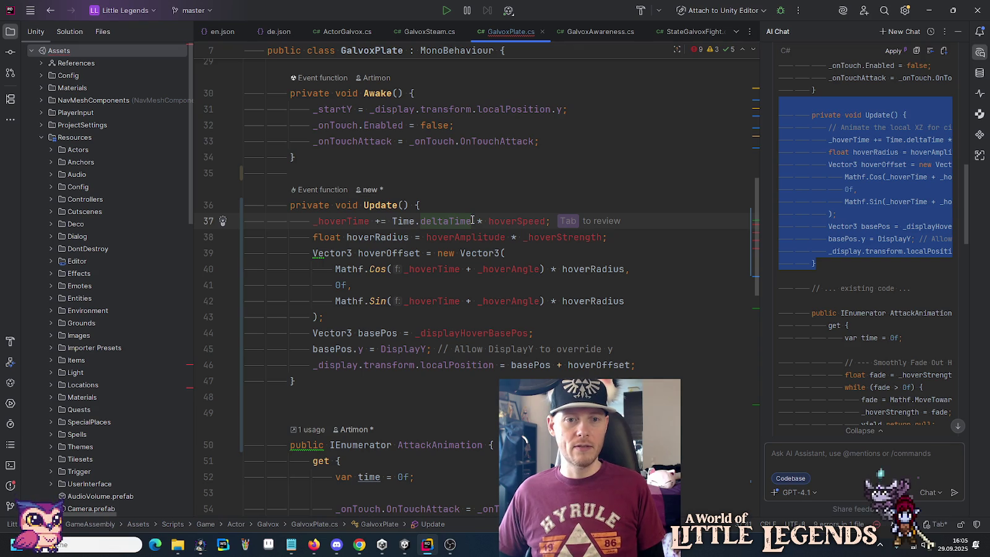
Step: Scroll back to the suggested hover fields in the AI answer and begin selecting them
{"action": "scroll", "coordinate": [907, 256], "scroll_direction": "up", "scroll_amount": 5}
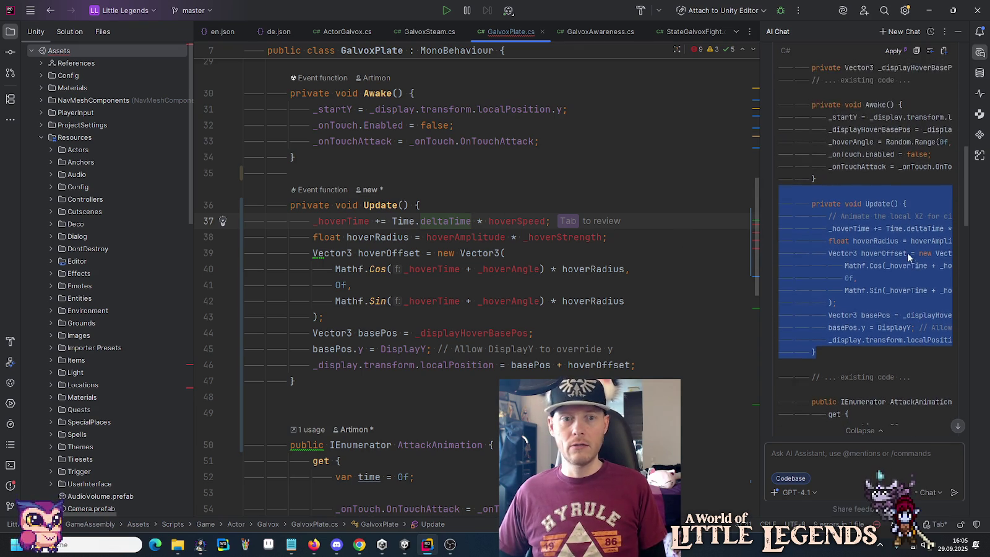
{"action": "scroll", "coordinate": [907, 253], "scroll_direction": "up", "scroll_amount": 3}
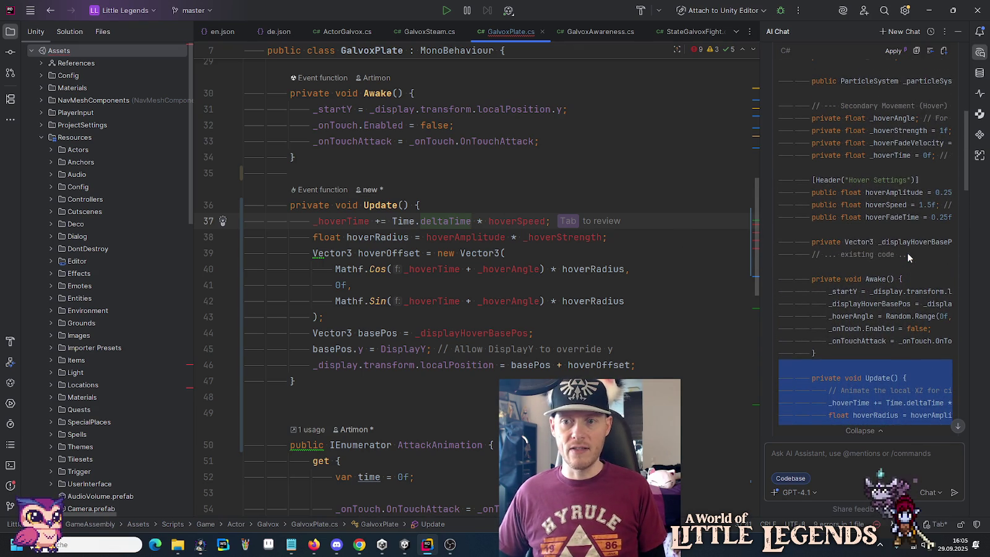
{"action": "left_click", "coordinate": [771, 187]}
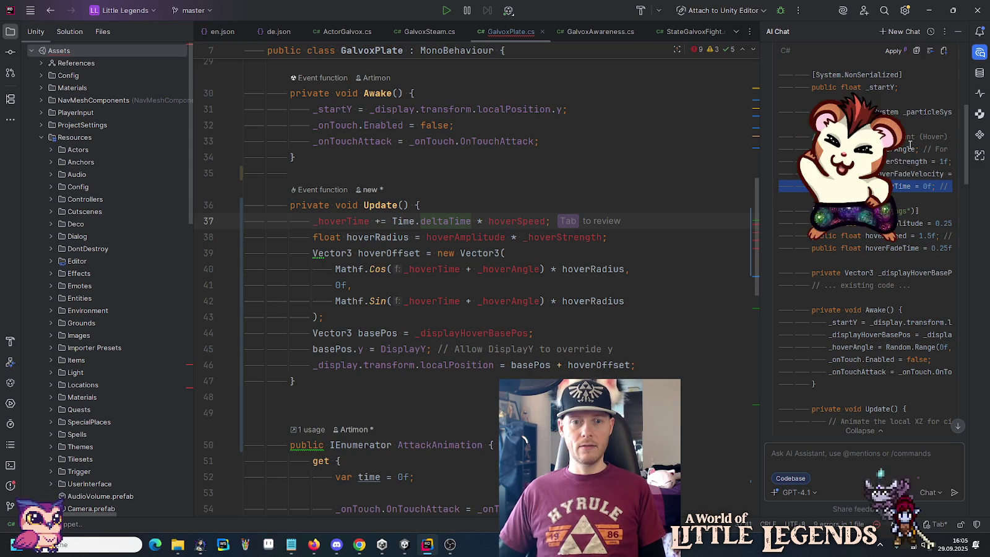
{"action": "left_click", "coordinate": [779, 199]}
Step: Paste _hoverAngle, _hoverStrength, _hoverFadeVelocity and _hoverTime after Awake; select the public hover settings
{"action": "mouse_move", "coordinate": [779, 198]}
{"action": "left_mouse_down"}
{"action": "mouse_move", "coordinate": [781, 155]}
{"action": "mouse_move", "coordinate": [557, 180]}
{"action": "mouse_move", "coordinate": [291, 174]}
{"action": "left_mouse_up"}
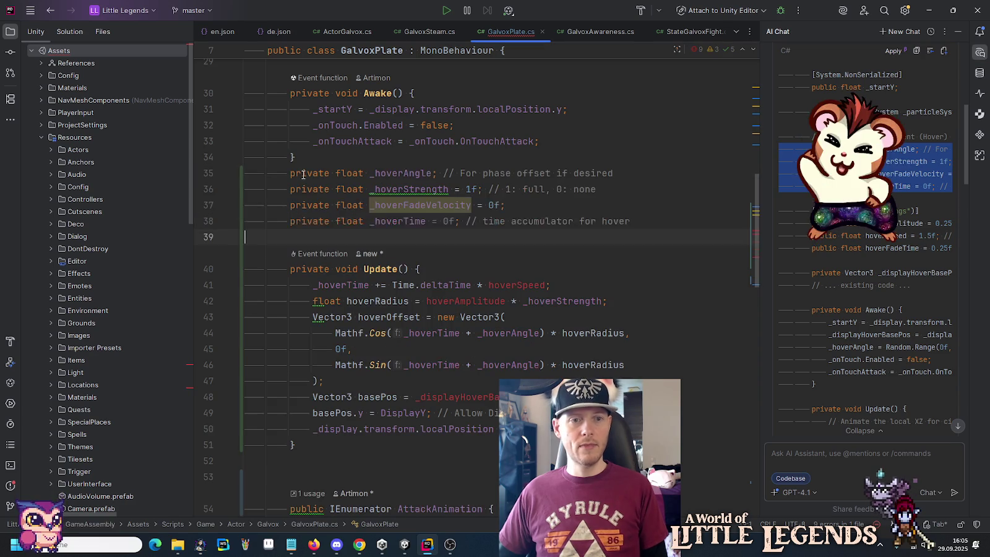
{"action": "left_click", "coordinate": [320, 158]}
{"action": "key", "text": "Return"}
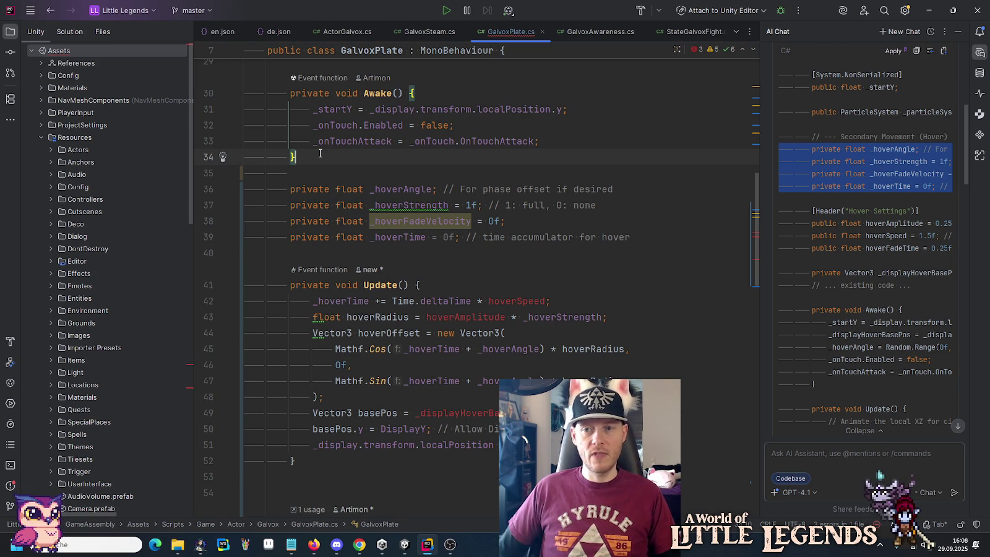
{"action": "left_click_drag", "start_coordinate": [781, 258], "coordinate": [780, 228]}
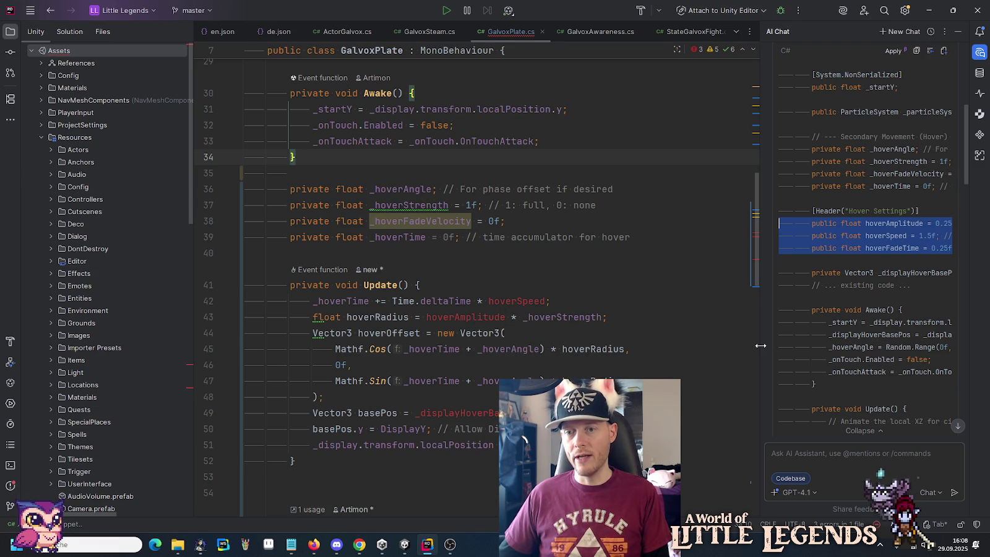
Step: Replace hoverAmplitude with 0.25f in the hover radius line of Update
{"action": "left_click_drag", "start_coordinate": [760, 345], "coordinate": [743, 344]}
{"action": "double_click", "coordinate": [467, 317]}
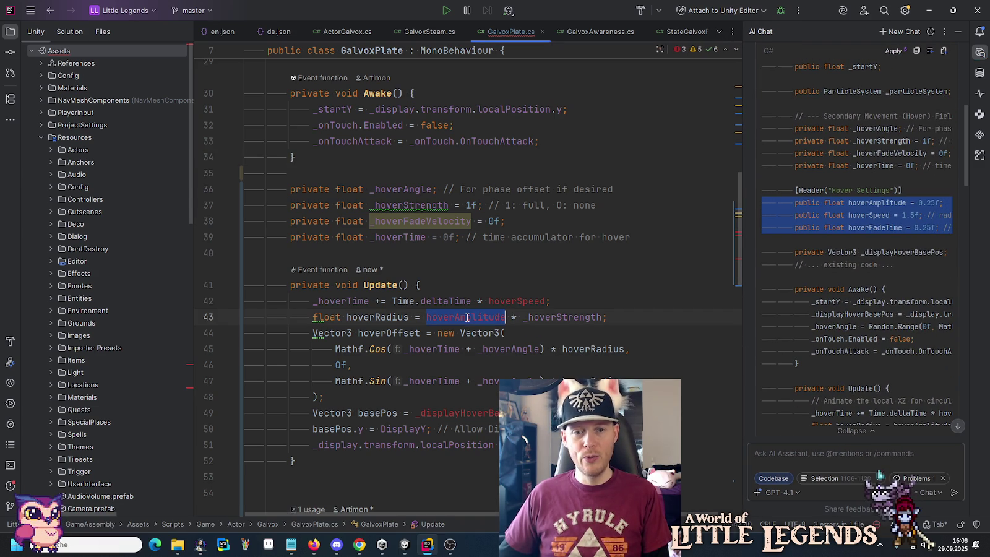
{"action": "type", "text": "0.25f"}
{"action": "left_click", "coordinate": [471, 290]}
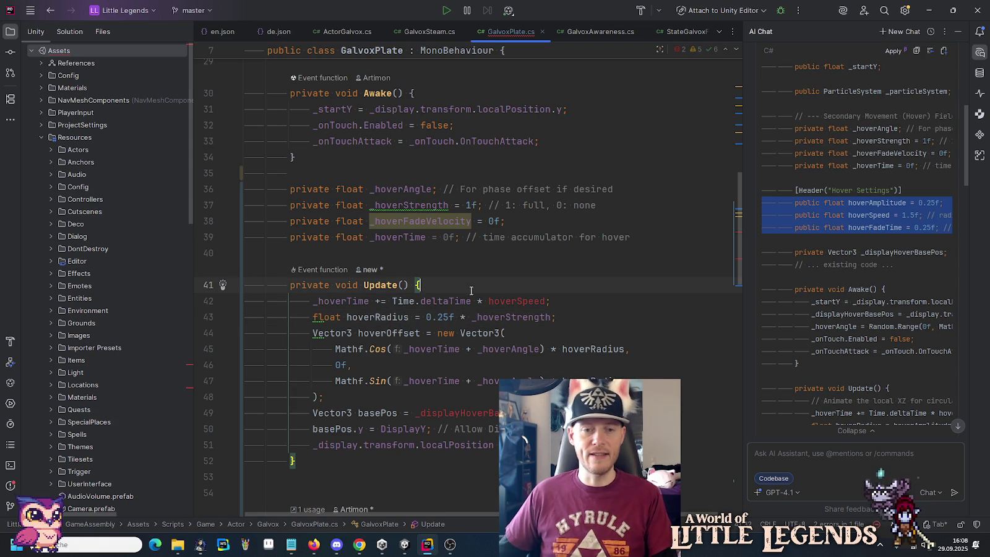
Step: Change the hoverRadius, hoverOffset and basePos declarations from float and Vector3 to var
{"action": "double_click", "coordinate": [328, 316]}
{"action": "type", "text": "var"}
{"action": "key", "text": "Escape"}
{"action": "double_click", "coordinate": [332, 333]}
{"action": "type", "text": "var"}
{"action": "key", "text": "Escape"}
{"action": "double_click", "coordinate": [328, 413]}
{"action": "type", "text": "var"}
{"action": "key", "text": "Escape"}
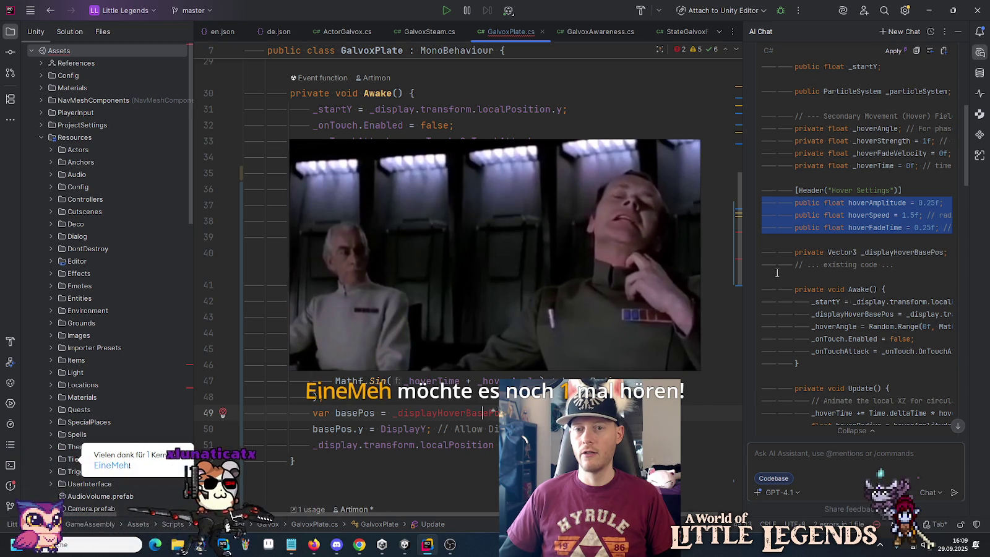
{"action": "left_click_drag", "start_coordinate": [744, 264], "coordinate": [636, 264]}
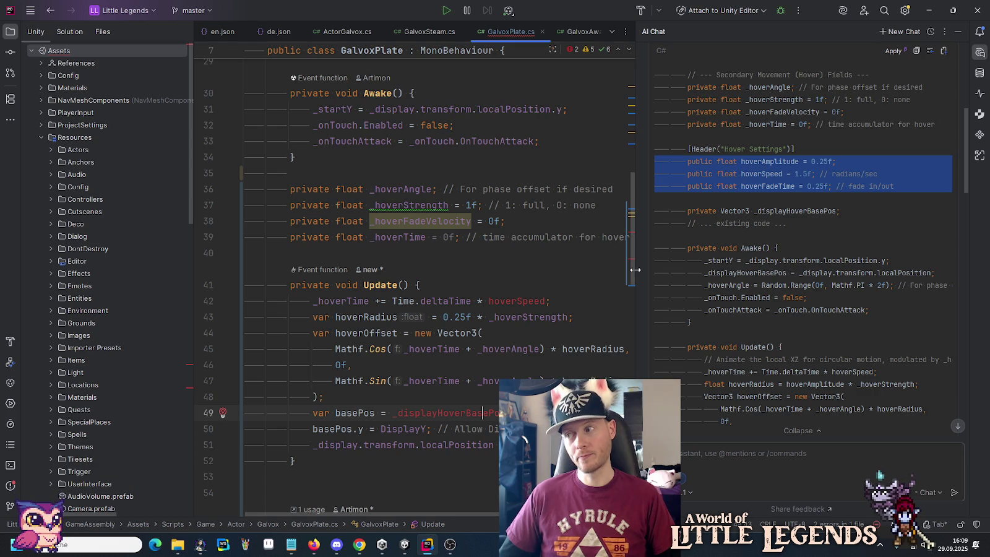
{"action": "left_click_drag", "start_coordinate": [636, 270], "coordinate": [759, 272]}
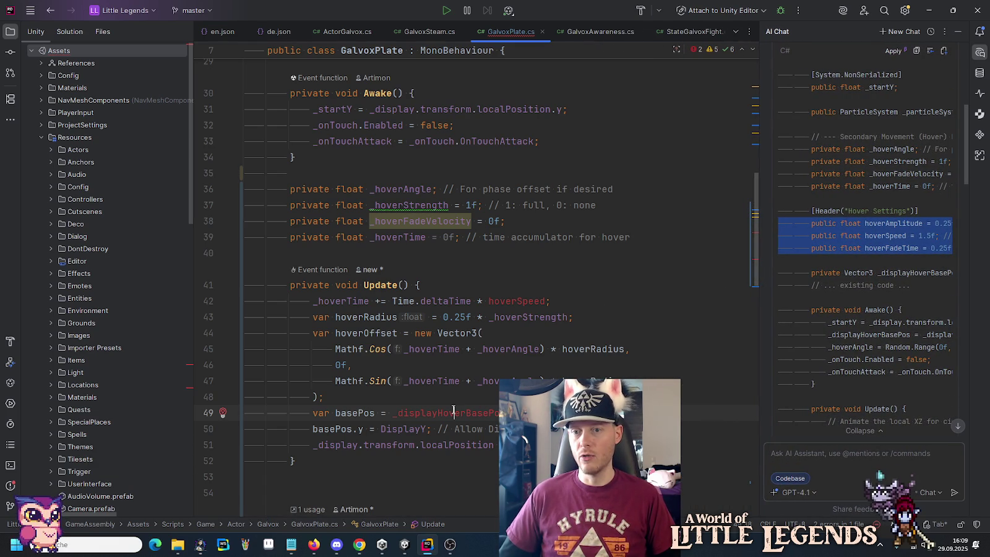
{"action": "scroll", "coordinate": [453, 411], "scroll_direction": "down", "scroll_amount": 1}
{"action": "scroll", "coordinate": [454, 410], "scroll_direction": "down", "scroll_amount": 1}
Step: Add a var position = Vector3.zero line and remove the basePos declaration
{"action": "left_click", "coordinate": [374, 302]}
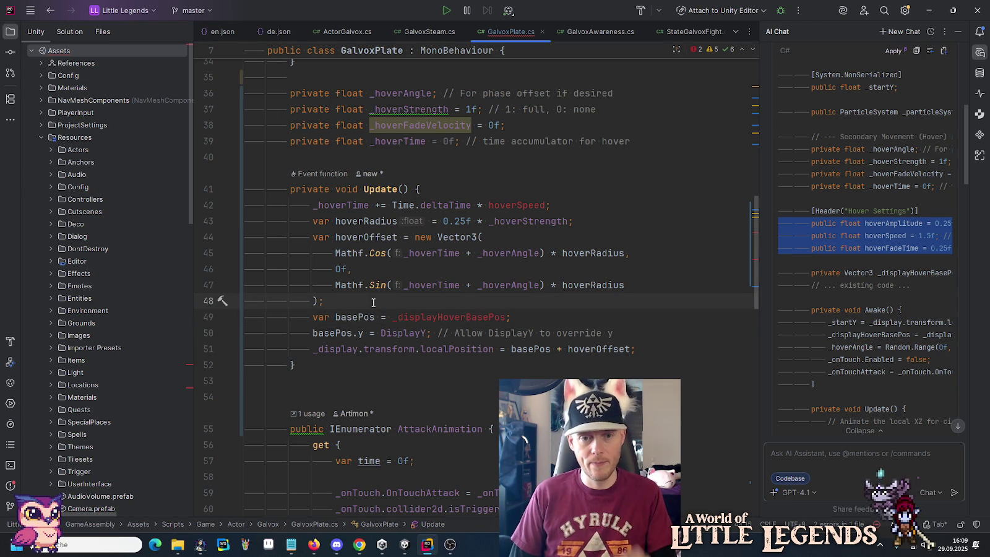
{"action": "key", "text": "Return"}
{"action": "key", "text": "Return"}
{"action": "type", "text": "var position = "}
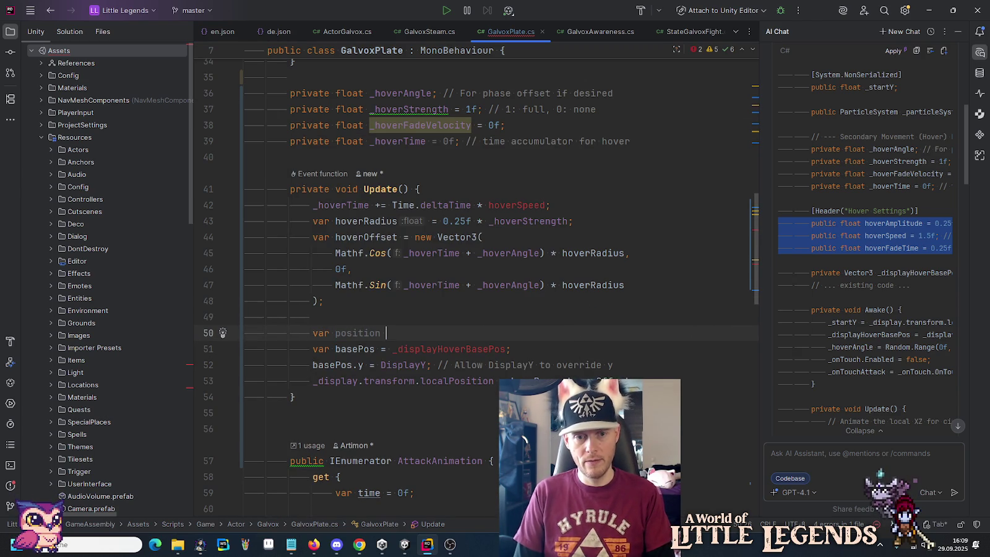
{"action": "type", "text": "Vector3"}
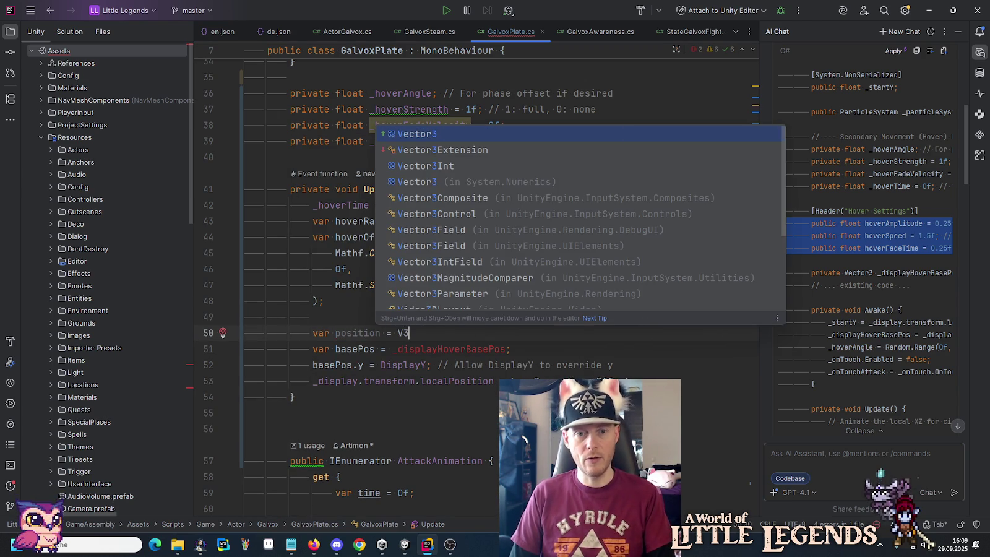
{"action": "type", "text": "."}
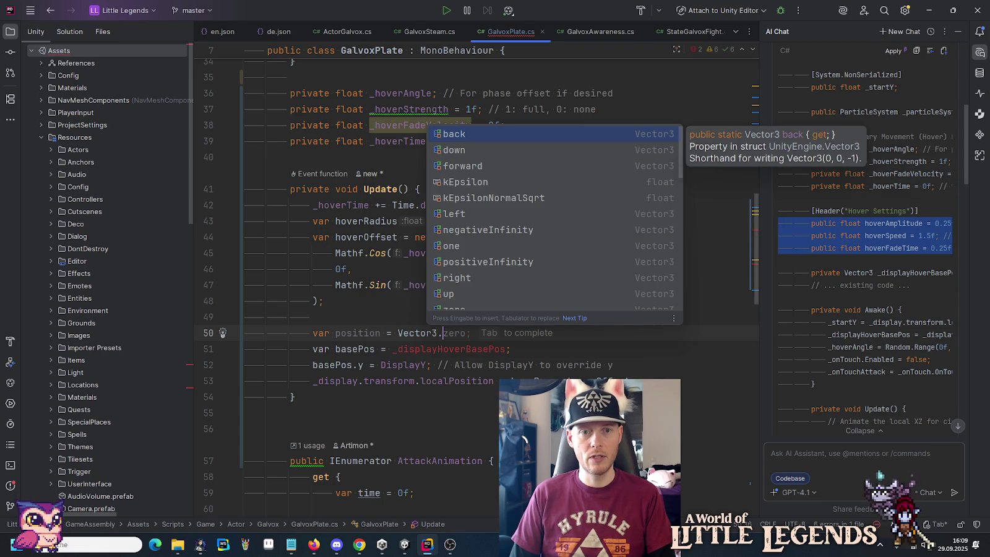
{"action": "key", "text": "Tab"}
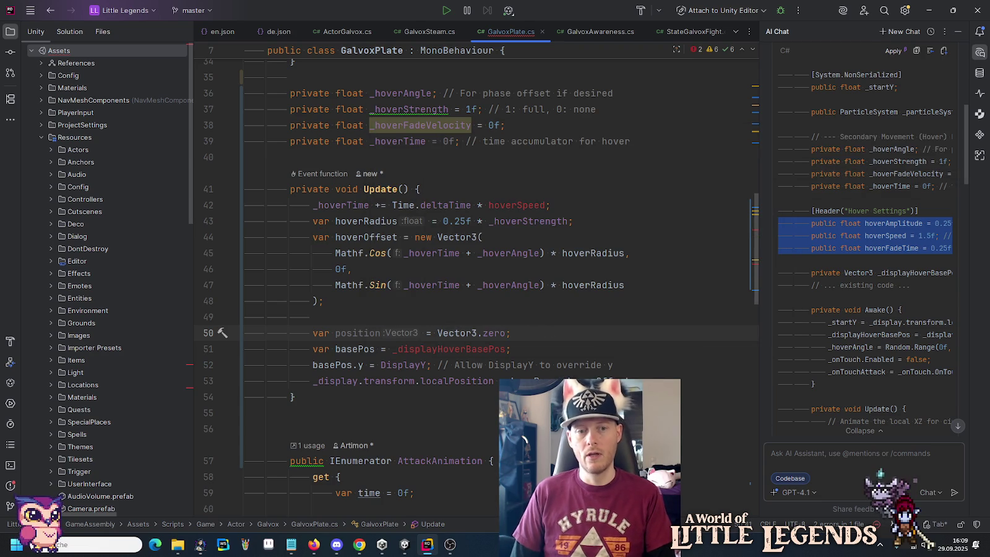
{"action": "left_click", "coordinate": [427, 349]}
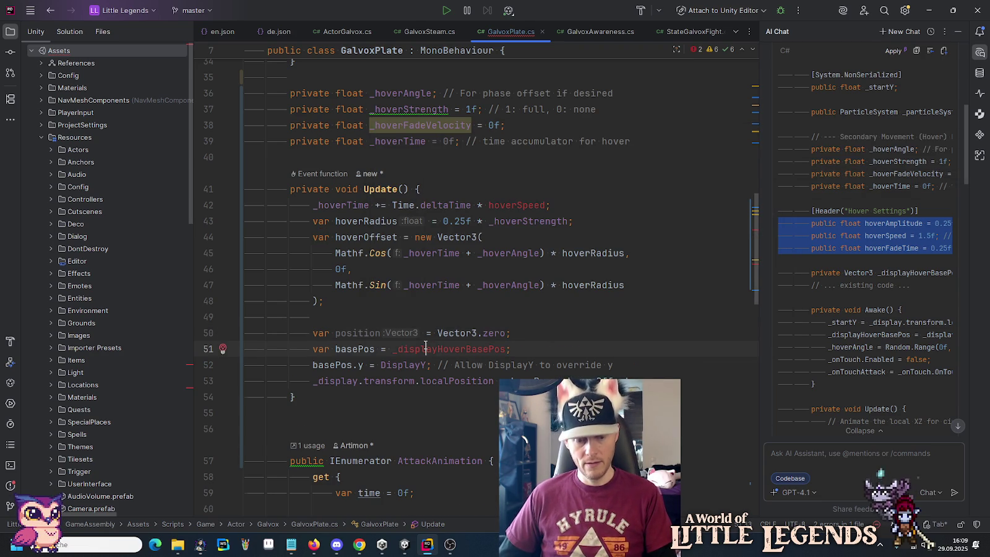
{"action": "key", "text": "ctrl+x"}
Step: Replace basePos with position on the DisplayY line and the local position assignment
{"action": "double_click", "coordinate": [358, 333]}
{"action": "key", "text": "ctrl+c"}
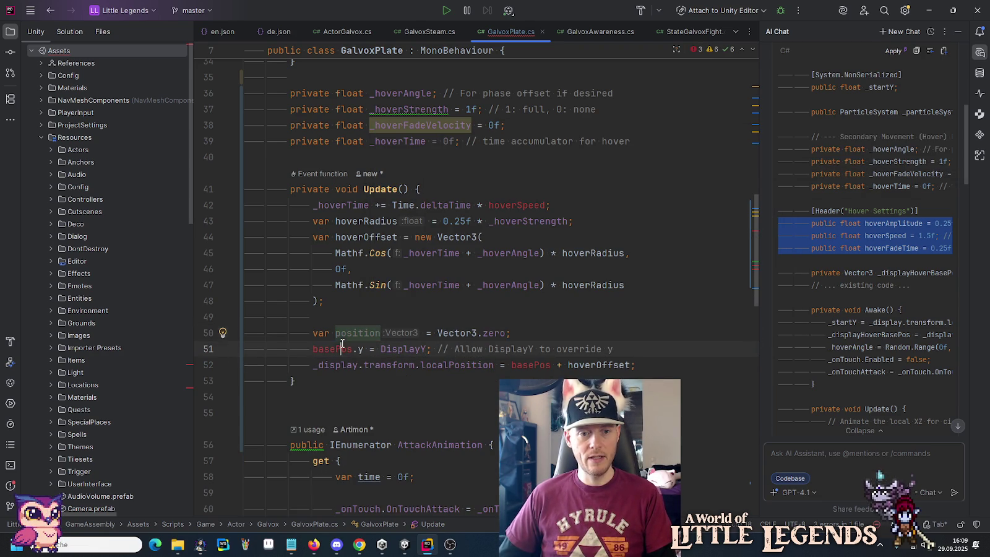
{"action": "double_click", "coordinate": [343, 347]}
{"action": "key", "text": "ctrl+v"}
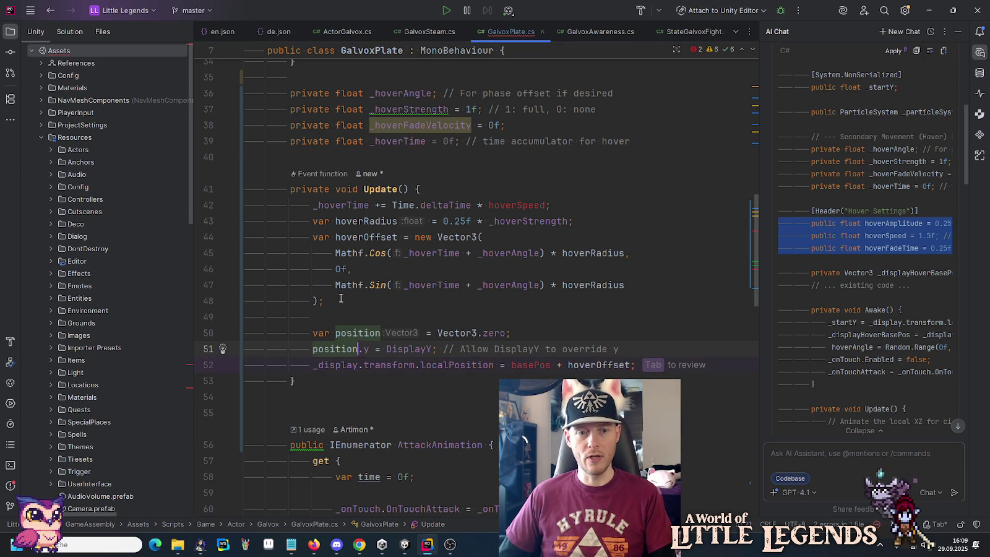
{"action": "left_click", "coordinate": [356, 299]}
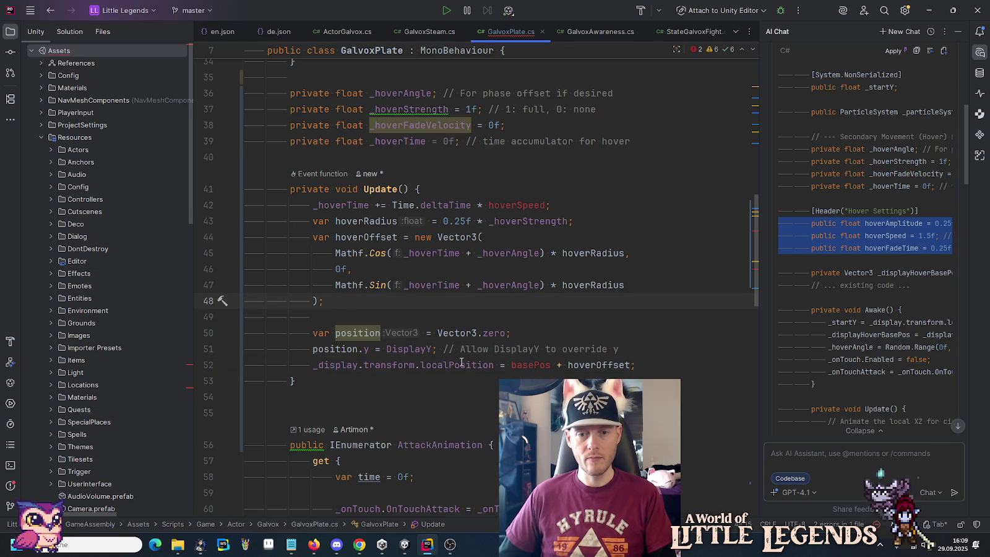
{"action": "left_click", "coordinate": [618, 365]}
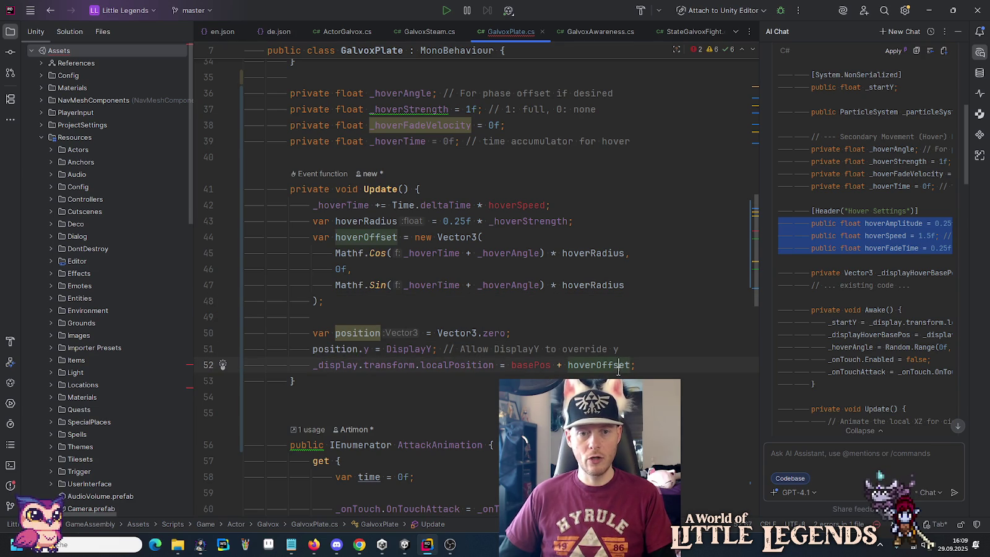
{"action": "double_click", "coordinate": [371, 335]}
{"action": "key", "text": "ctrl+c"}
{"action": "double_click", "coordinate": [531, 365]}
{"action": "key", "text": "ctrl+v"}
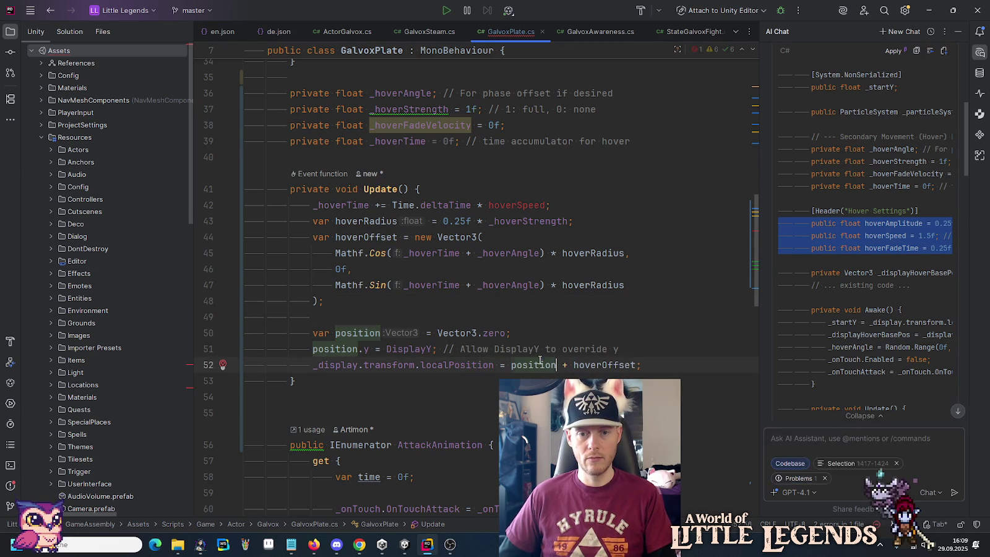
Step: Delete the DisplayY override comment and scroll through AttackAnimation
{"action": "left_click_drag", "start_coordinate": [621, 349], "coordinate": [438, 350]}
{"action": "key", "text": "BackSpace"}
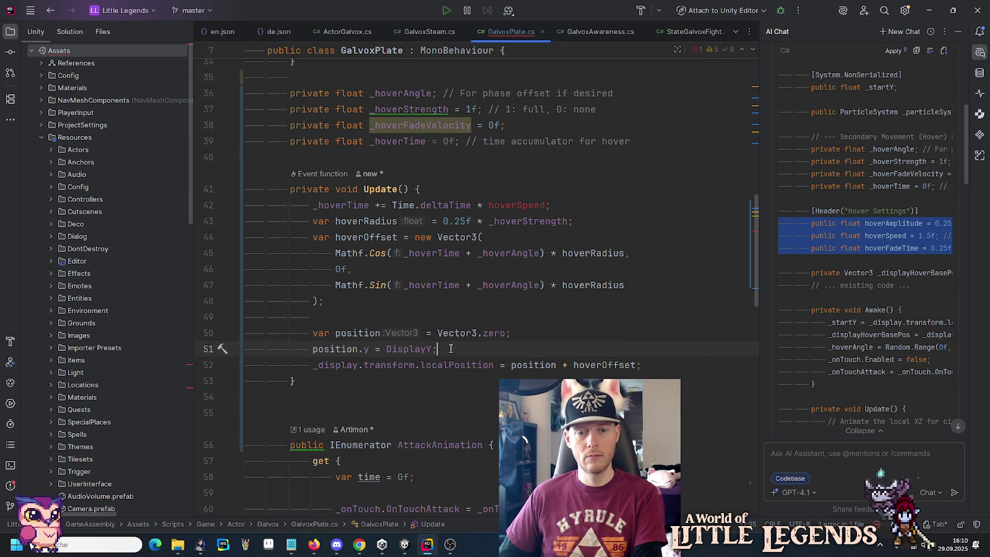
{"action": "key", "text": "Return"}
{"action": "left_click", "coordinate": [468, 348]}
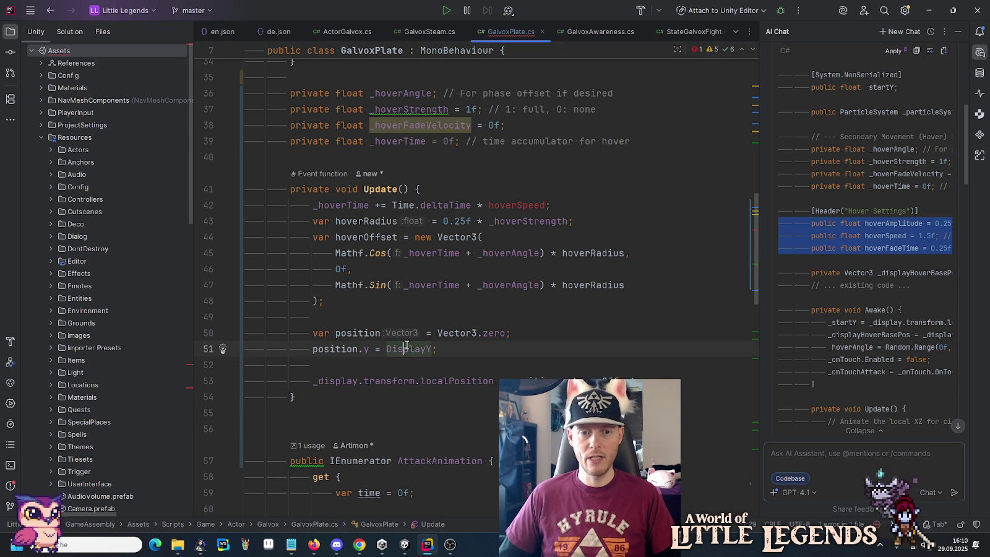
{"action": "scroll", "coordinate": [407, 347], "scroll_direction": "down", "scroll_amount": 8}
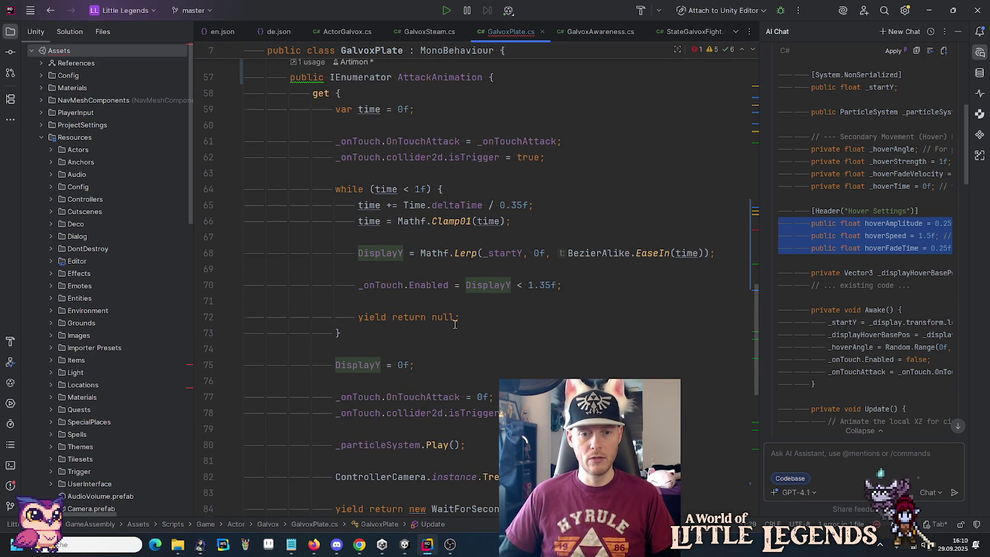
{"action": "scroll", "coordinate": [455, 323], "scroll_direction": "down", "scroll_amount": 8}
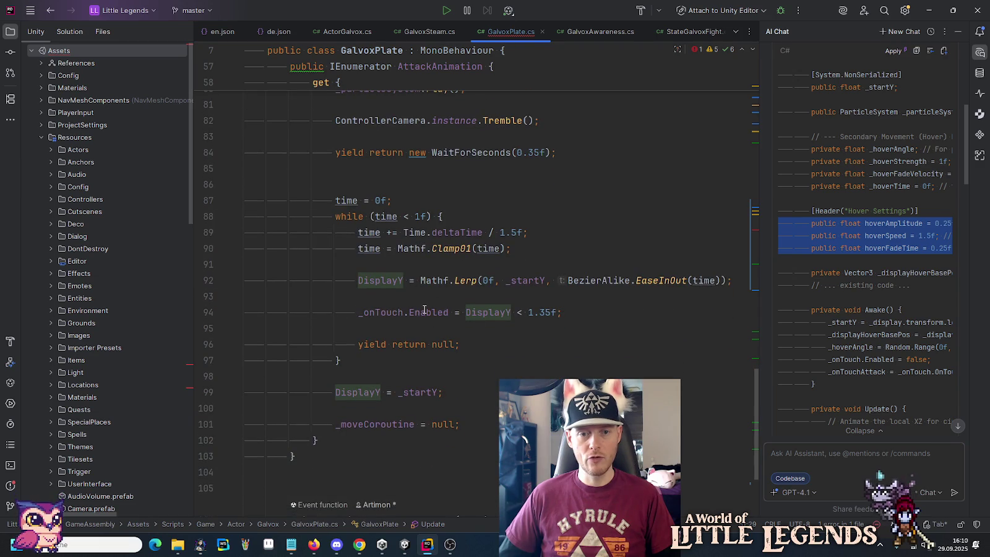
{"action": "left_click", "coordinate": [425, 312]}
{"action": "scroll", "coordinate": [426, 313], "scroll_direction": "up", "scroll_amount": 9}
{"action": "scroll", "coordinate": [428, 316], "scroll_direction": "up", "scroll_amount": 6}
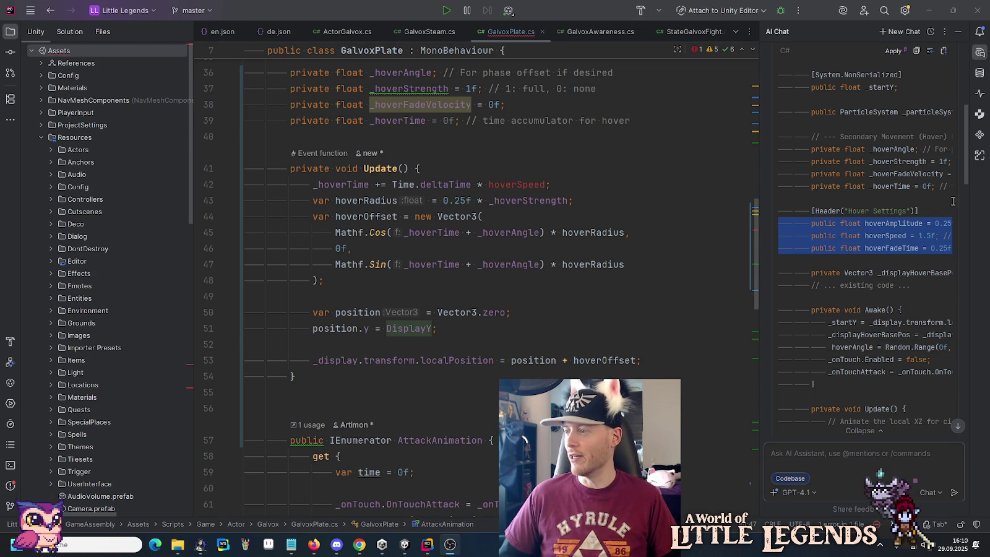
Step: Undo Update back to advancing _hoverTimer by Time.deltaTime * 1.5f, then review _hoverAngle
{"action": "left_click", "coordinate": [500, 295]}
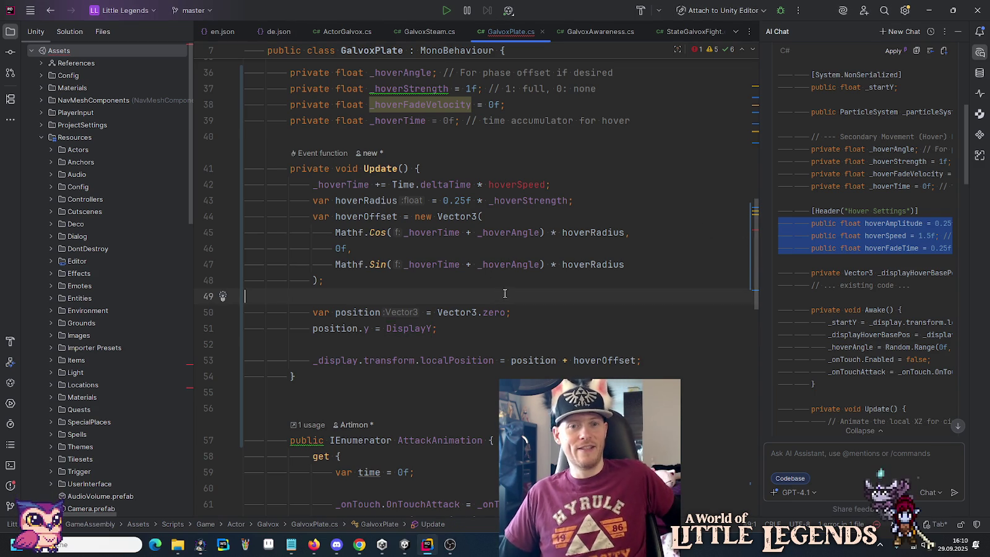
{"action": "left_click", "coordinate": [518, 184]}
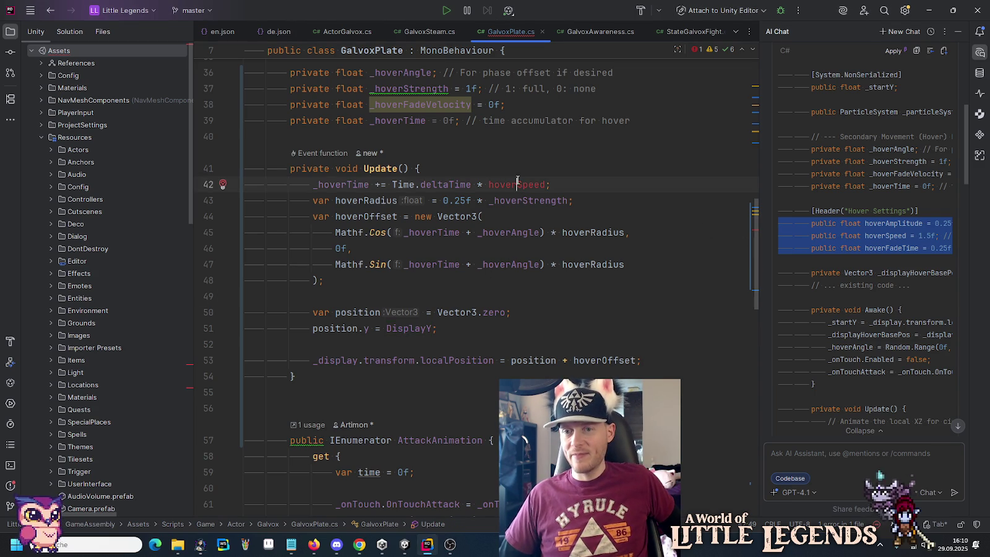
{"action": "key", "text": "ctrl+z"}
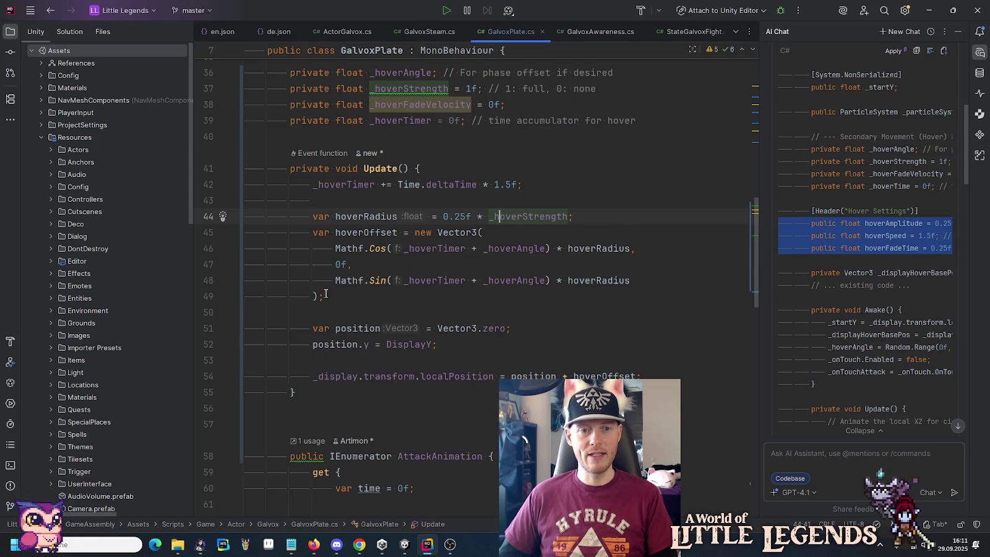
{"action": "mouse_move", "coordinate": [445, 280]}
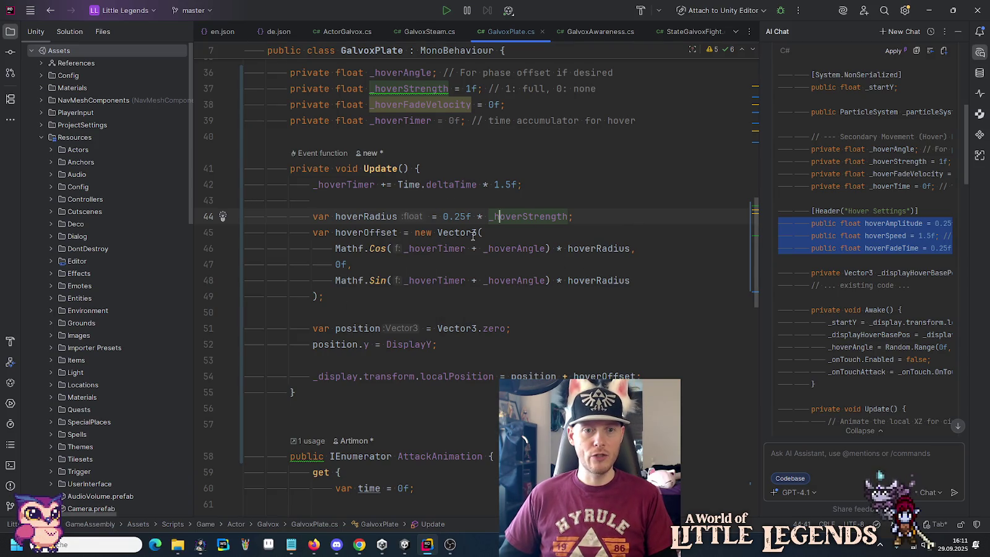
{"action": "scroll", "coordinate": [473, 238], "scroll_direction": "up", "scroll_amount": 4}
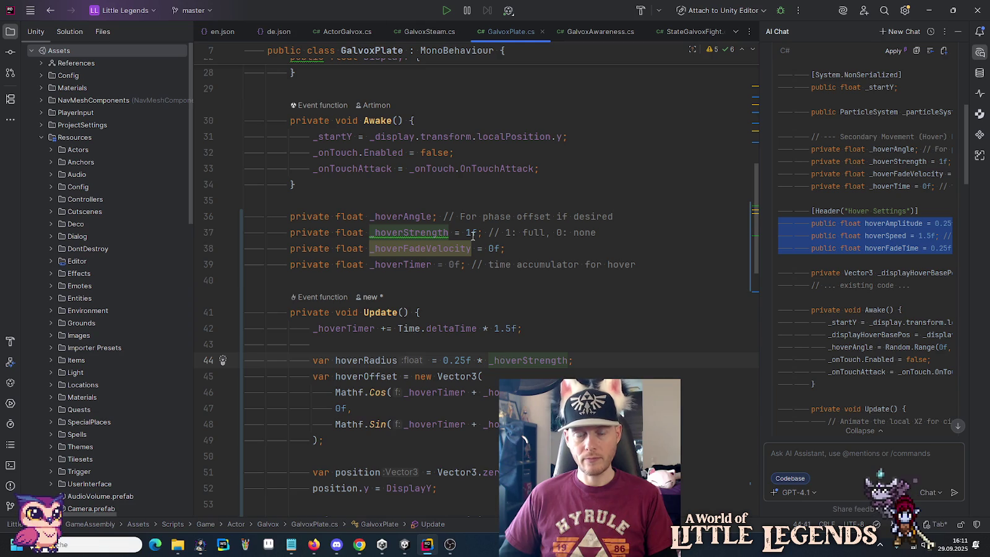
{"action": "left_click", "coordinate": [408, 210]}
{"action": "scroll", "coordinate": [410, 217], "scroll_direction": "down", "scroll_amount": 1}
{"action": "scroll", "coordinate": [409, 217], "scroll_direction": "up", "scroll_amount": 1}
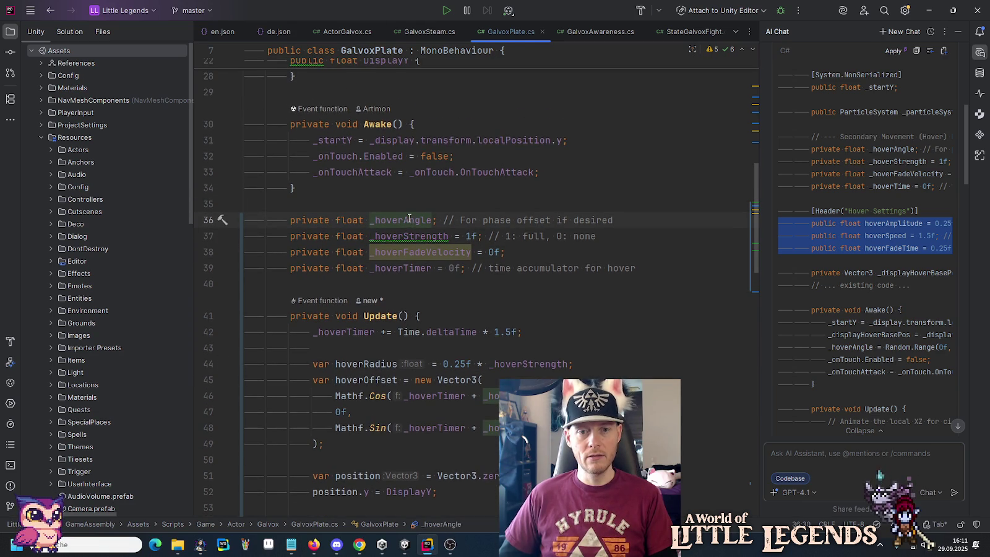
{"action": "scroll", "coordinate": [409, 218], "scroll_direction": "down", "scroll_amount": 2}
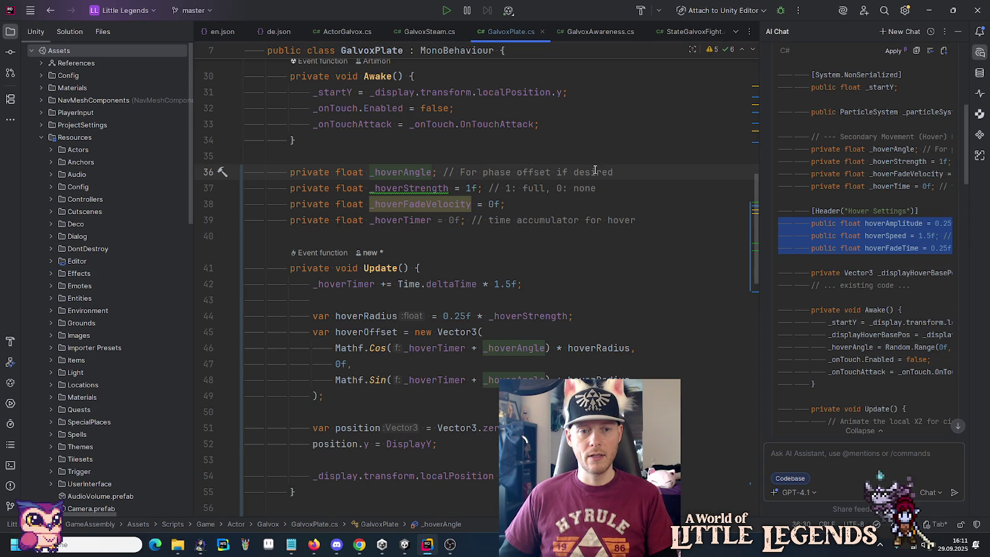
{"action": "left_click", "coordinate": [359, 284]}
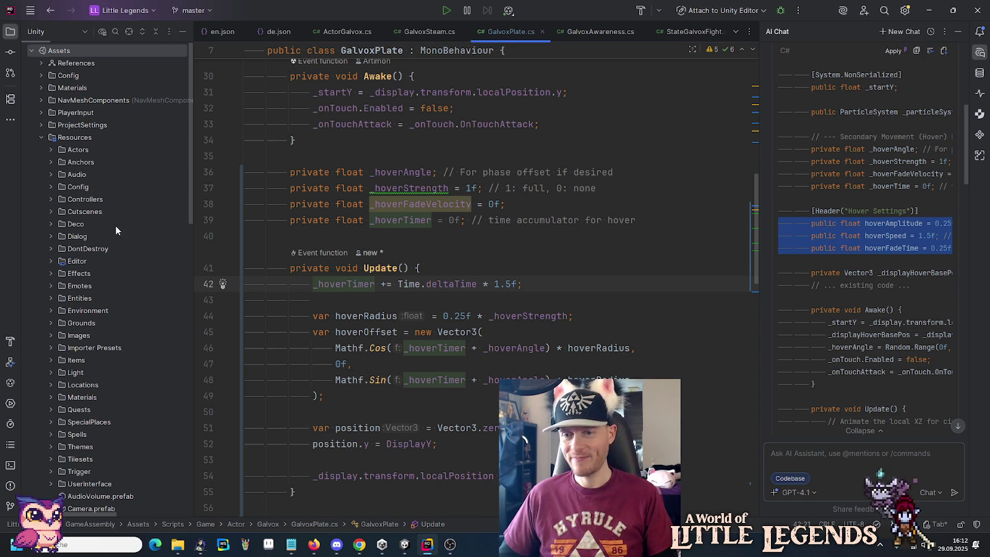
{"action": "left_click", "coordinate": [343, 284]}
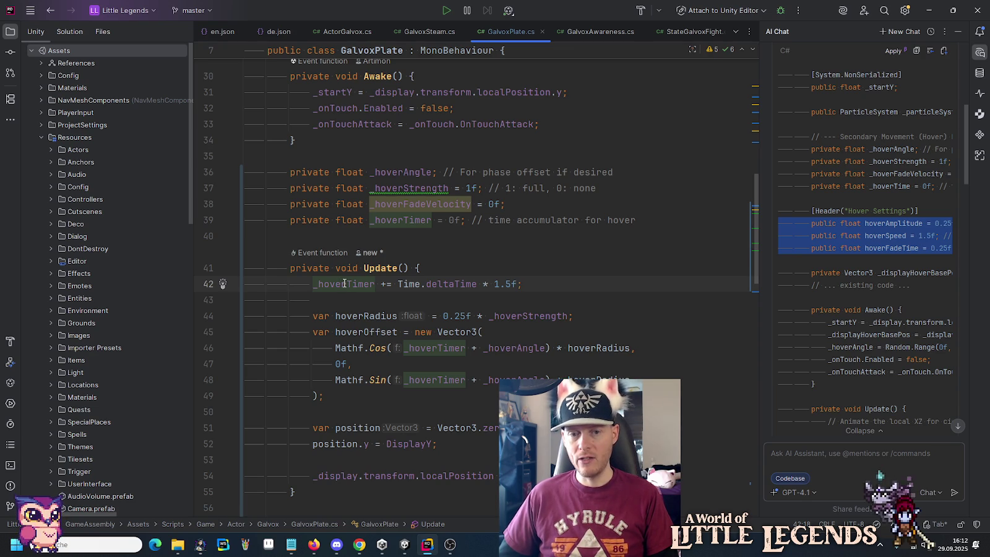
Step: Delete the + _hoverAngle term from both the Mathf.Cos and Mathf.Sin hover lines
{"action": "left_click", "coordinate": [495, 348]}
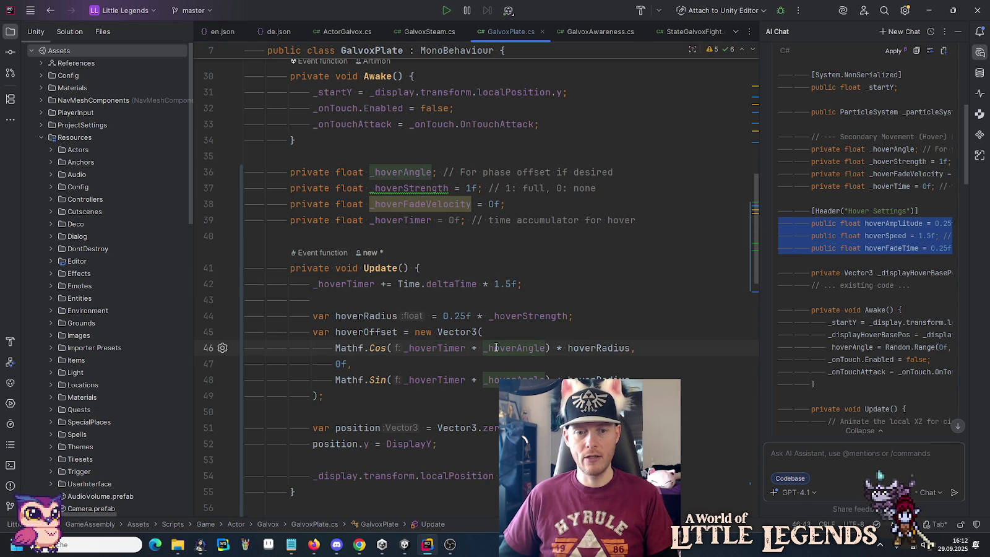
{"action": "double_click", "coordinate": [496, 347]}
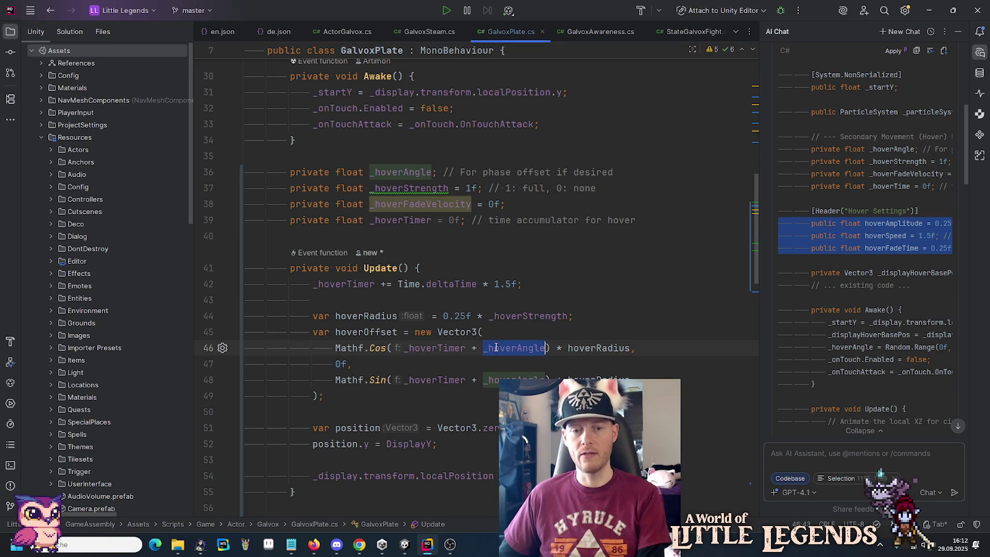
{"action": "key", "text": "BackSpace"}
{"action": "key", "text": "BackSpace"}
{"action": "key", "text": "BackSpace"}
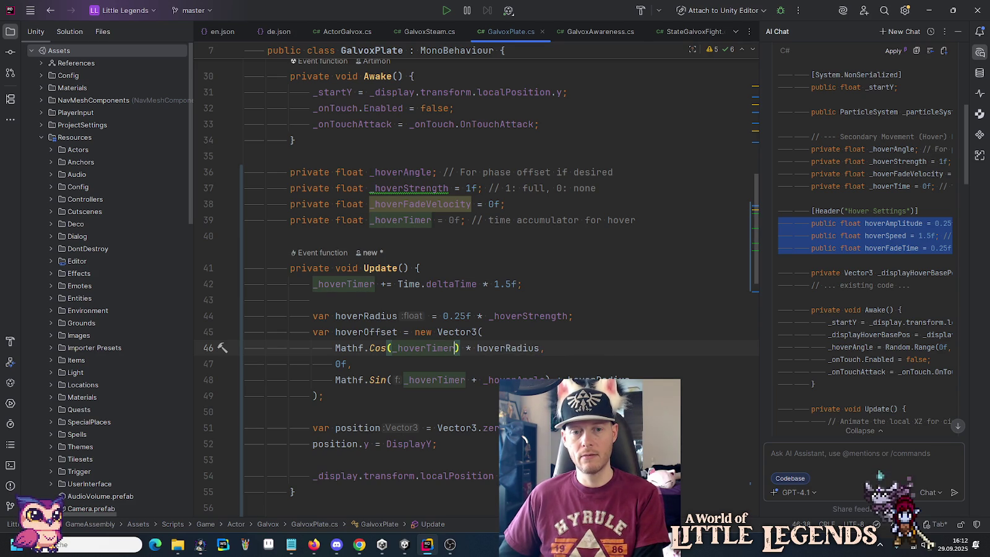
{"action": "double_click", "coordinate": [499, 381]}
{"action": "key", "text": "BackSpace"}
{"action": "key", "text": "BackSpace"}
{"action": "key", "text": "BackSpace"}
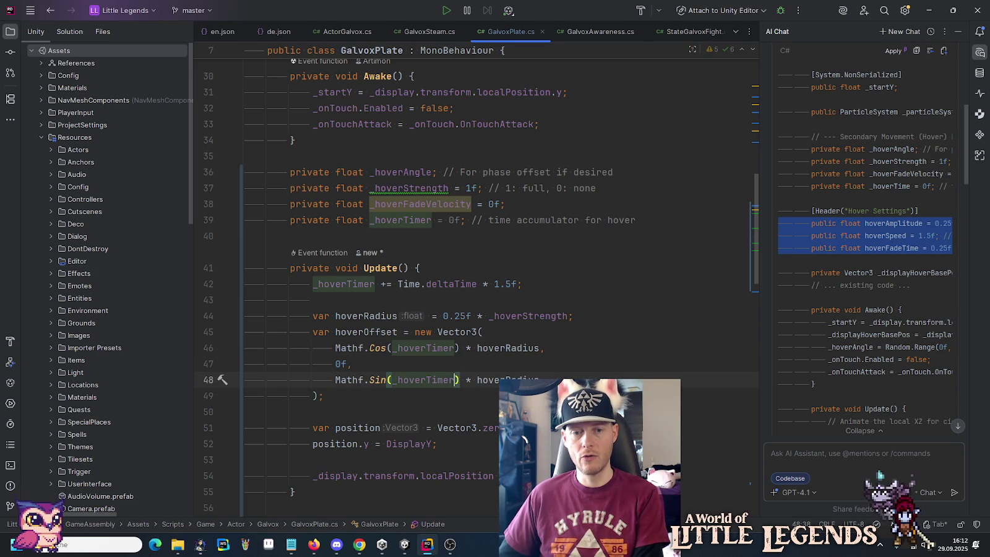
{"action": "left_click", "coordinate": [510, 349]}
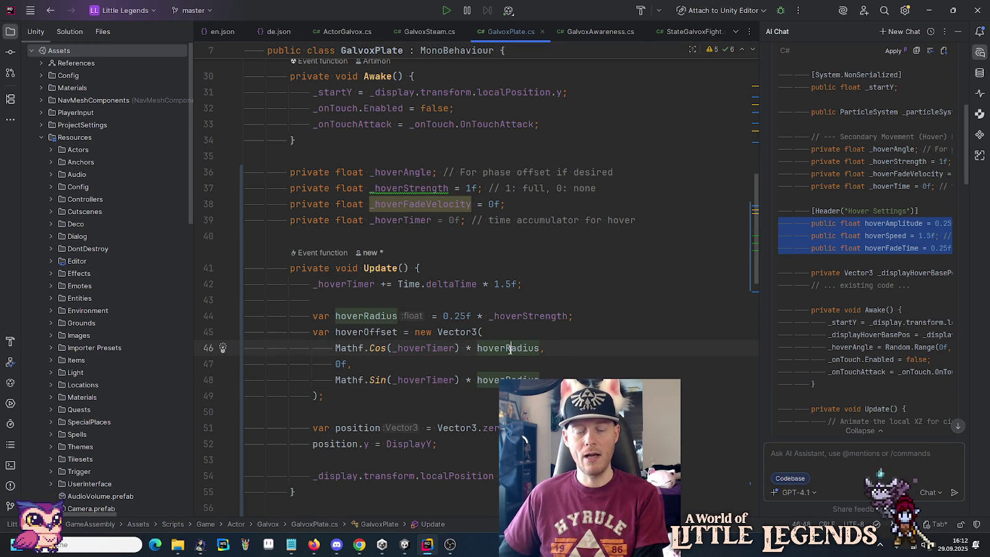
{"action": "scroll", "coordinate": [510, 349], "scroll_direction": "down", "scroll_amount": 3}
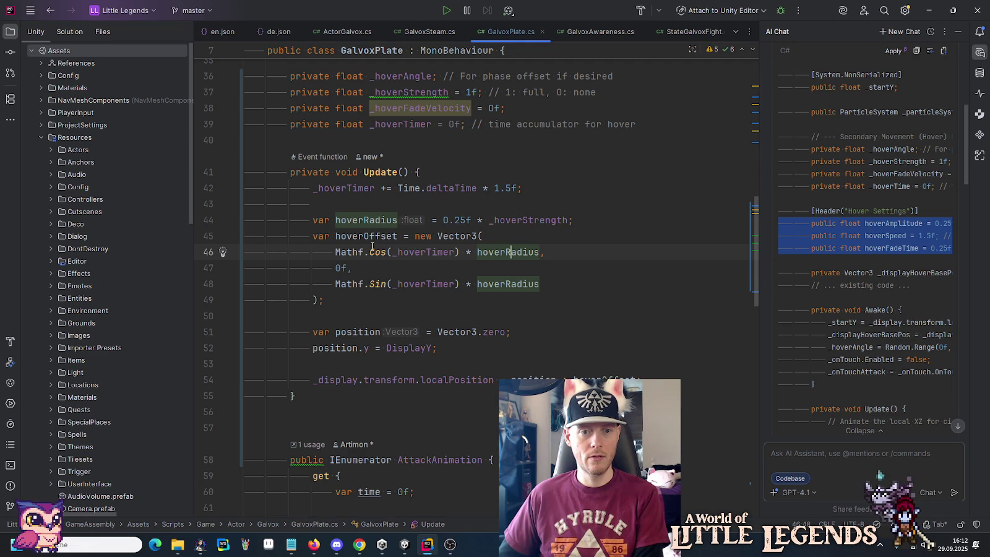
{"action": "left_click", "coordinate": [343, 267]}
{"action": "left_click", "coordinate": [346, 284]}
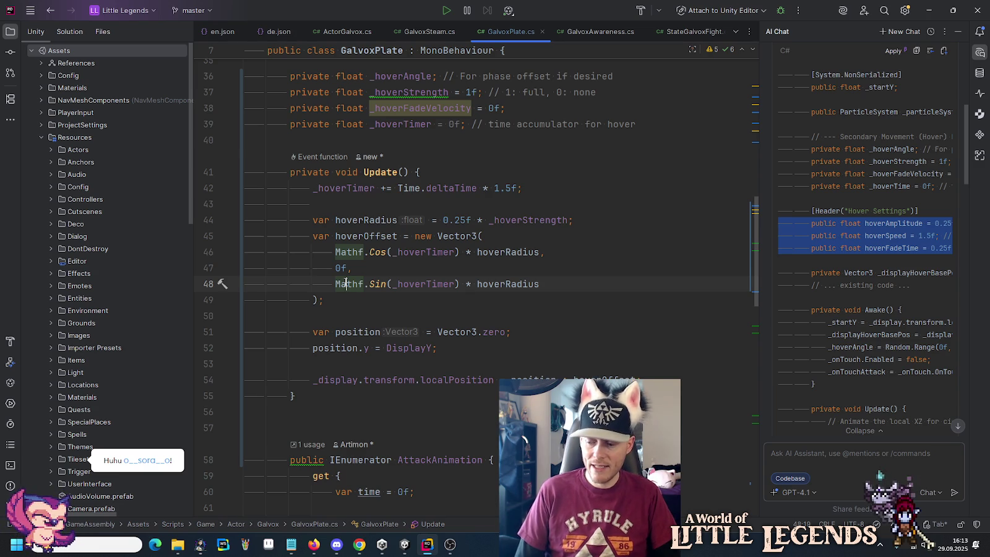
{"action": "scroll", "coordinate": [346, 284], "scroll_direction": "down", "scroll_amount": 7}
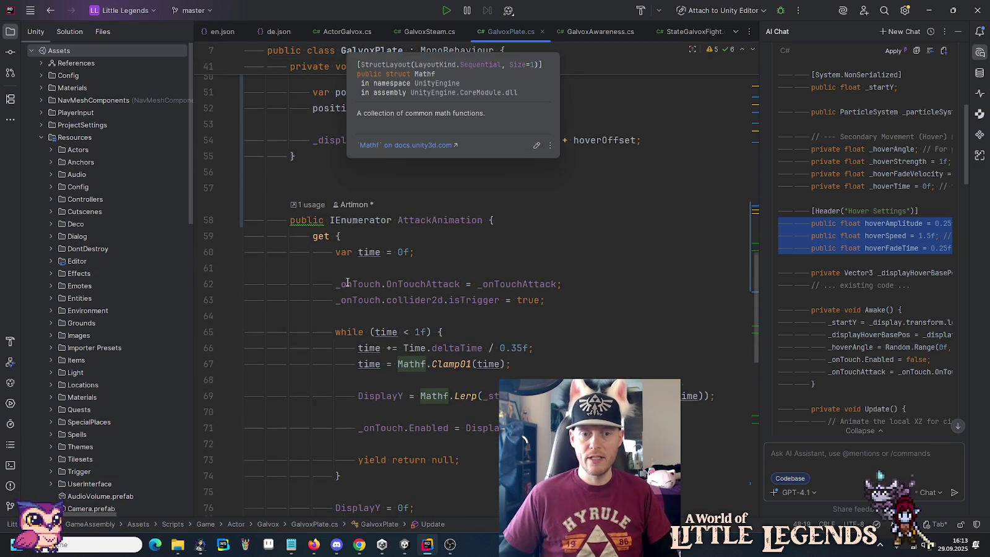
{"action": "left_click", "coordinate": [374, 300]}
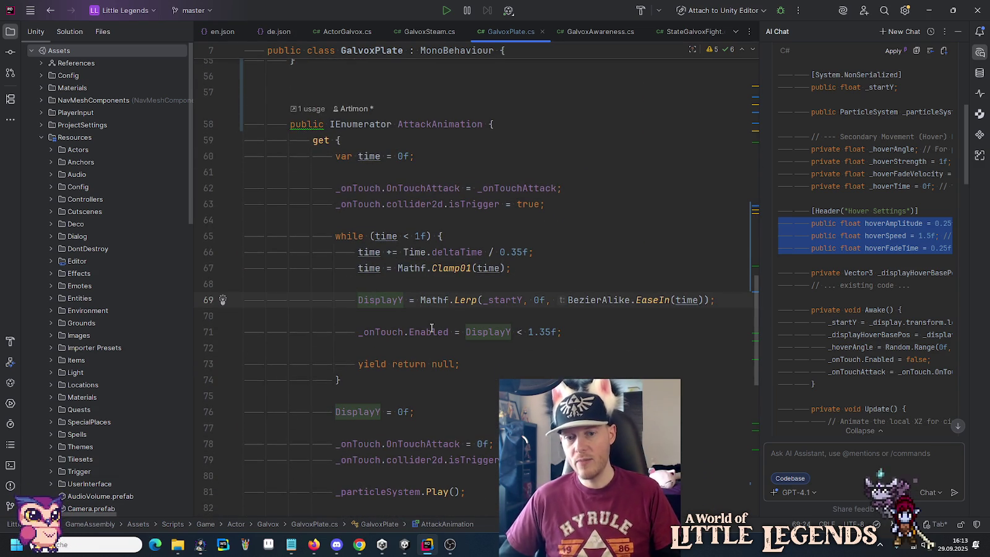
{"action": "left_click", "coordinate": [374, 411], "text": "ctrl"}
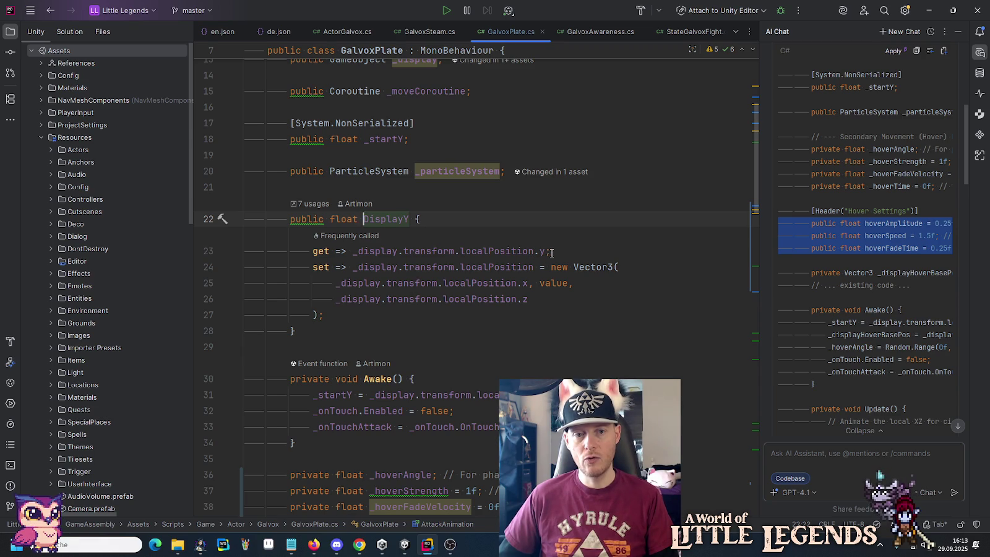
{"action": "left_click", "coordinate": [530, 314]}
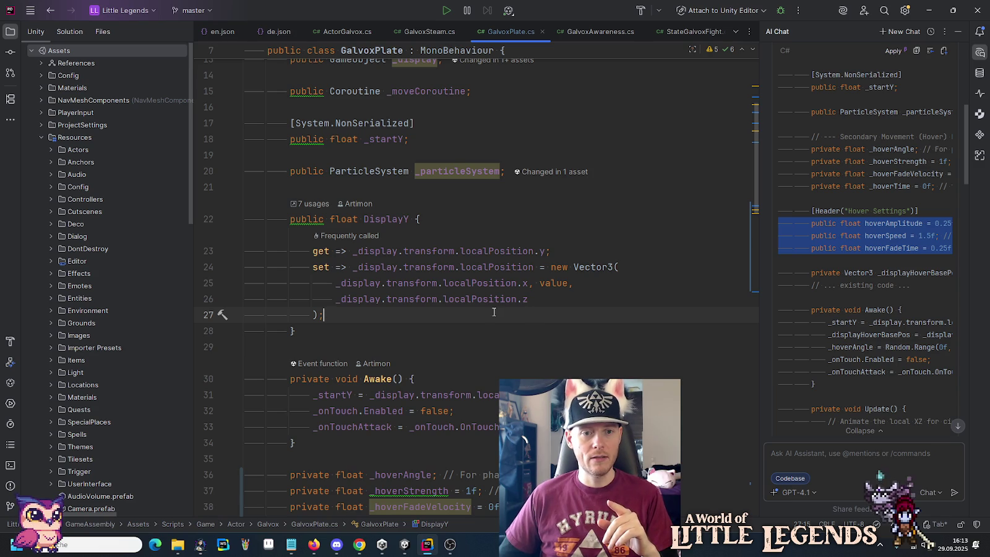
{"action": "scroll", "coordinate": [494, 312], "scroll_direction": "down", "scroll_amount": 5}
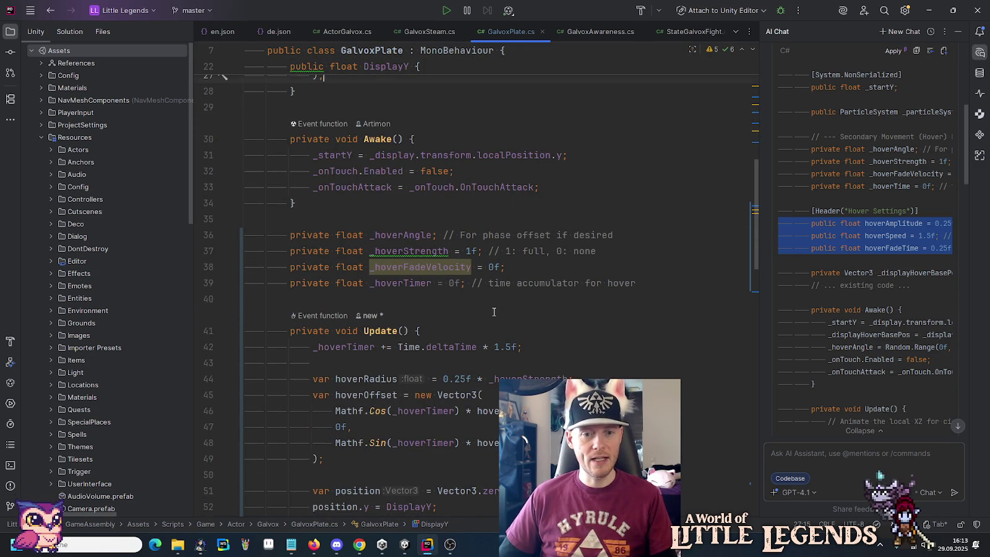
{"action": "scroll", "coordinate": [494, 312], "scroll_direction": "down", "scroll_amount": 4}
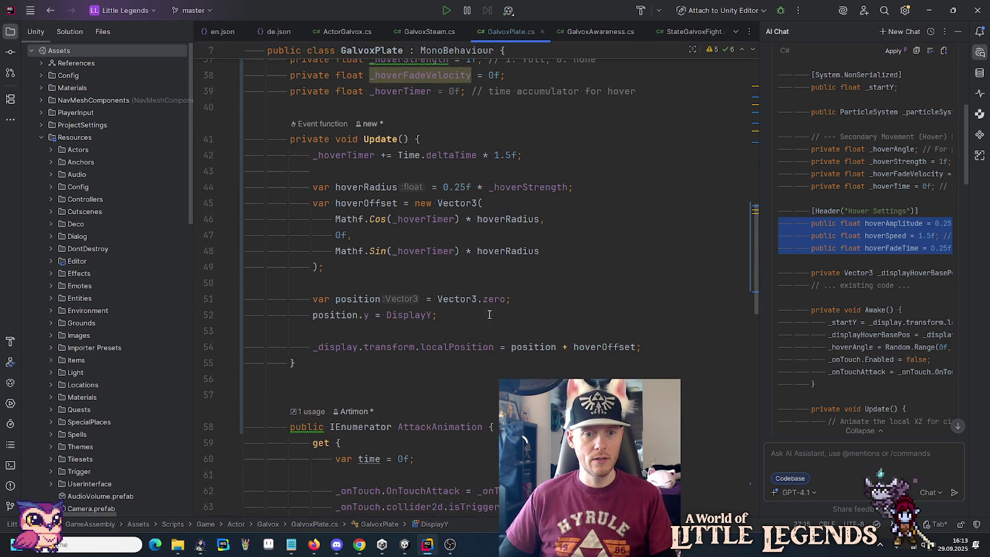
{"action": "double_click", "coordinate": [332, 349]}
{"action": "key", "text": "Delete"}
{"action": "key", "text": "Delete"}
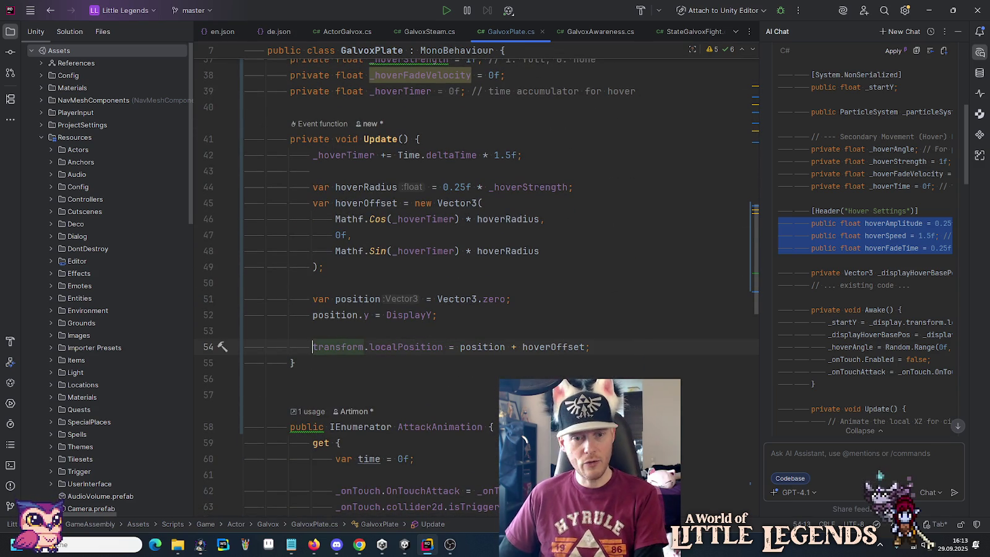
Step: Delete the position-building lines and drop 'position +' from the localPosition assignment
{"action": "left_click", "coordinate": [447, 316]}
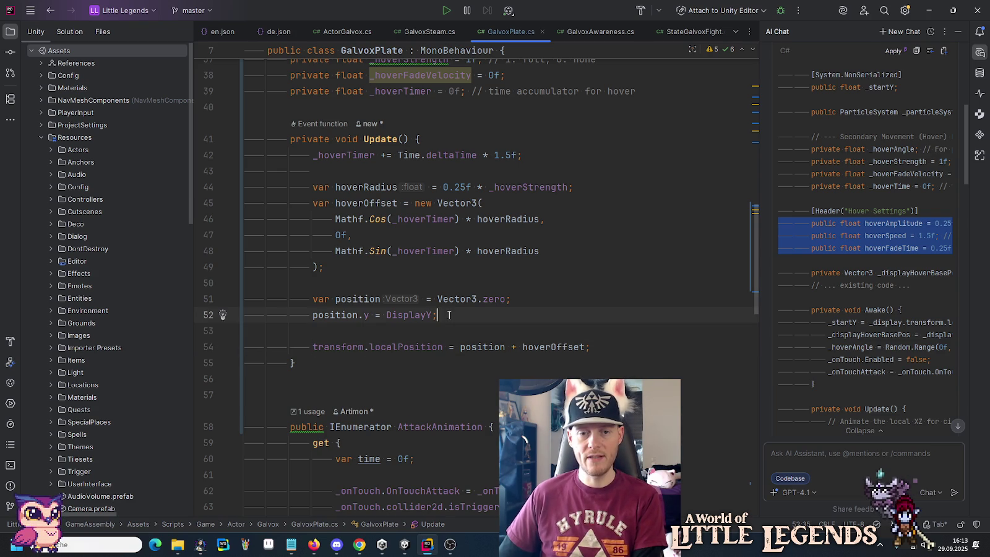
{"action": "left_click", "coordinate": [482, 347]}
{"action": "mouse_move", "coordinate": [459, 317]}
{"action": "left_mouse_down"}
{"action": "mouse_move", "coordinate": [338, 299]}
{"action": "mouse_move", "coordinate": [458, 281]}
{"action": "left_mouse_up"}
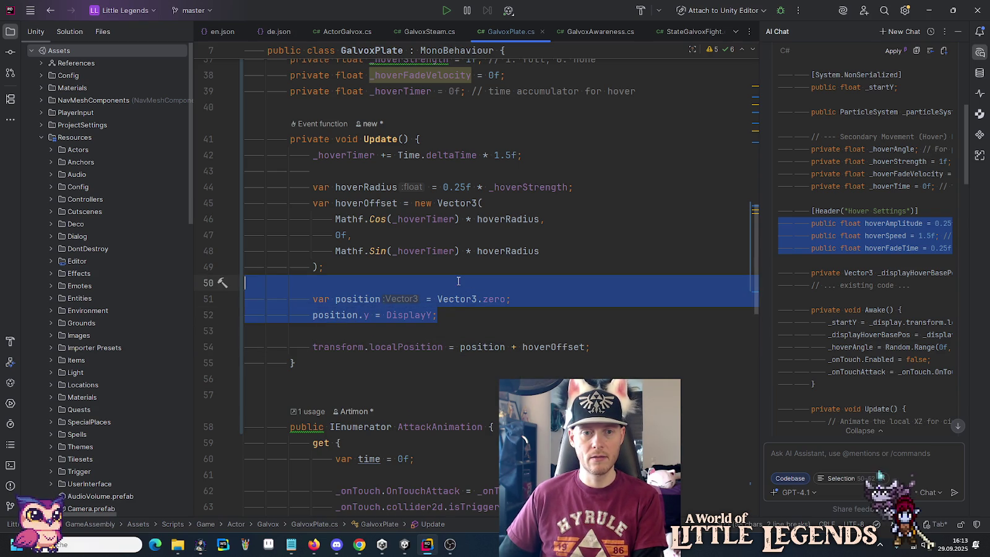
{"action": "key", "text": "Delete"}
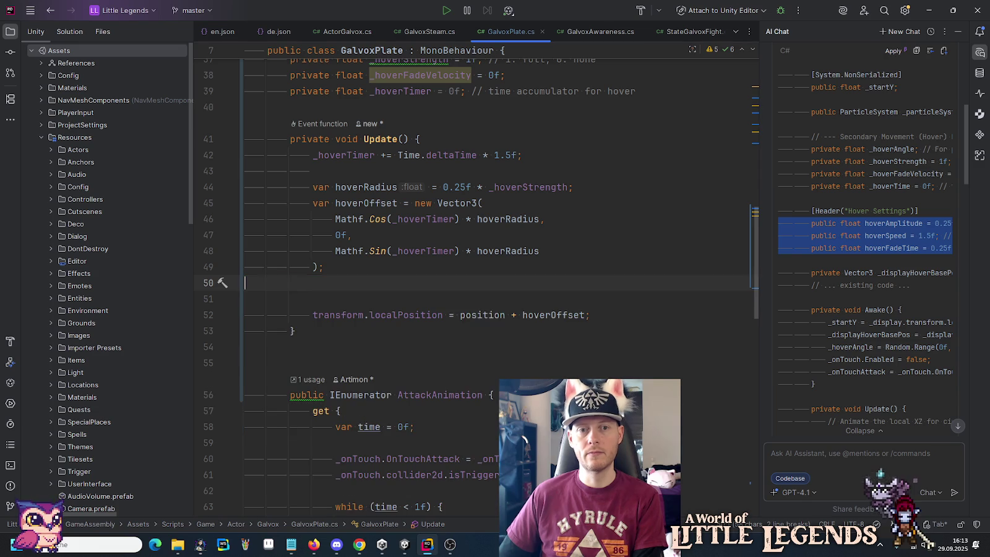
{"action": "key", "text": "Delete"}
{"action": "double_click", "coordinate": [470, 301]}
{"action": "key", "text": "Delete"}
{"action": "key", "text": "Delete"}
{"action": "key", "text": "Delete"}
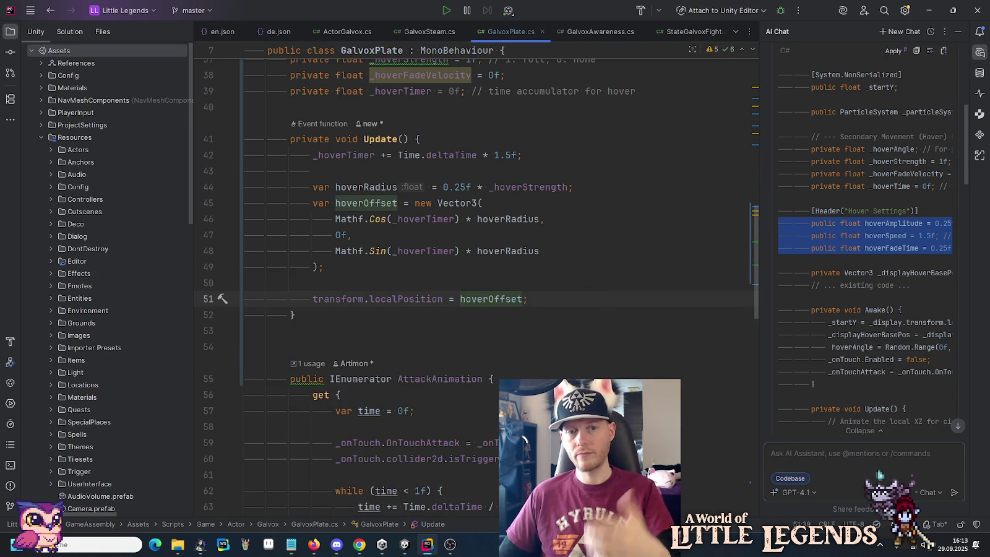
Step: Move the Sin component before 0f so the Vector3 reads Cos, Sin, 0f
{"action": "left_click_drag", "start_coordinate": [540, 250], "coordinate": [350, 236]}
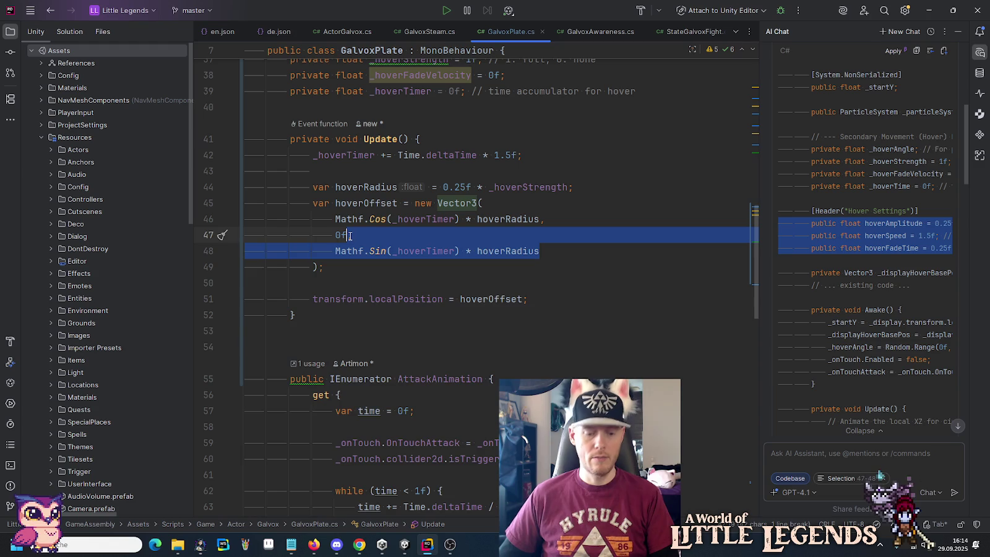
{"action": "key", "text": "ctrl+x"}
{"action": "left_click", "coordinate": [540, 220]}
{"action": "key", "text": "ctrl+v"}
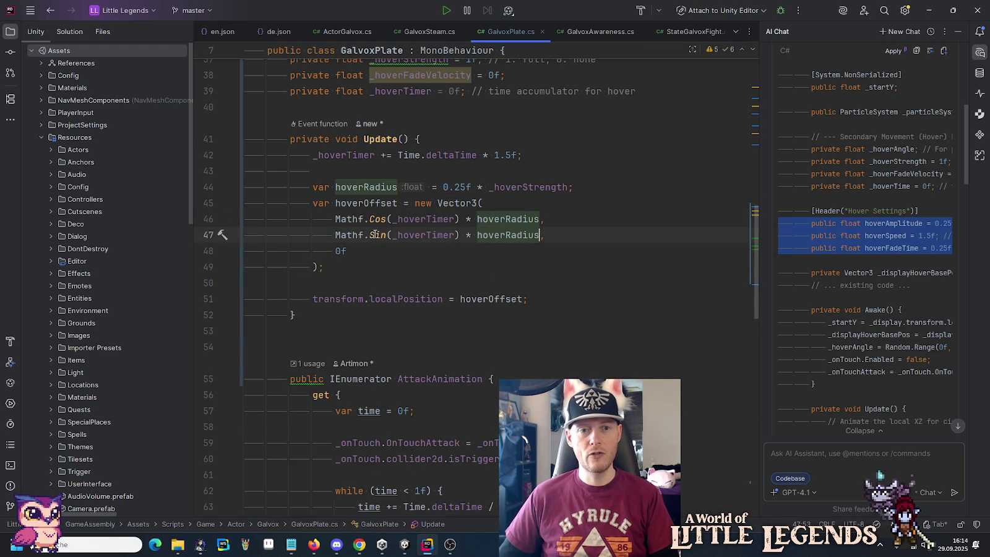
{"action": "key", "text": "Down"}
{"action": "key", "text": "Down"}
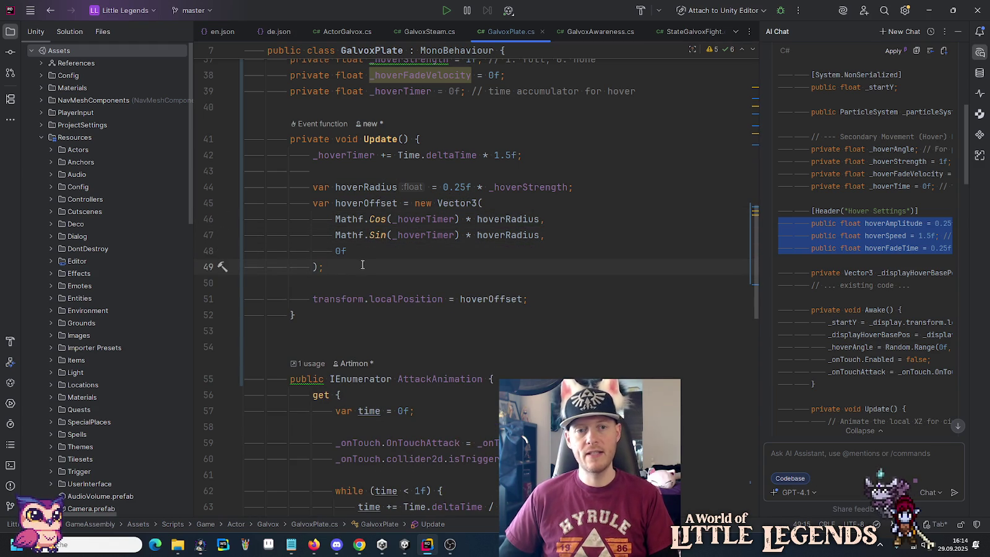
{"action": "left_click", "coordinate": [368, 188]}
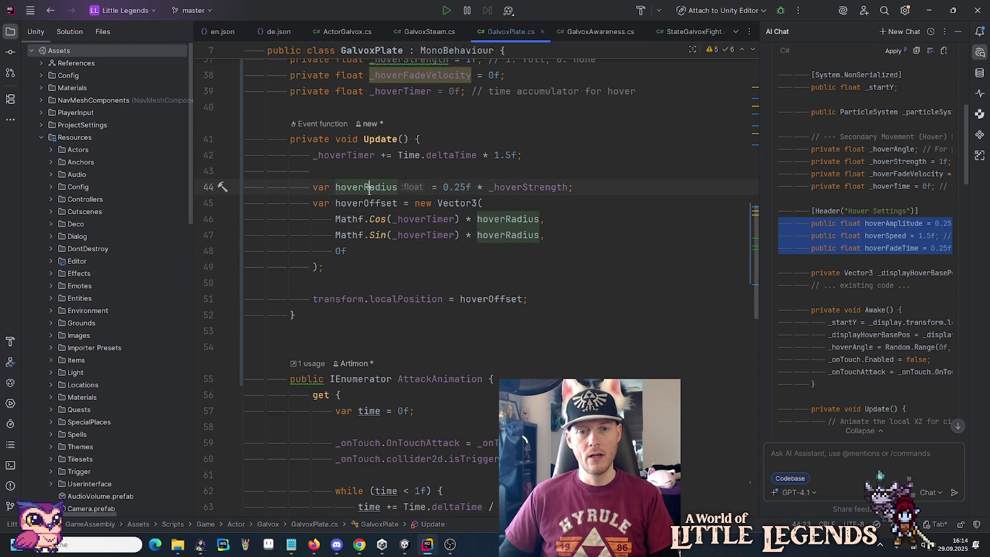
Step: Remove the = 0f initializer from the private float _hoverTimer field
{"action": "key", "text": "Up"}
{"action": "key", "text": "Up"}
{"action": "key", "text": "Up"}
{"action": "scroll", "coordinate": [457, 260], "scroll_direction": "up", "scroll_amount": 3}
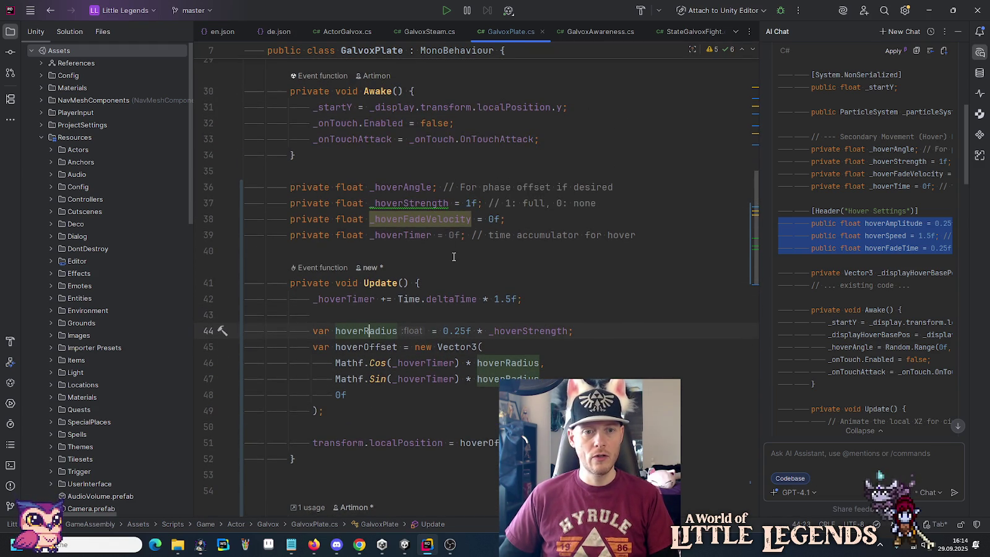
{"action": "left_click", "coordinate": [568, 139]}
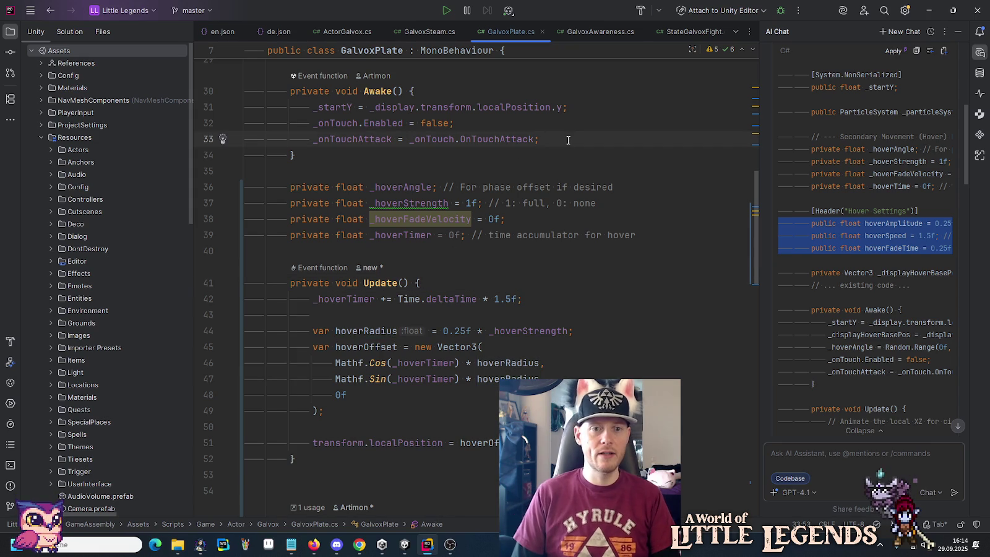
{"action": "left_click", "coordinate": [455, 235]}
{"action": "key", "text": "BackSpace"}
{"action": "key", "text": "BackSpace"}
{"action": "key", "text": "BackSpace"}
{"action": "key", "text": "BackSpace"}
{"action": "key", "text": "Delete"}
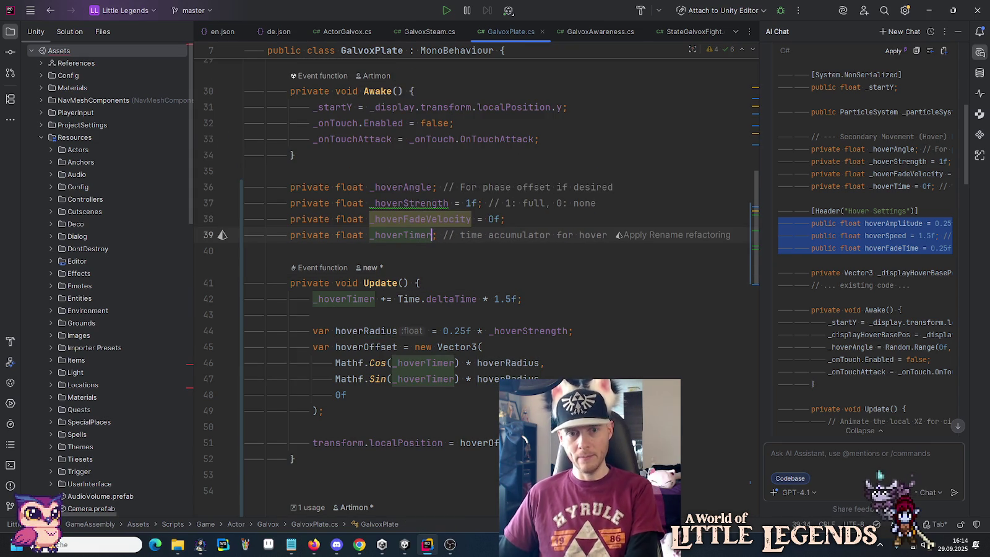
{"action": "left_click", "coordinate": [440, 219]}
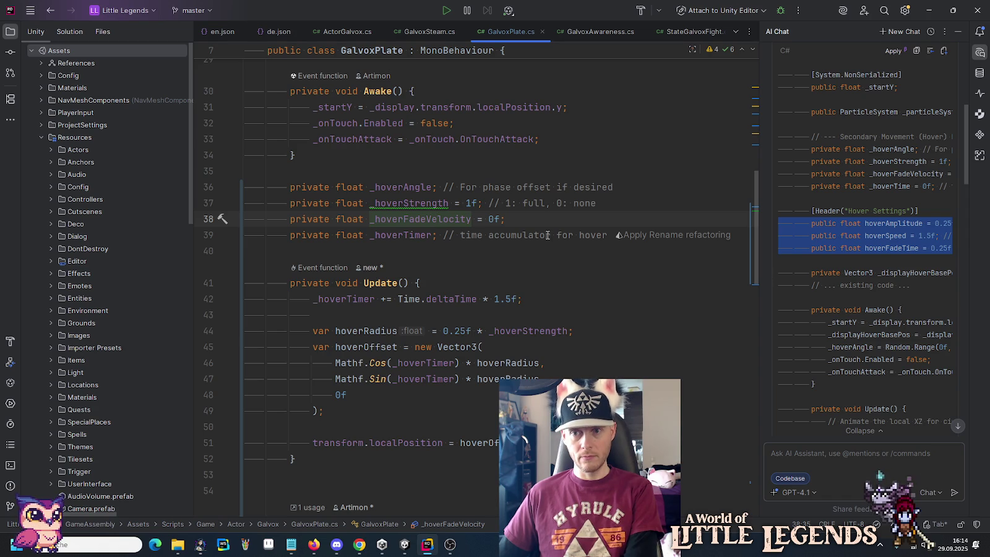
{"action": "scroll", "coordinate": [832, 307], "scroll_direction": "down", "scroll_amount": 3}
{"action": "scroll", "coordinate": [833, 306], "scroll_direction": "down", "scroll_amount": 5}
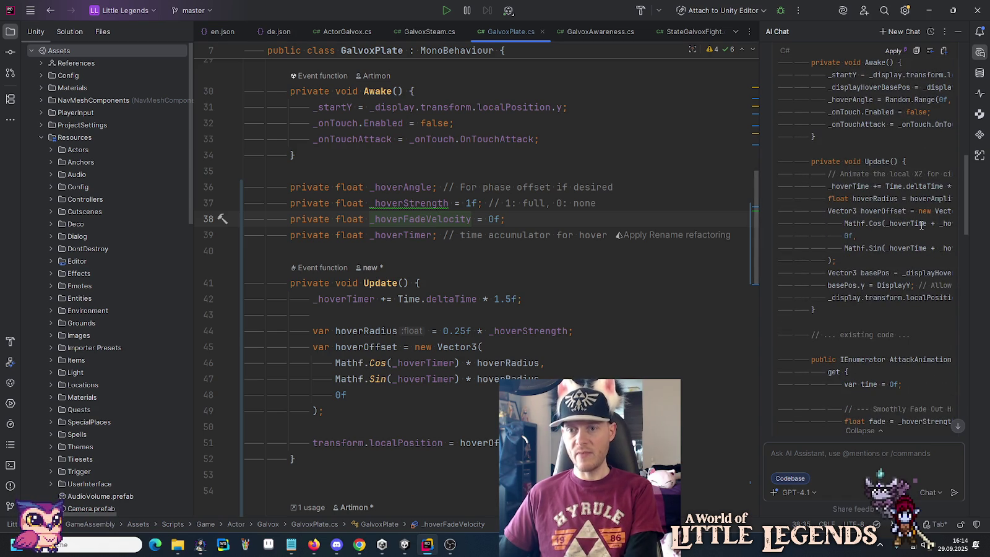
{"action": "mouse_move", "coordinate": [962, 206]}
{"action": "left_mouse_down"}
{"action": "mouse_move", "coordinate": [961, 258]}
{"action": "mouse_move", "coordinate": [959, 246]}
{"action": "left_mouse_up"}
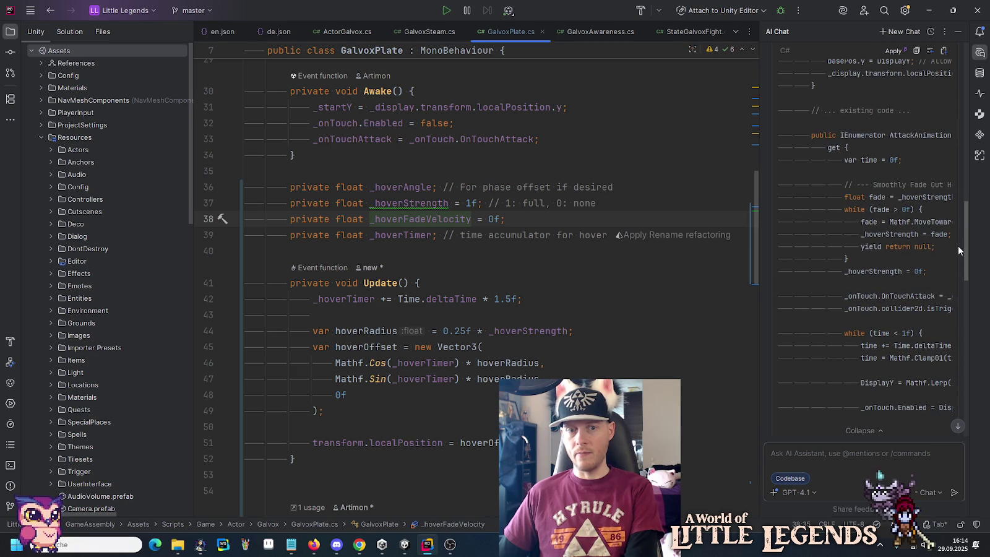
{"action": "left_click", "coordinate": [409, 347]}
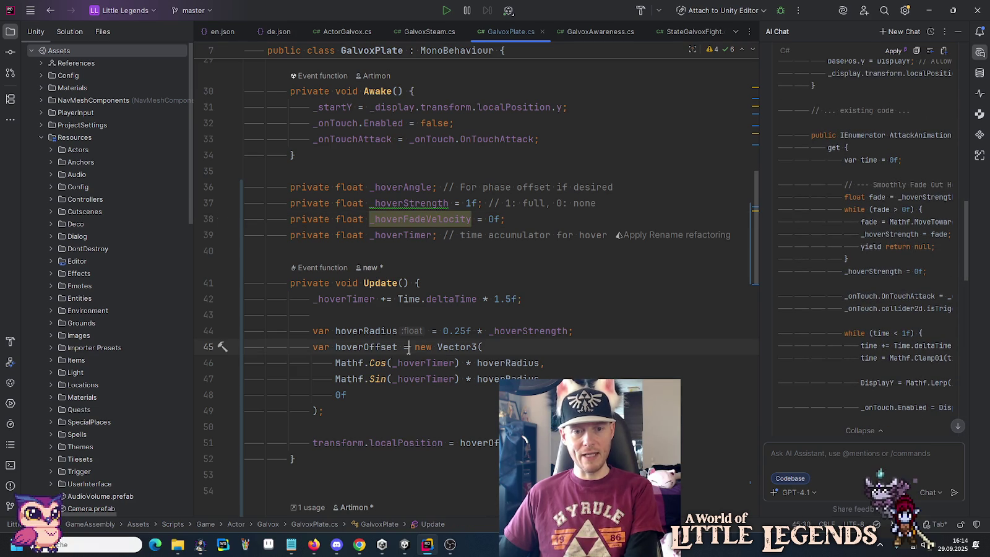
{"action": "left_click_drag", "start_coordinate": [964, 260], "coordinate": [964, 286]}
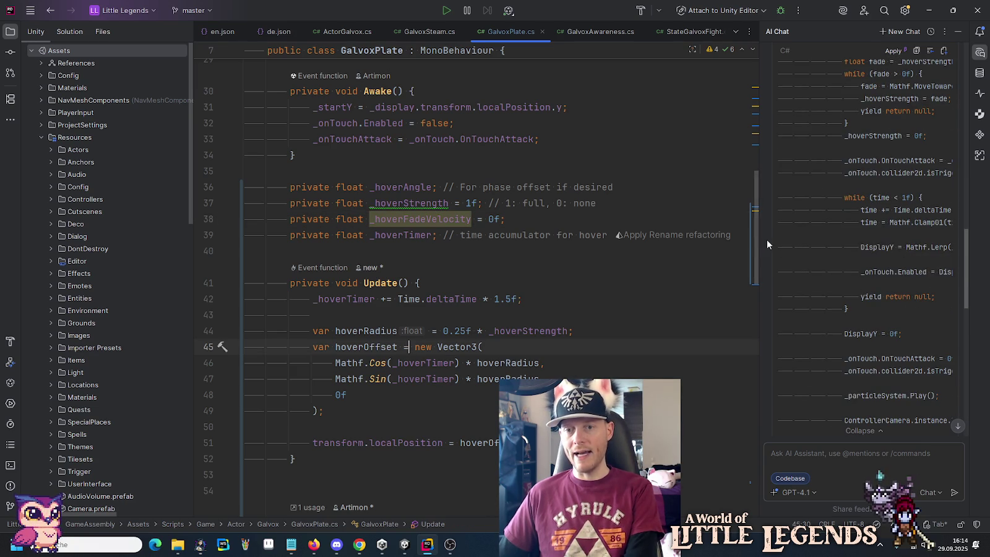
{"action": "left_click_drag", "start_coordinate": [758, 240], "coordinate": [646, 240]}
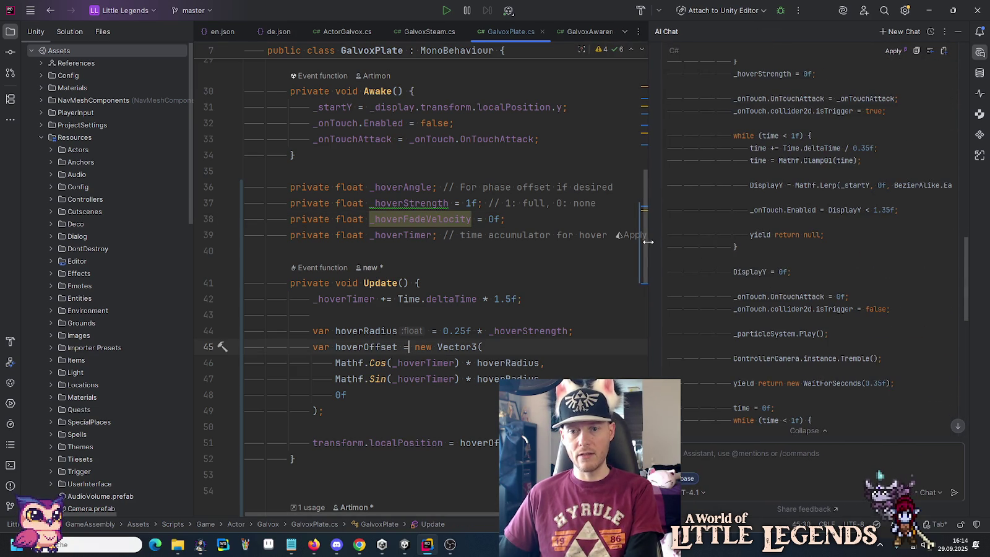
{"action": "mouse_move", "coordinate": [965, 286]}
{"action": "left_mouse_down"}
{"action": "mouse_move", "coordinate": [967, 251]}
{"action": "mouse_move", "coordinate": [950, 393]}
{"action": "mouse_move", "coordinate": [953, 231]}
{"action": "left_mouse_up"}
{"action": "left_click_drag", "start_coordinate": [658, 247], "coordinate": [777, 251]}
{"action": "left_click", "coordinate": [371, 332]}
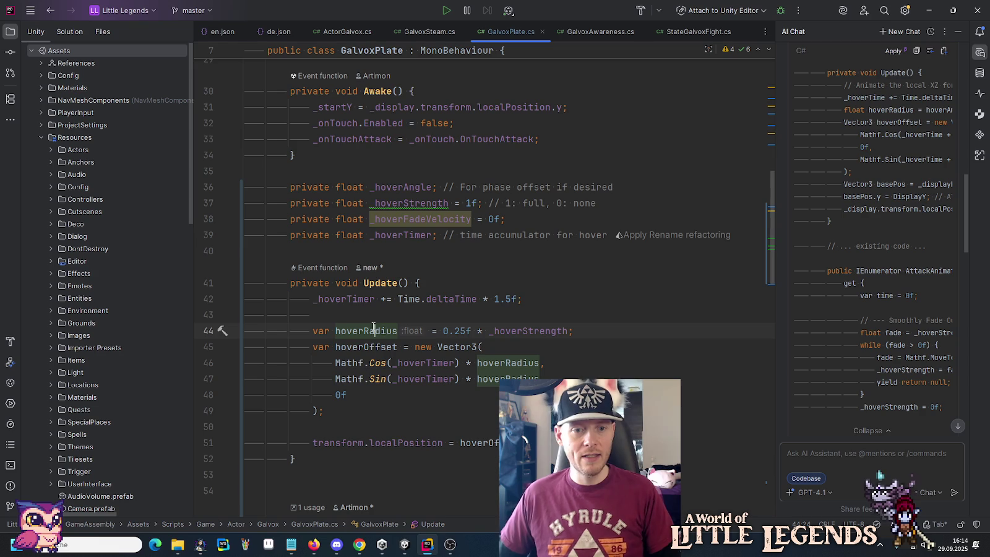
Step: Rename the hoverOffset variable to target everywhere with Shift+F6
{"action": "left_click", "coordinate": [369, 349]}
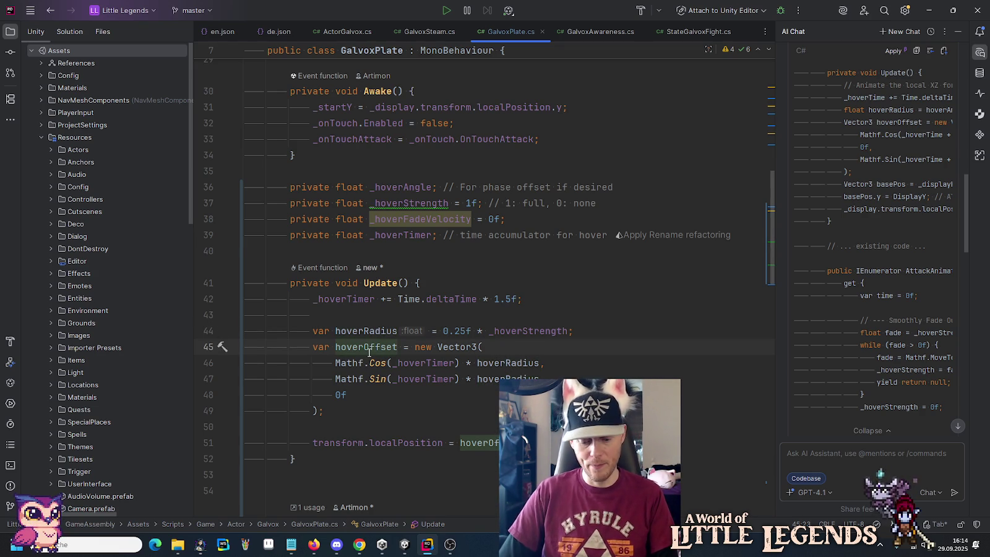
{"action": "key", "text": "shift+F6"}
{"action": "type", "text": "tar"}
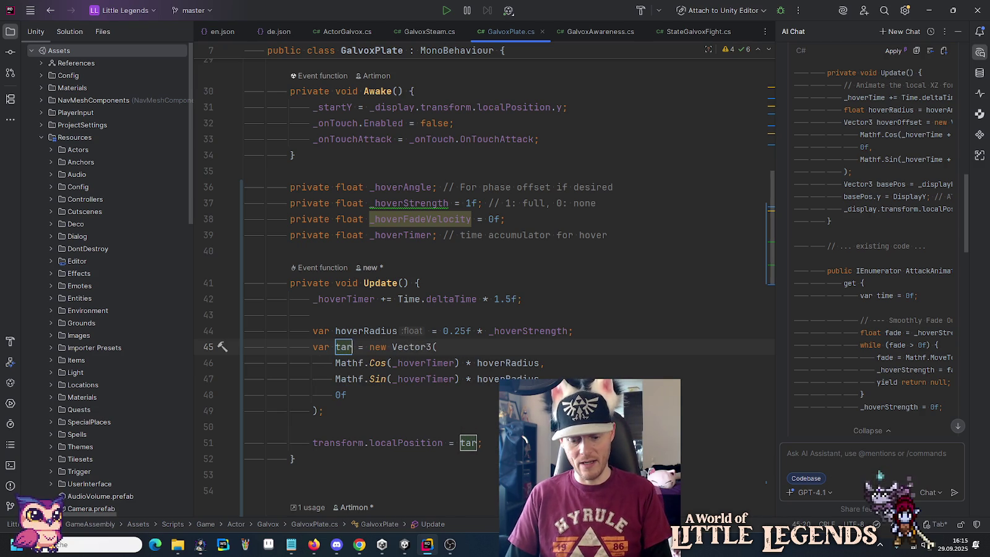
{"action": "type", "text": "get"}
{"action": "key", "text": "Return"}
Step: Add a transform.localPosition Vector3.Lerp statement toward target and delete the old direct assignment
{"action": "key", "text": "Down"}
{"action": "key", "text": "Down"}
{"action": "key", "text": "Down"}
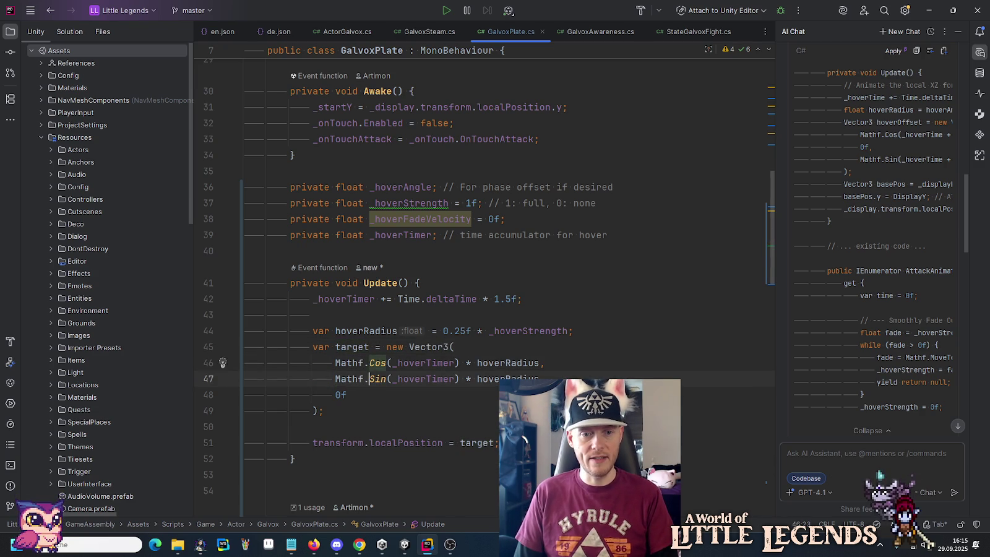
{"action": "key", "text": "Return"}
{"action": "key", "text": "Return"}
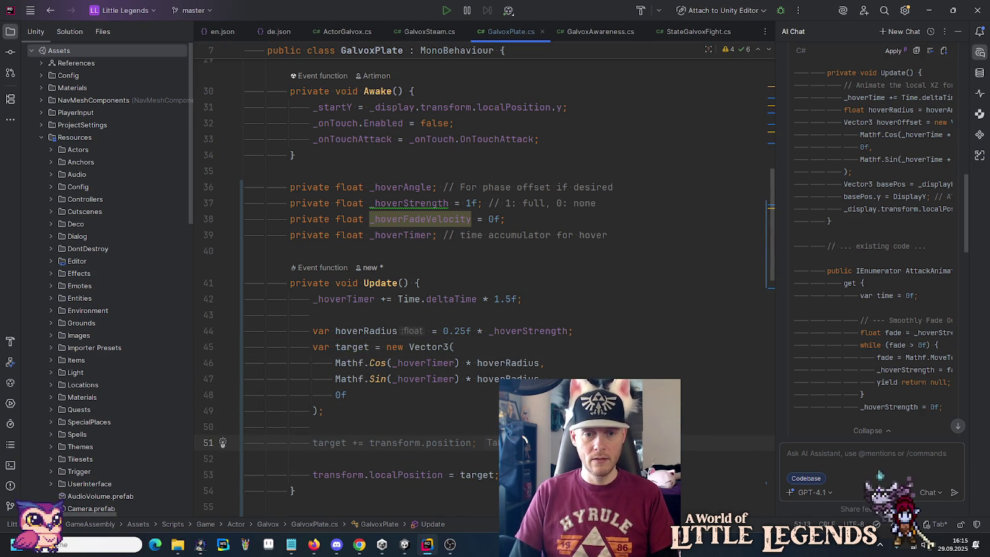
{"action": "type", "text": "trans"}
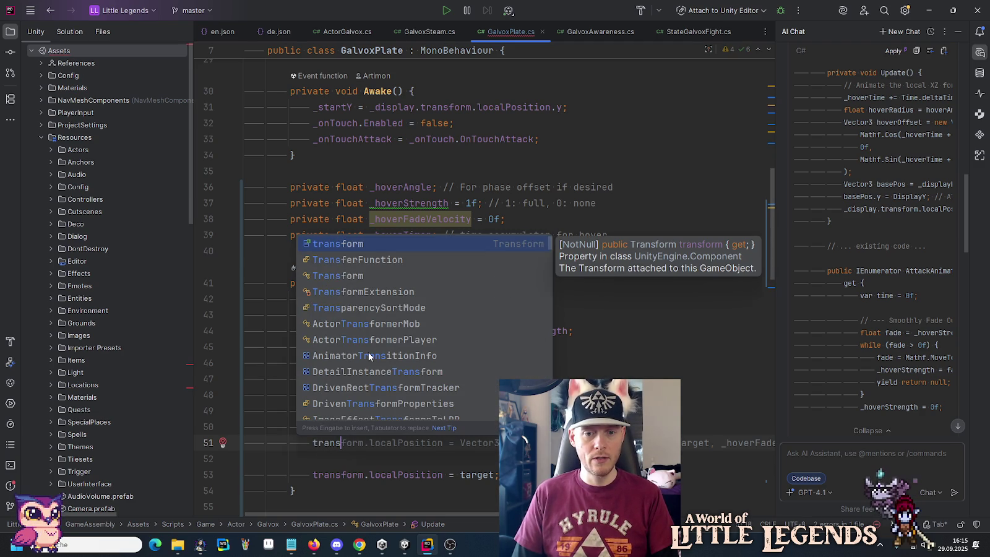
{"action": "key", "text": "Tab"}
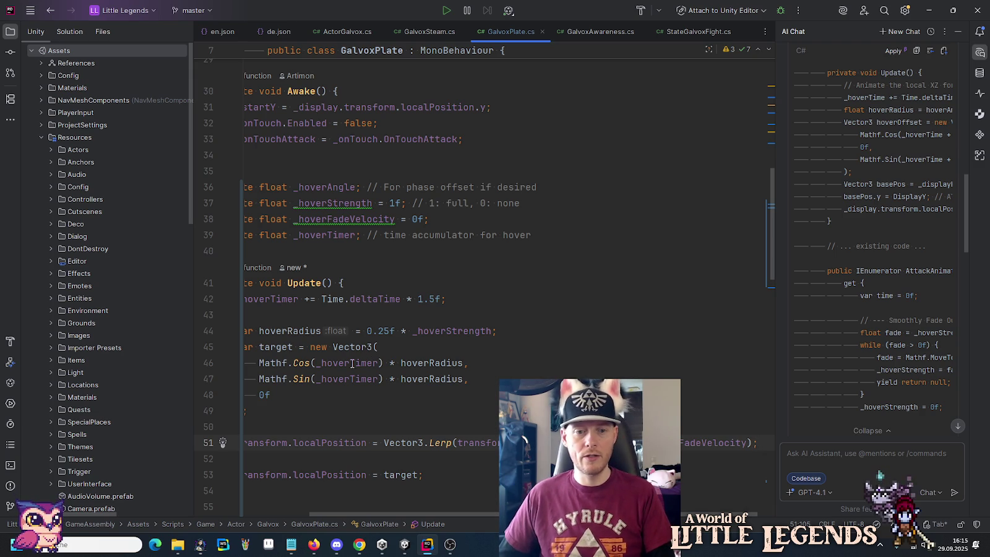
{"action": "left_click", "coordinate": [280, 465], "text": "shift"}
{"action": "key", "text": "Delete"}
{"action": "left_click", "coordinate": [345, 410]}
{"action": "left_click", "coordinate": [364, 345]}
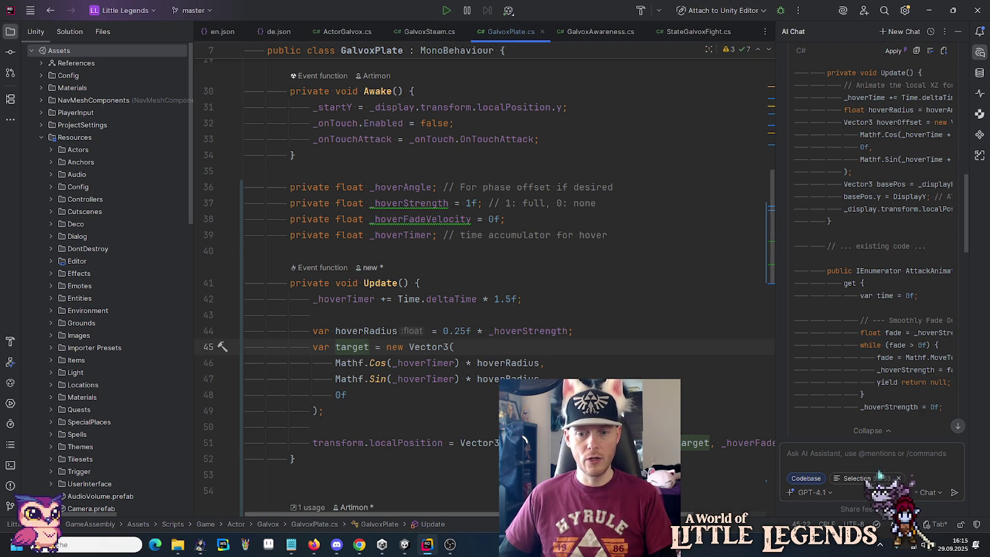
Step: Set the Vector3.Lerp interpolation factor to 0.2f
{"action": "scroll", "coordinate": [684, 440], "scroll_direction": "right", "scroll_amount": 3}
{"action": "double_click", "coordinate": [685, 443]}
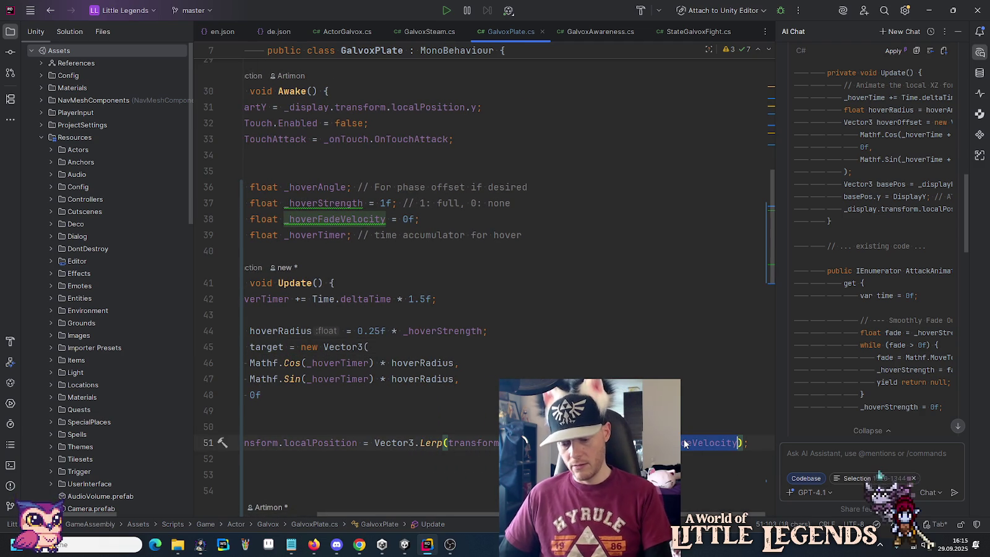
{"action": "type", "text": "0."}
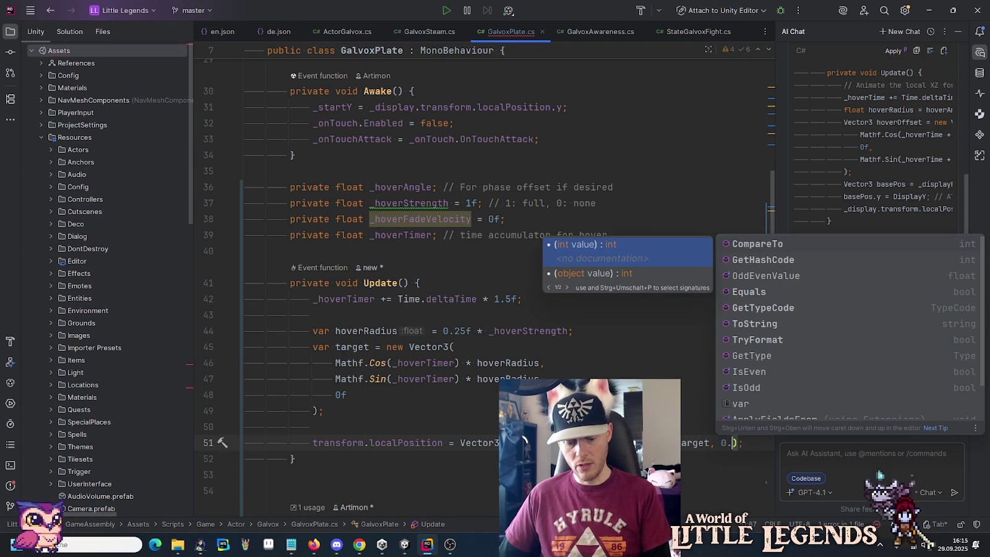
{"action": "type", "text": "2f"}
{"action": "left_click", "coordinate": [627, 365]}
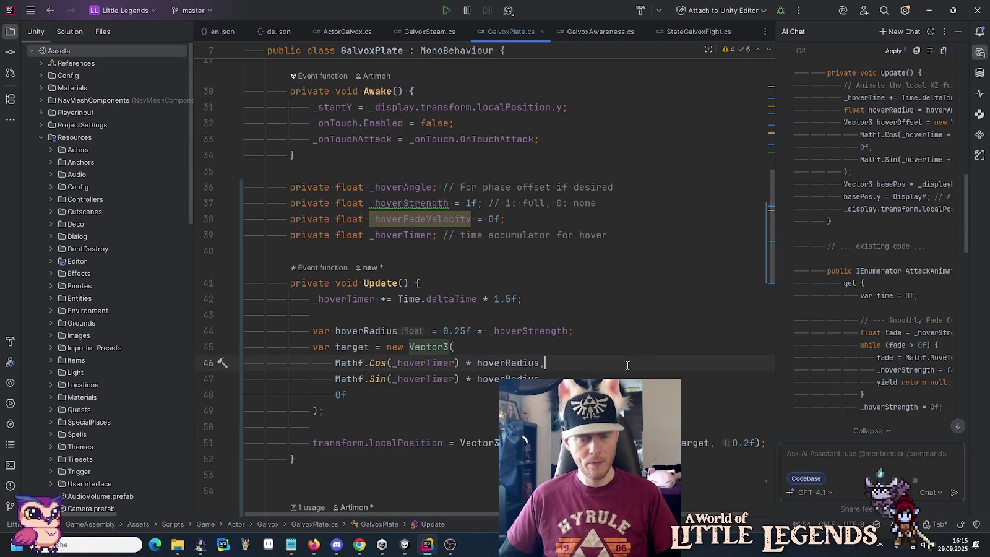
{"action": "double_click", "coordinate": [330, 301]}
{"action": "left_click_drag", "start_coordinate": [330, 303], "coordinate": [565, 304]}
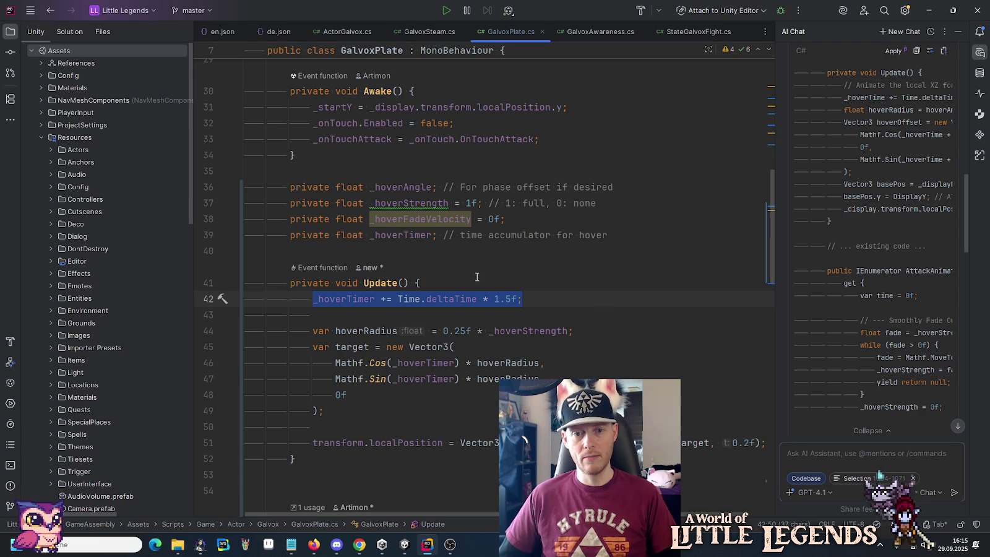
{"action": "left_click", "coordinate": [471, 298]}
{"action": "left_click", "coordinate": [509, 221]}
{"action": "key", "text": "ctrl+y"}
{"action": "left_click_drag", "start_coordinate": [638, 219], "coordinate": [437, 219]}
{"action": "key", "text": "BackSpace"}
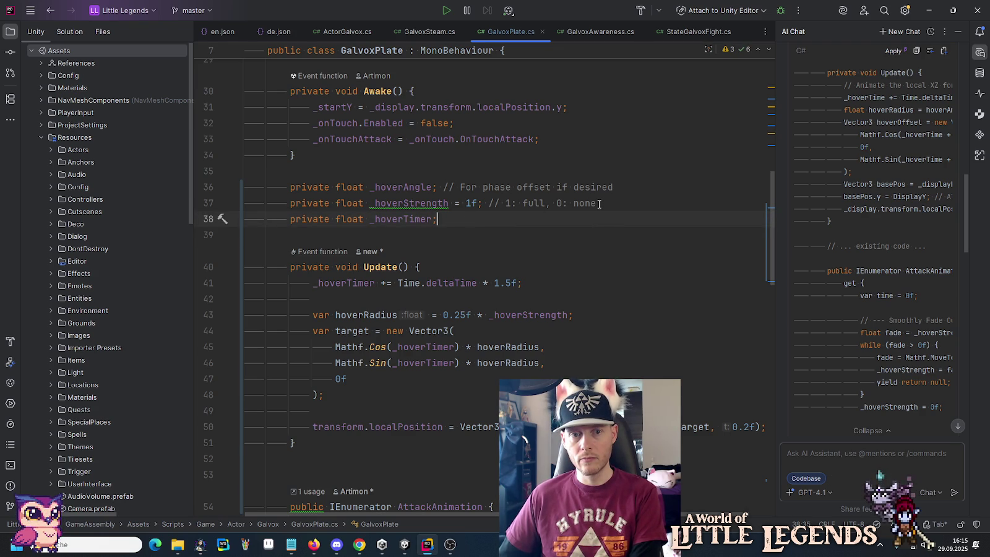
{"action": "left_click", "coordinate": [427, 204]}
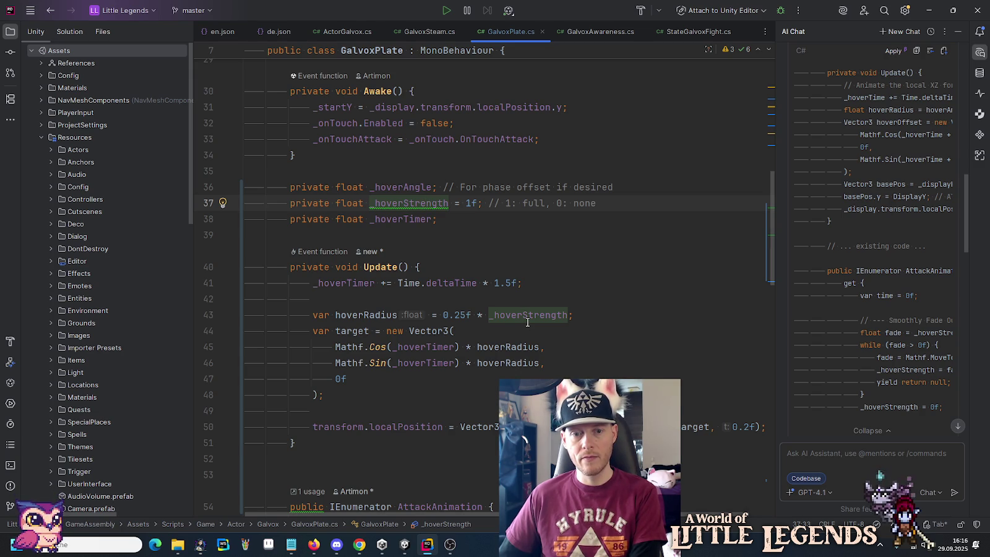
{"action": "mouse_move", "coordinate": [528, 322]}
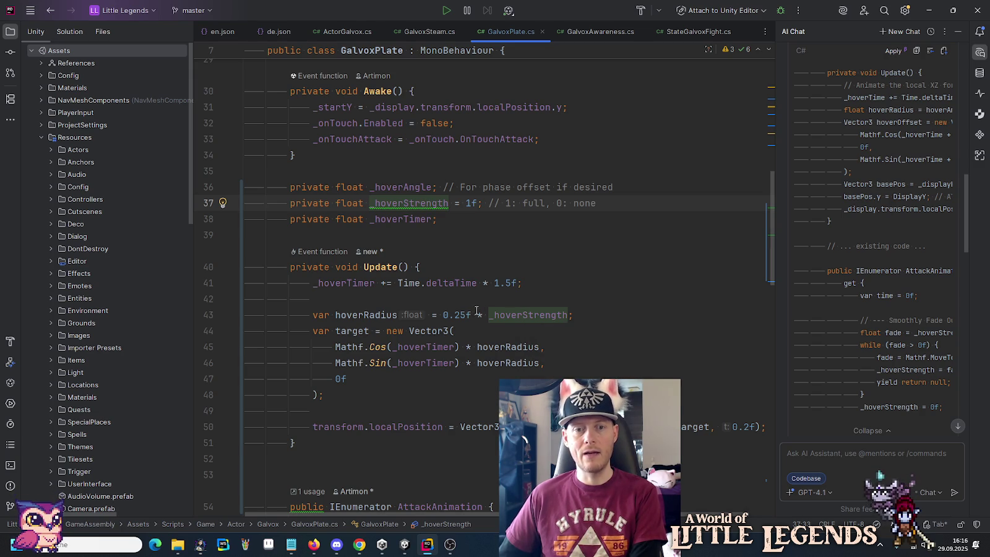
{"action": "mouse_move", "coordinate": [379, 319]}
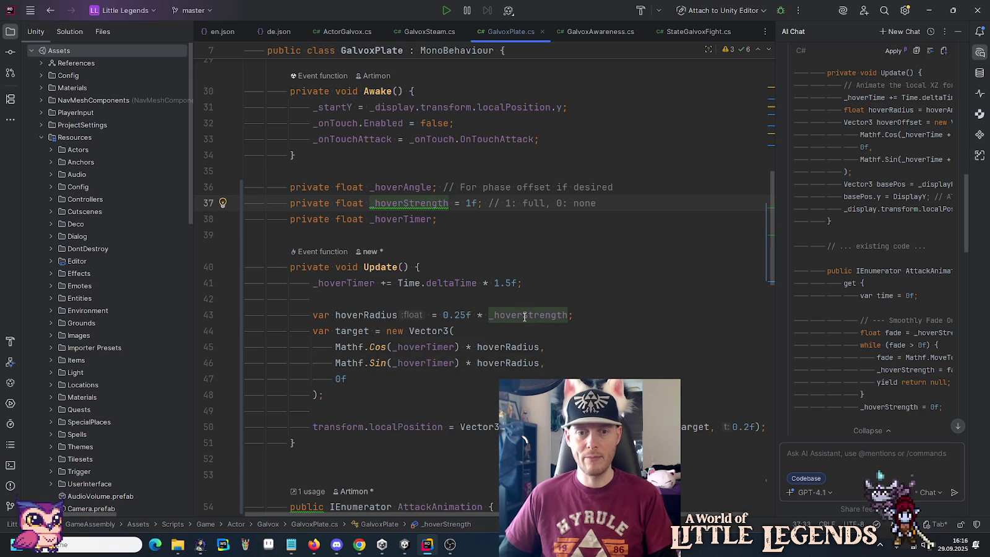
Step: Replace hoverRadius with 0.25f in both Vector3 components and delete the hoverRadius line
{"action": "double_click", "coordinate": [488, 348]}
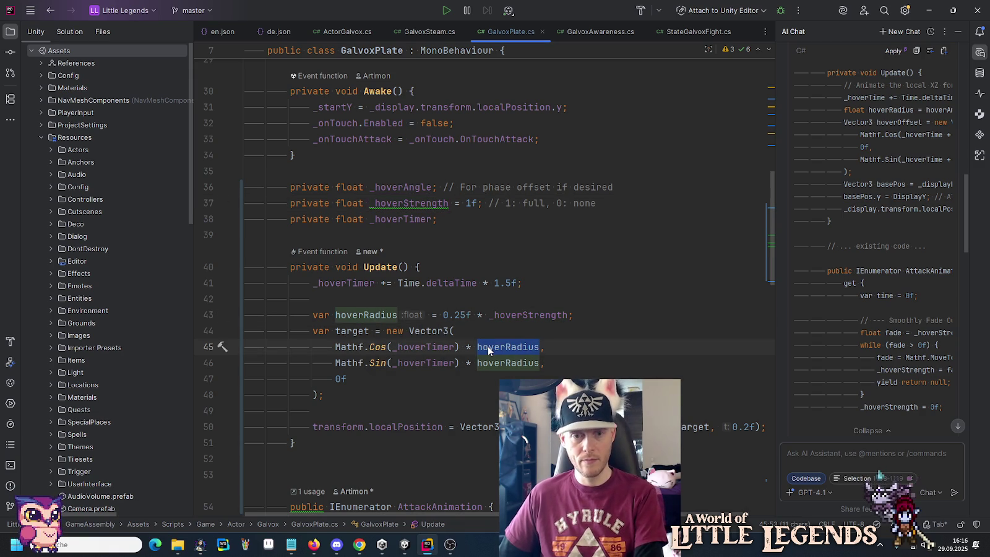
{"action": "type", "text": "0.25f"}
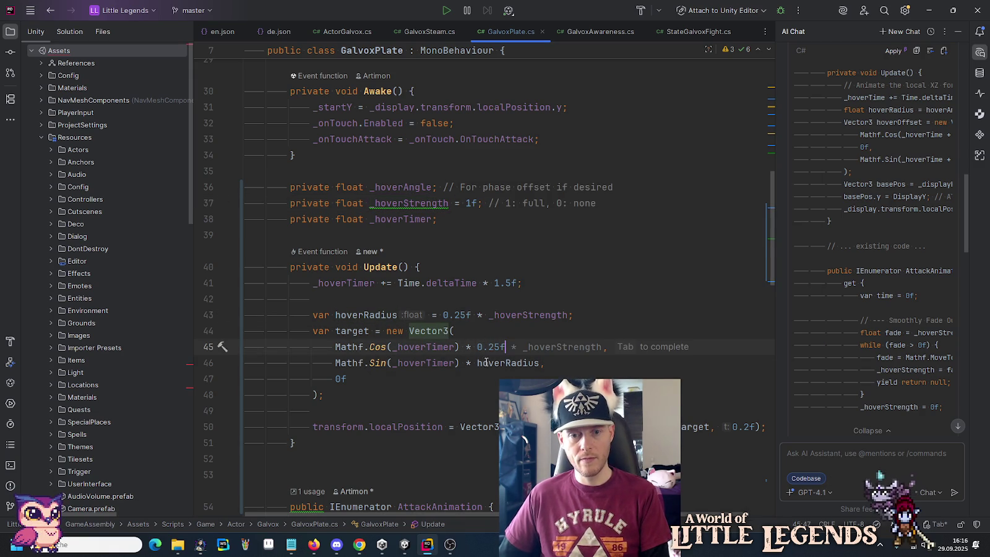
{"action": "double_click", "coordinate": [486, 363]}
{"action": "type", "text": "25f"}
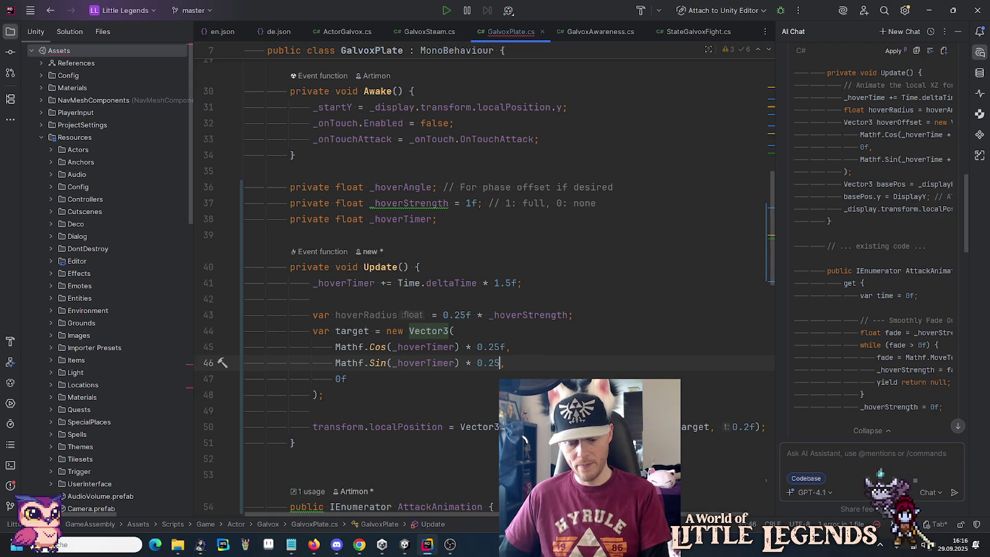
{"action": "left_click", "coordinate": [517, 315]}
{"action": "key", "text": "ctrl+x"}
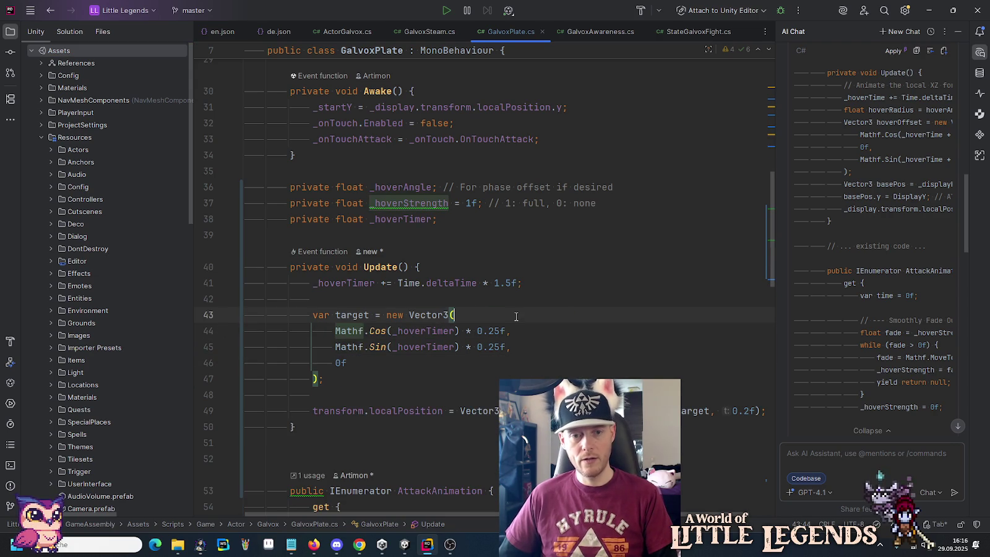
Step: Remove the comment after _hoverStrength = 1f and delete the _hoverAngle field
{"action": "left_click", "coordinate": [427, 204]}
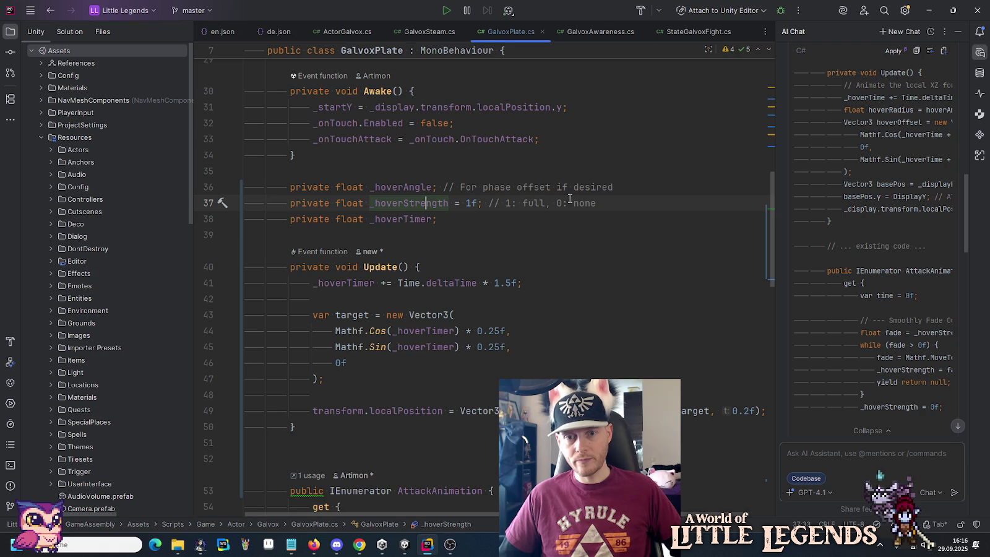
{"action": "left_click_drag", "start_coordinate": [611, 199], "coordinate": [482, 203]}
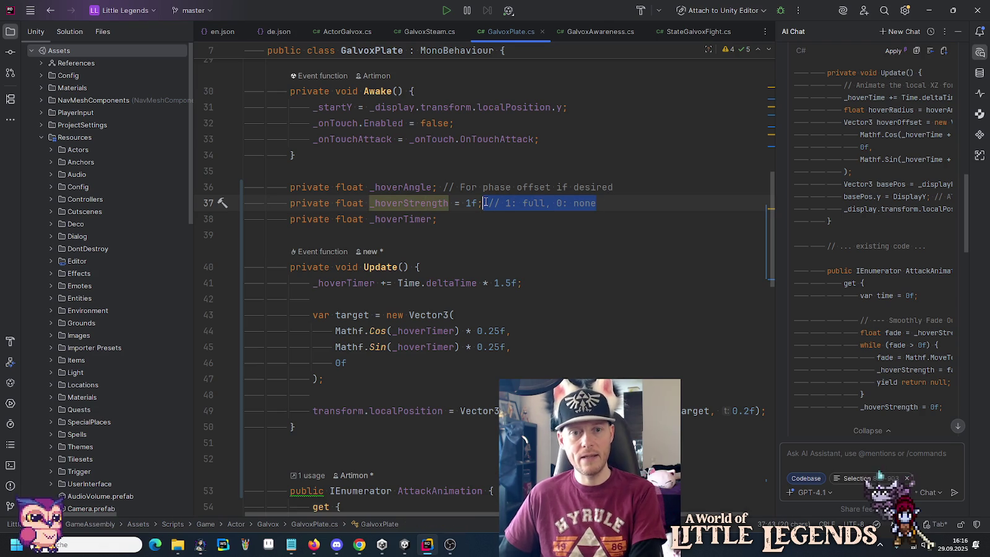
{"action": "key", "text": "BackSpace"}
{"action": "left_click", "coordinate": [630, 180]}
{"action": "triple_click", "coordinate": [628, 179]}
{"action": "key", "text": "BackSpace"}
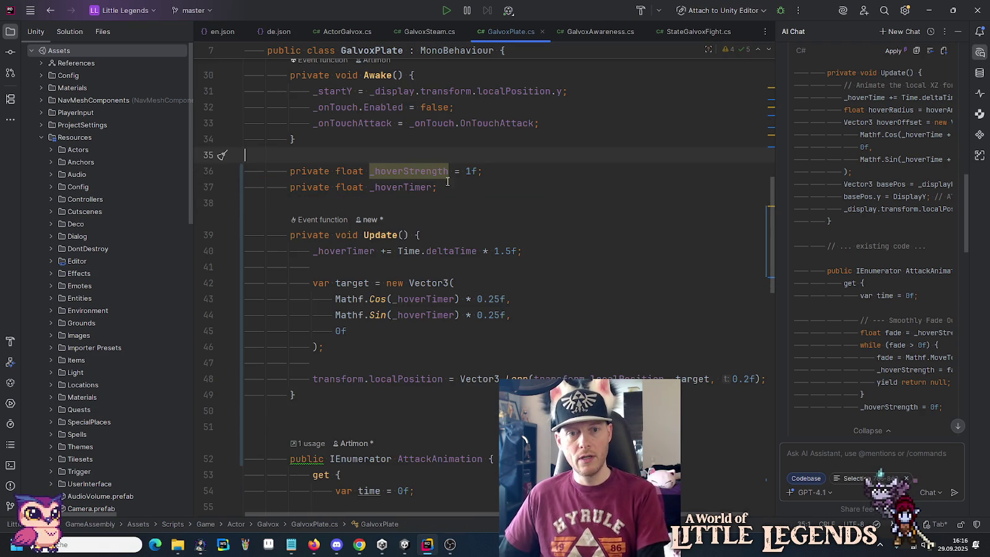
{"action": "double_click", "coordinate": [419, 170]}
{"action": "left_click", "coordinate": [514, 252]}
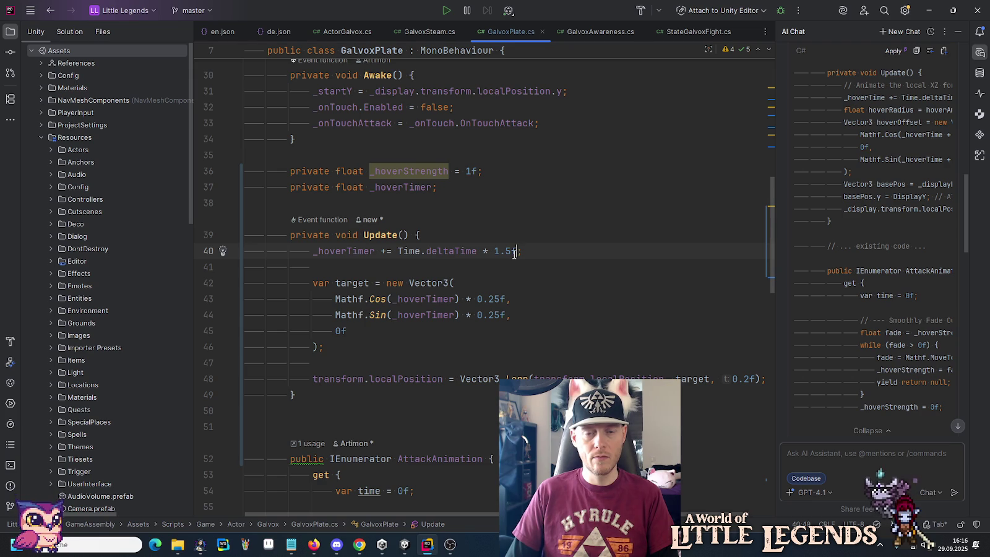
{"action": "key", "text": "Delete"}
{"action": "key", "text": "BackSpace"}
{"action": "key", "text": "BackSpace"}
{"action": "key", "text": "BackSpace"}
{"action": "key", "text": "ctrl+v"}
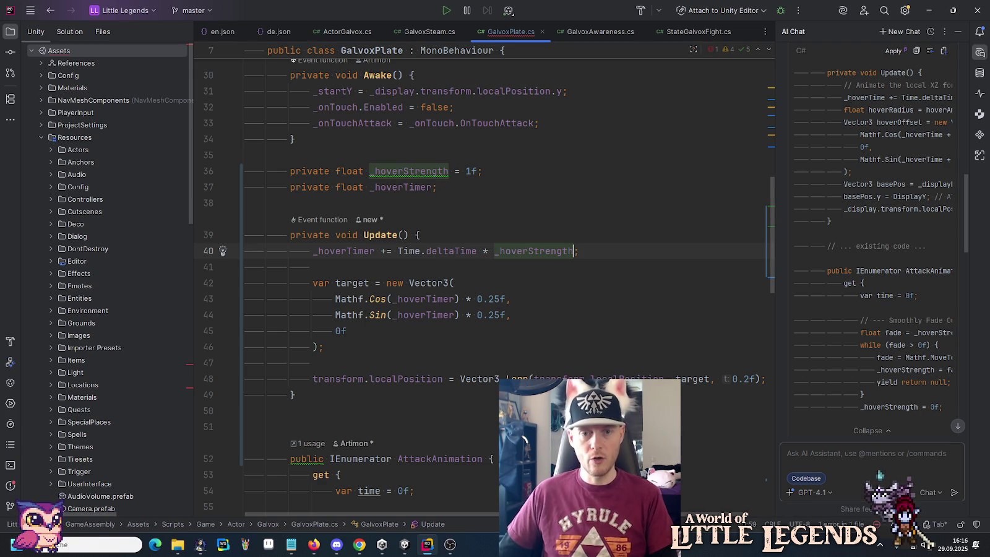
{"action": "left_click", "coordinate": [470, 171]}
{"action": "type", "text": ".5"}
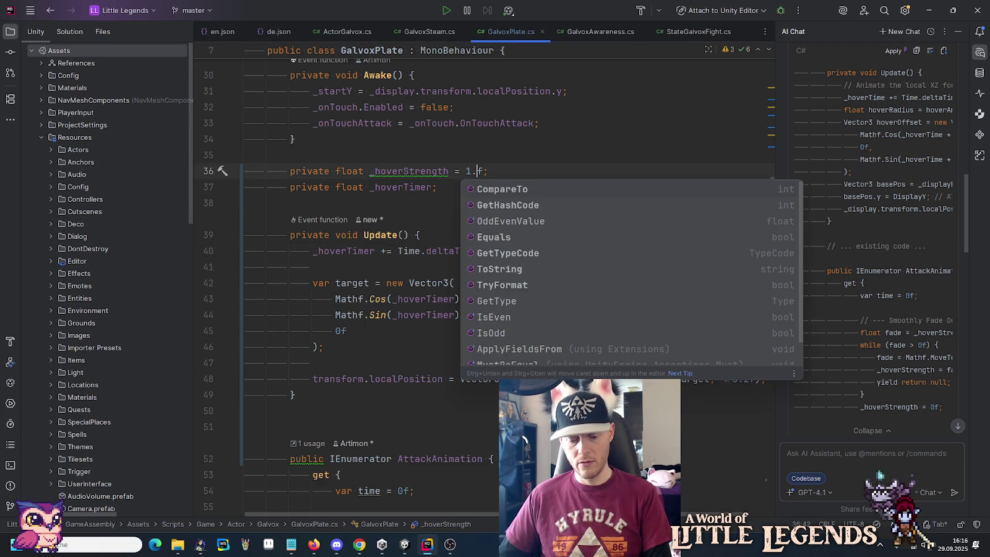
{"action": "left_click", "coordinate": [482, 157]}
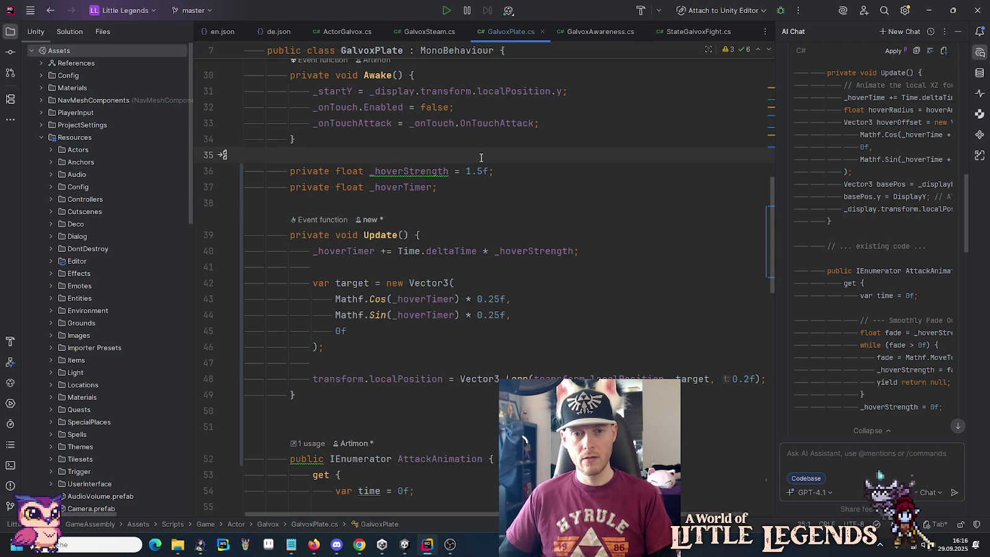
{"action": "key", "text": "ctrl+shift+BackSpace"}
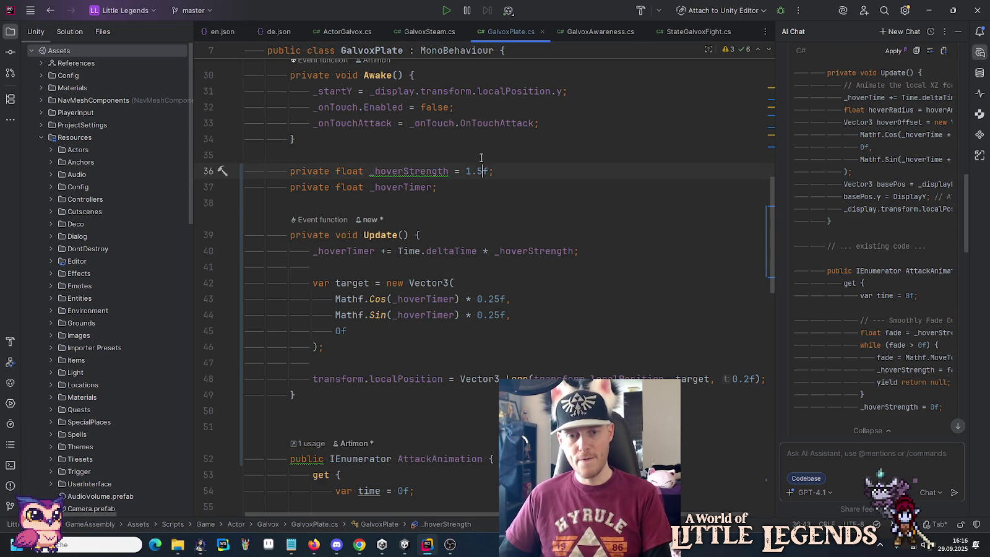
{"action": "key", "text": "ctrl+z"}
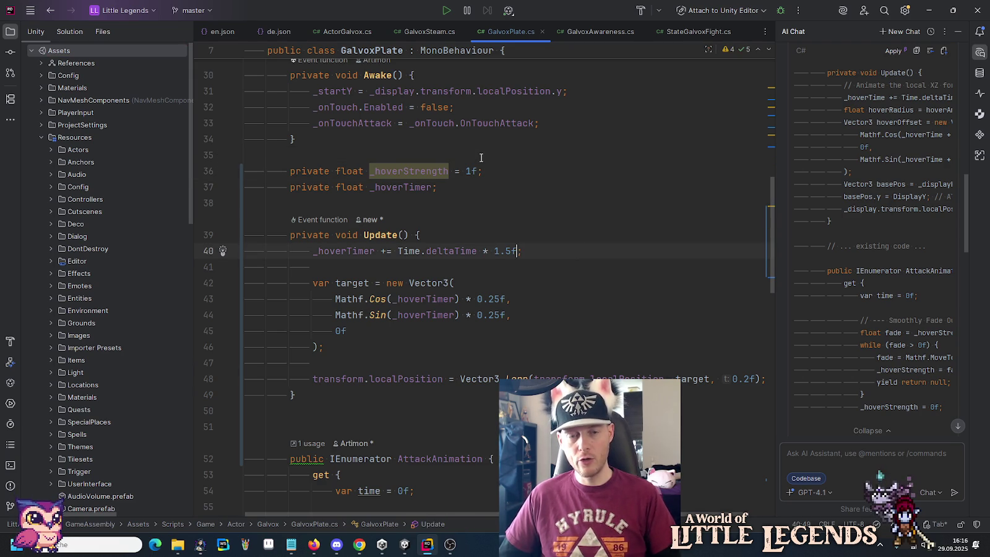
{"action": "left_click", "coordinate": [455, 159]}
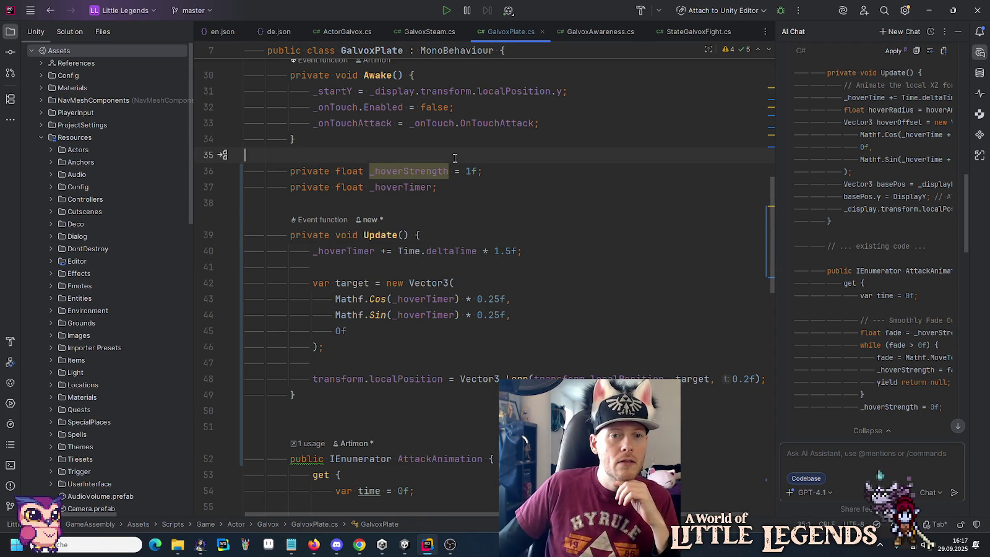
{"action": "key", "text": "Down"}
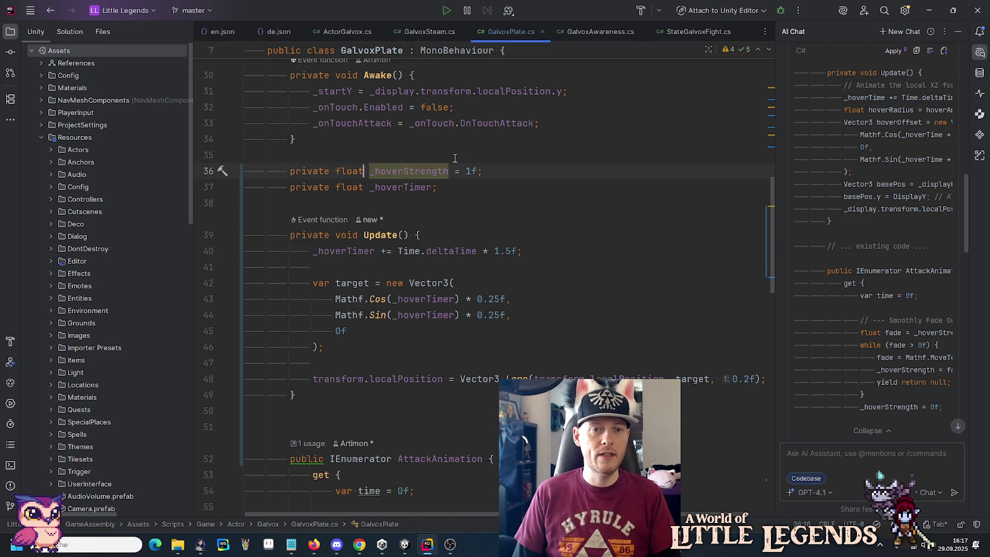
{"action": "key", "text": "Right"}
{"action": "key", "text": "Right"}
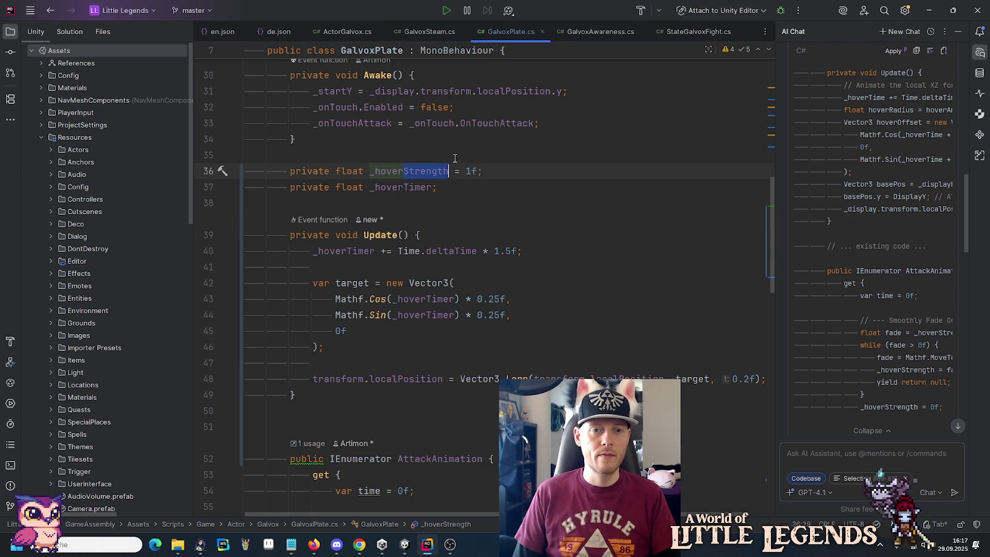
Step: Turn _hoverStrength into a bool field _hoverProgress defaulting to true
{"action": "type", "text": "Progres"}
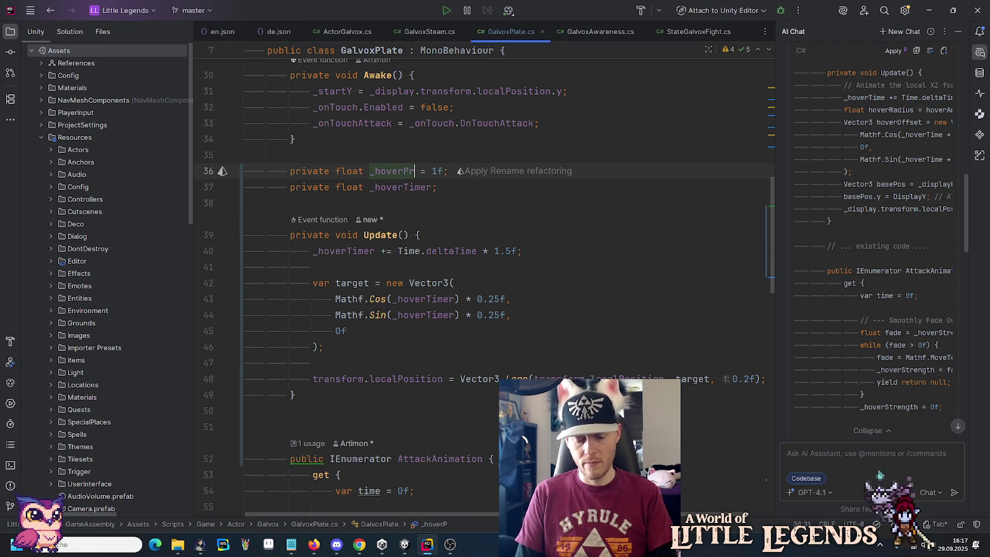
{"action": "type", "text": "s"}
{"action": "left_click", "coordinate": [335, 170]}
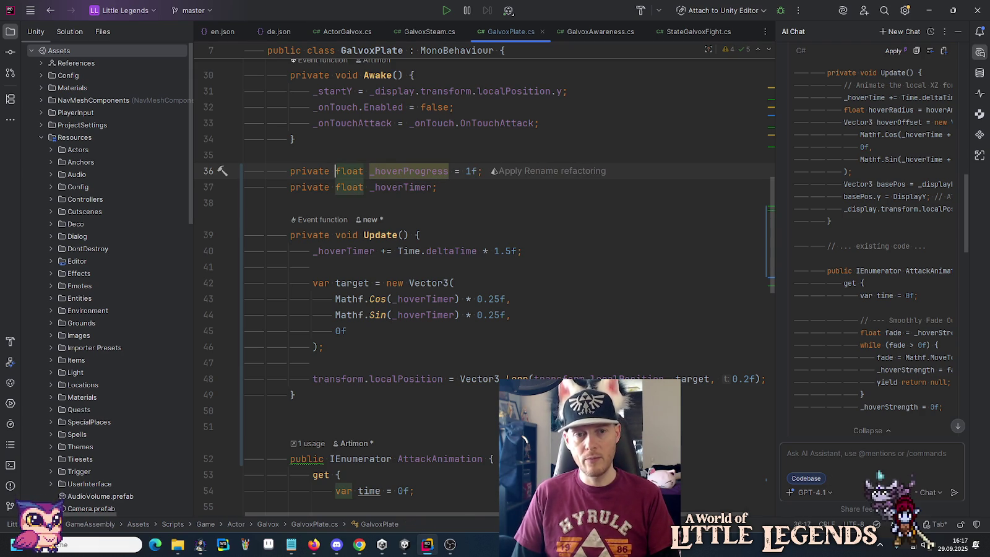
{"action": "type", "text": "bool"}
{"action": "key", "text": "End"}
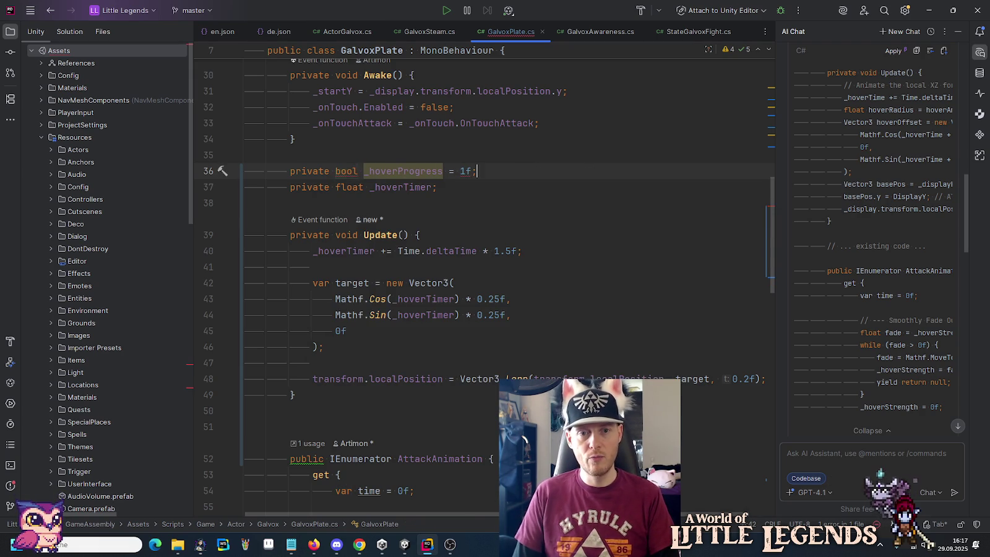
{"action": "key", "text": "BackSpace"}
{"action": "type", "text": "true"}
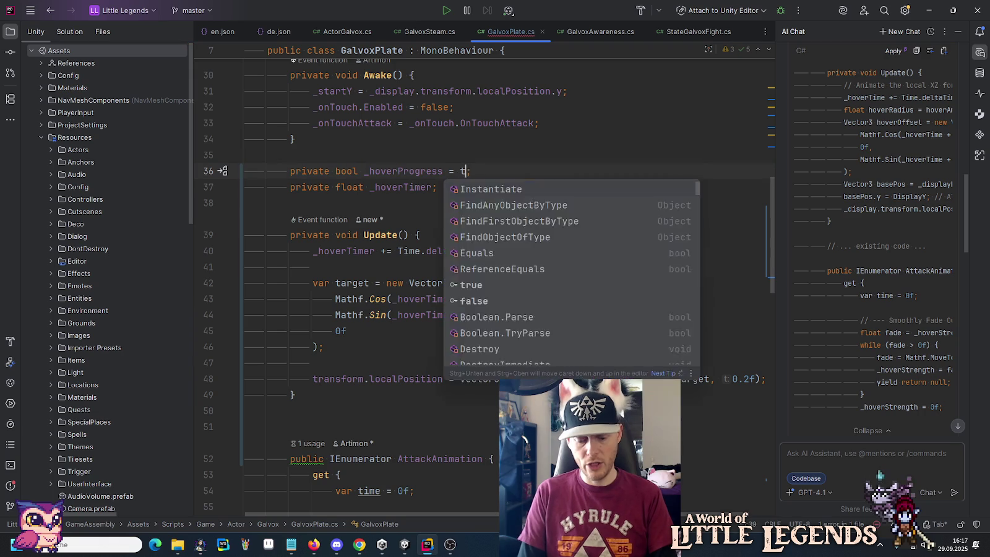
{"action": "key", "text": "Escape"}
Step: Wrap the _hoverTimer increment in Update inside an if (_hoverProgress) block
{"action": "left_click", "coordinate": [481, 238]}
{"action": "key", "text": "Return"}
{"action": "type", "text": "if (_hoverProgress)"}
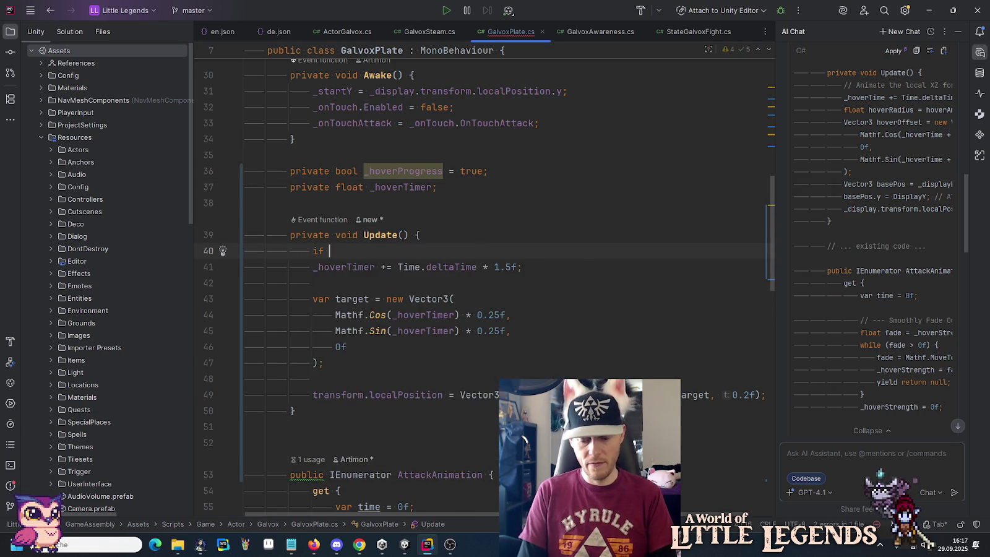
{"action": "key", "text": "shift+Down"}
{"action": "key", "text": "shift+End"}
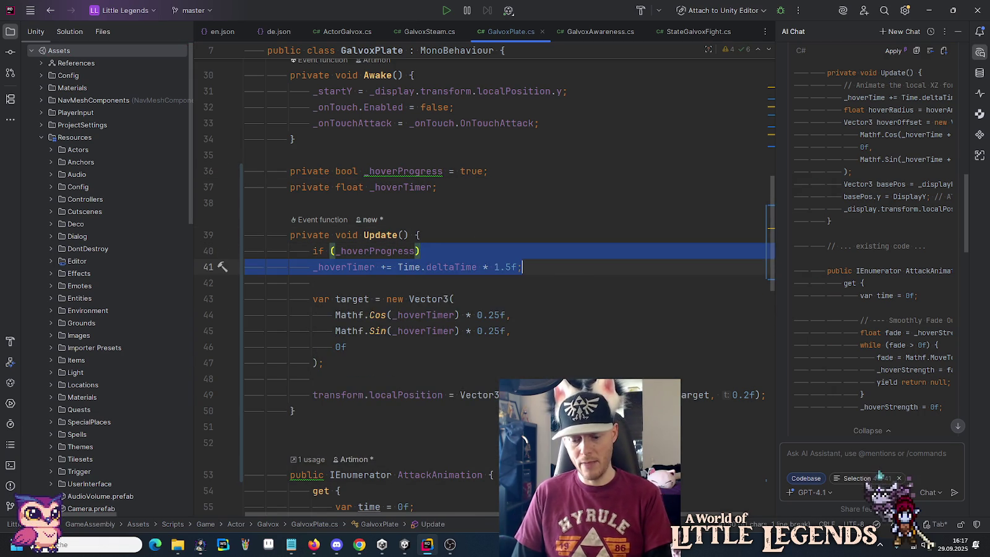
{"action": "type", "text": "{"}
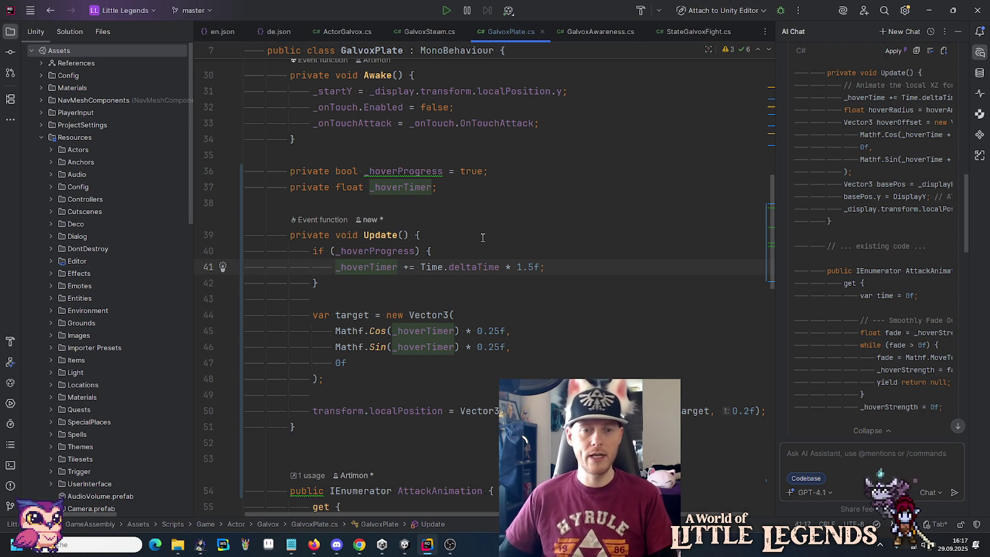
{"action": "double_click", "coordinate": [407, 250]}
{"action": "key", "text": "ctrl+c"}
Step: Set _hoverProgress to false at the start of AttackAnimation
{"action": "scroll", "coordinate": [407, 251], "scroll_direction": "down", "scroll_amount": 7}
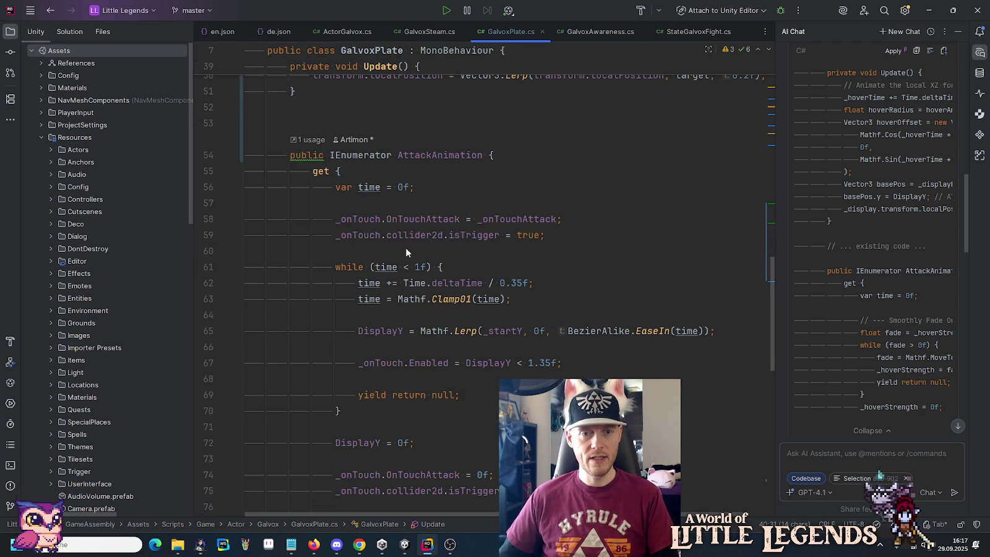
{"action": "left_click", "coordinate": [539, 202]}
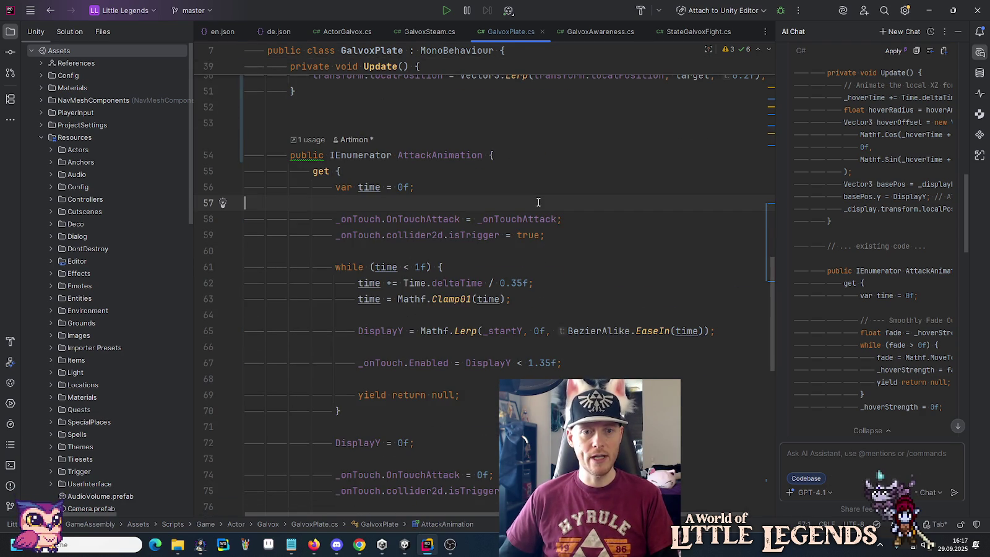
{"action": "key", "text": "Return"}
{"action": "key", "text": "ctrl+v"}
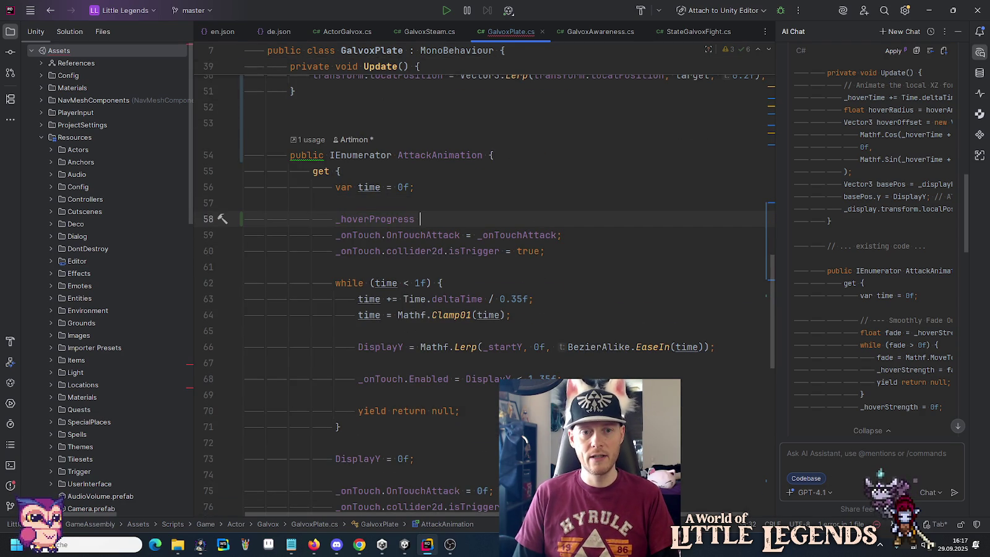
{"action": "key", "text": "Tab"}
Step: Set _hoverProgress back to true after the DisplayY reset, then switch to Unity to recompile
{"action": "scroll", "coordinate": [466, 351], "scroll_direction": "down", "scroll_amount": 10}
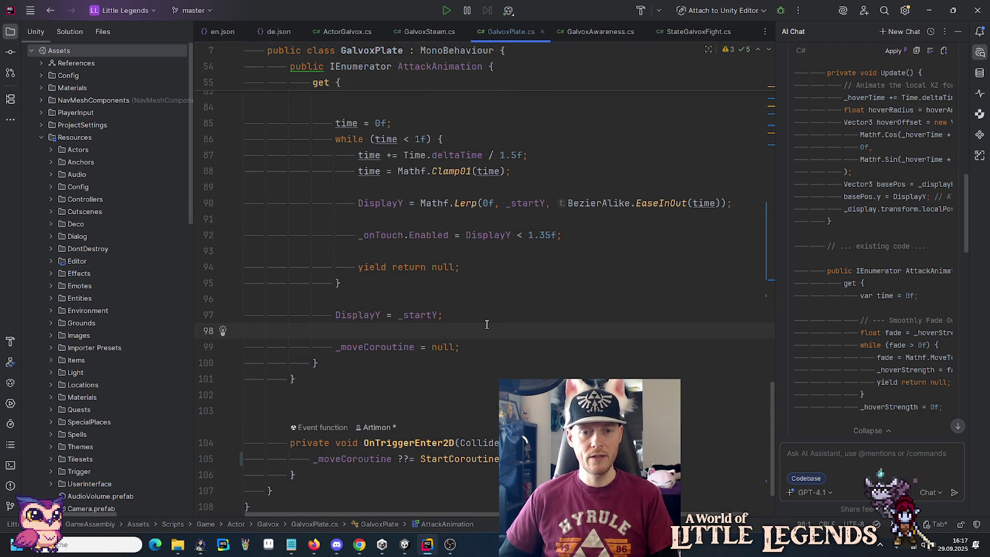
{"action": "key", "text": "Return"}
{"action": "key", "text": "ctrl+v"}
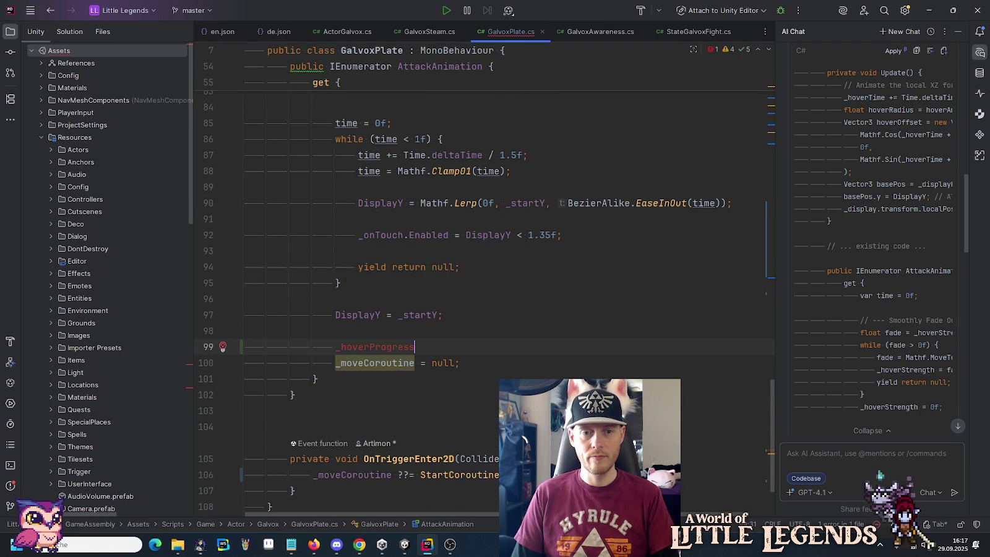
{"action": "key", "text": "Tab"}
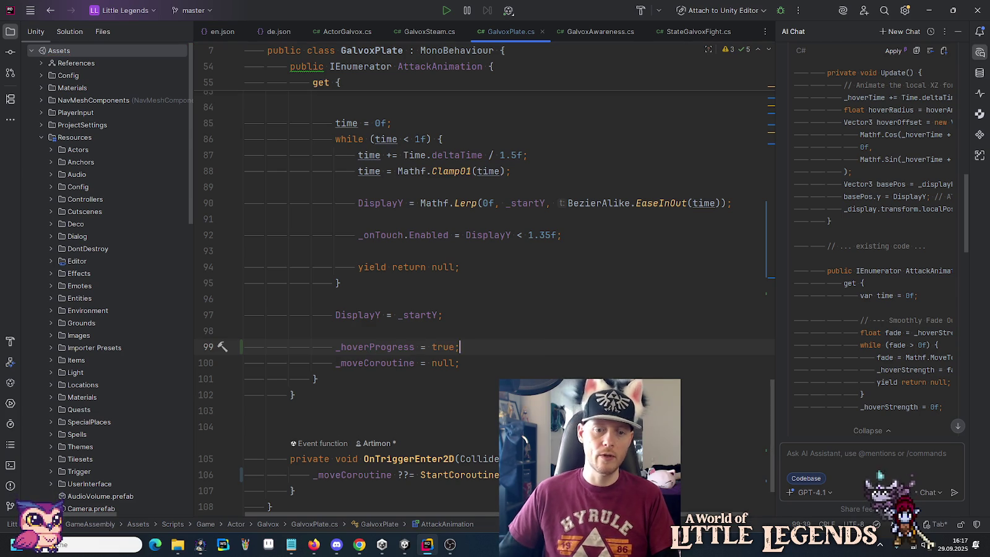
{"action": "left_click", "coordinate": [443, 283]}
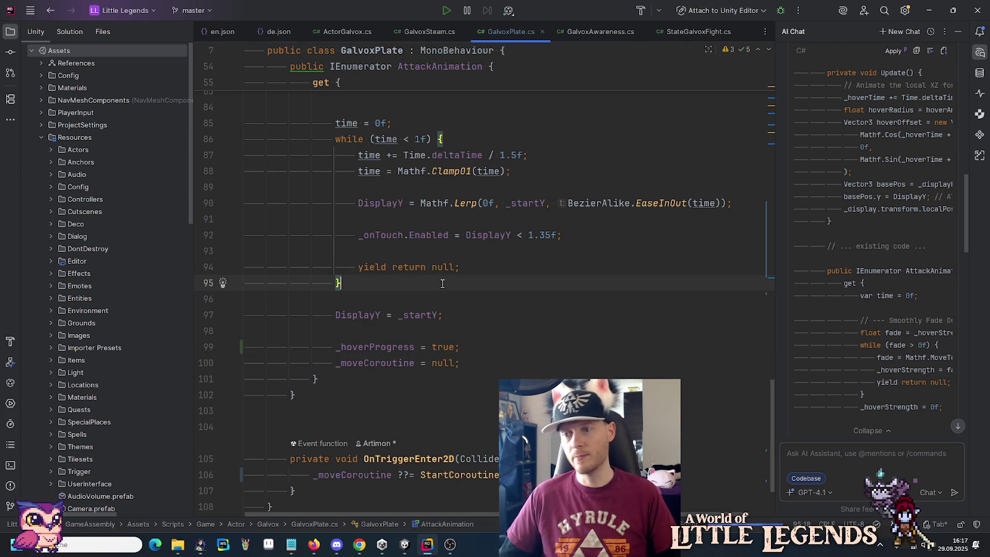
{"action": "left_click", "coordinate": [405, 544]}
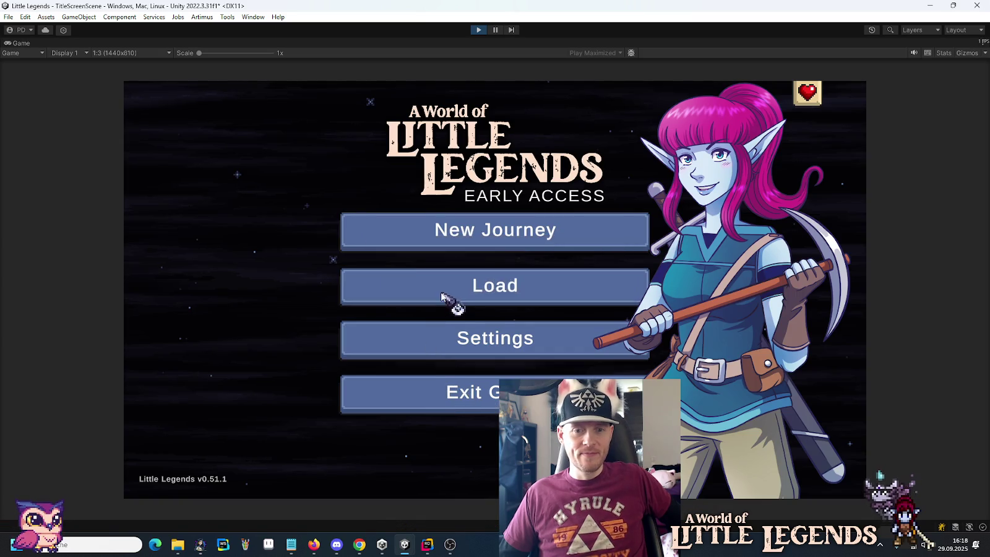
Step: Load the first save slot from the title-screen book and continue into Lunari Palace
{"action": "left_click", "coordinate": [442, 296]}
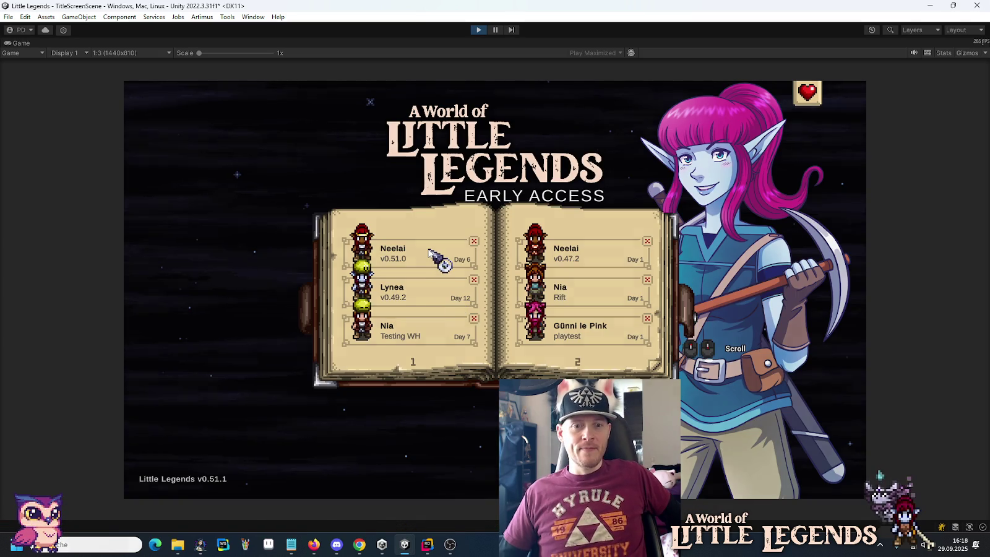
{"action": "left_click", "coordinate": [431, 256]}
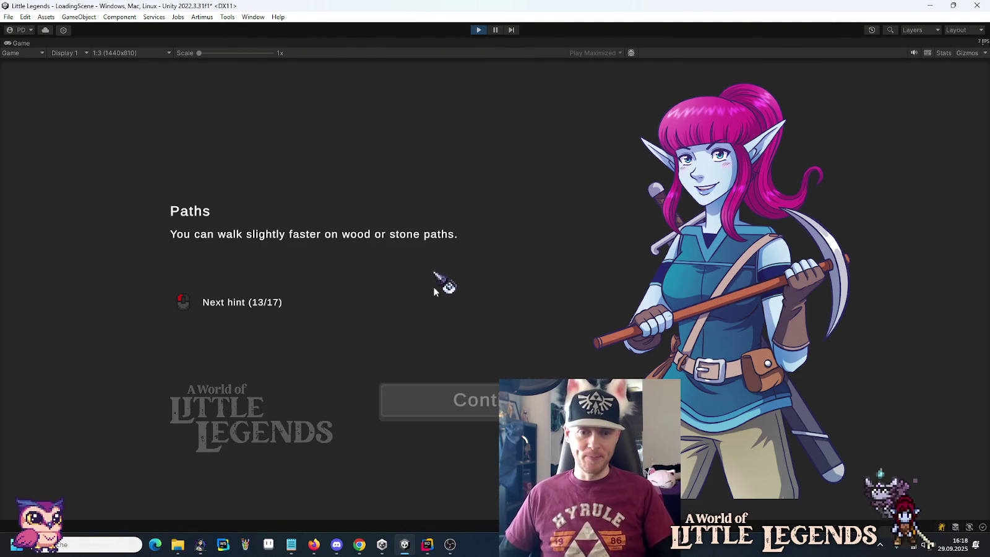
{"action": "left_click", "coordinate": [460, 409]}
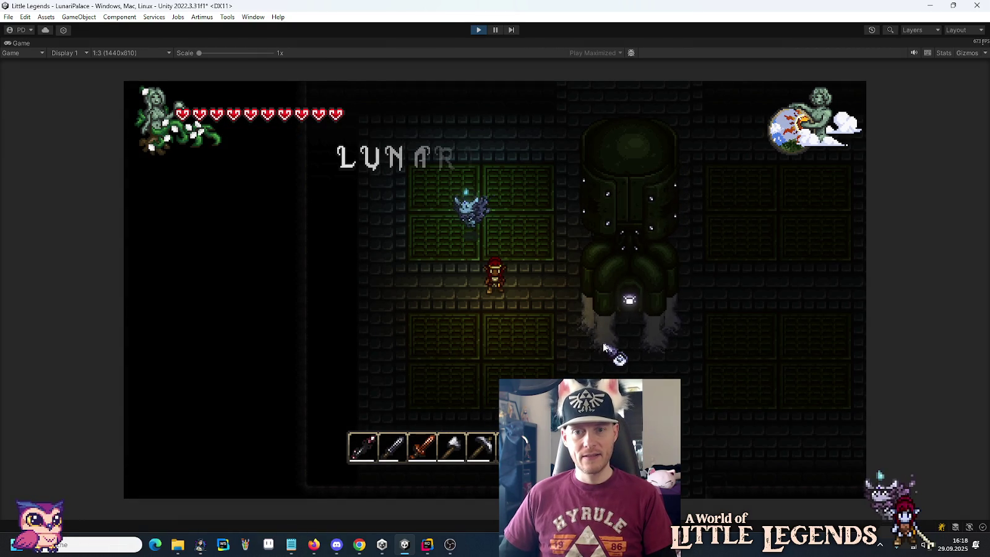
Step: Walk the player down into the boss arena and sidestep near the Galvox boss
{"action": "key", "text": "s"}
{"action": "key", "text": "d"}
{"action": "key", "text": "d"}
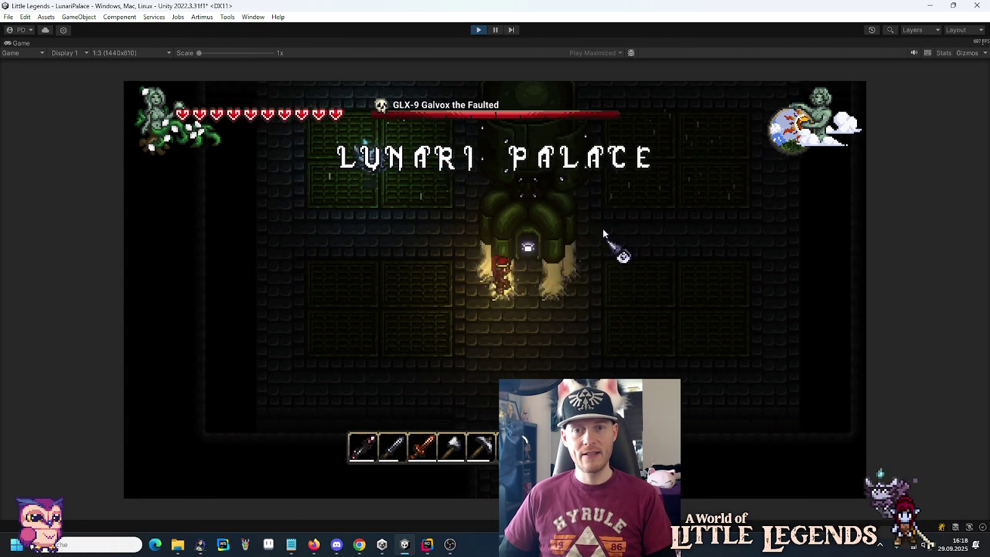
{"action": "key", "text": "s"}
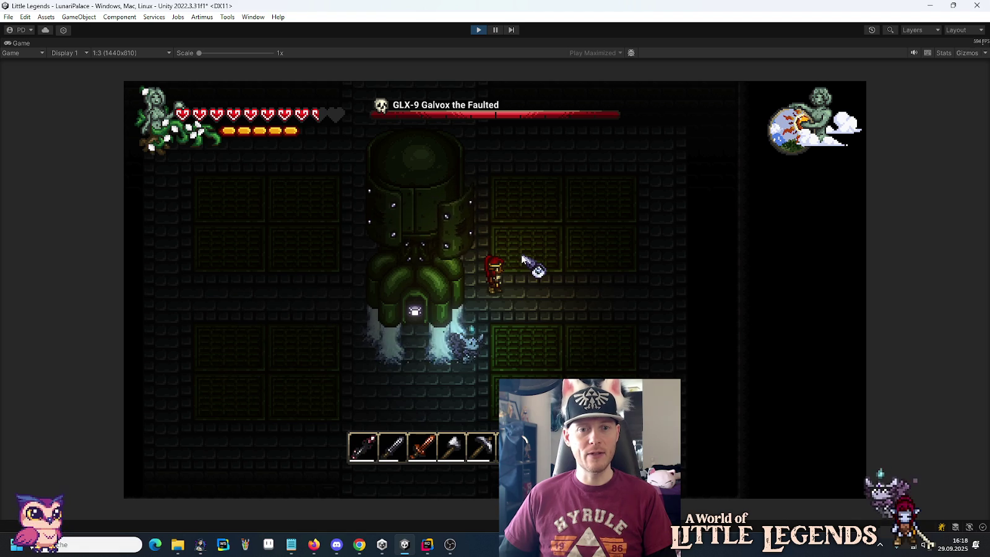
{"action": "key", "text": "a"}
{"action": "key", "text": "d"}
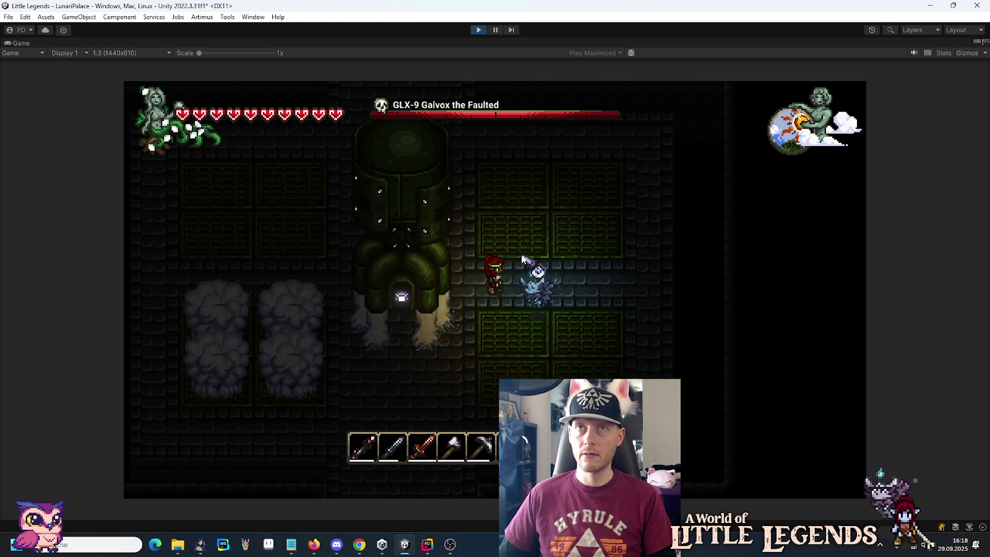
Step: Move around the boss once more to watch the plates, then stop Play mode and return to Rider
{"action": "key", "text": "a"}
{"action": "key", "text": "d"}
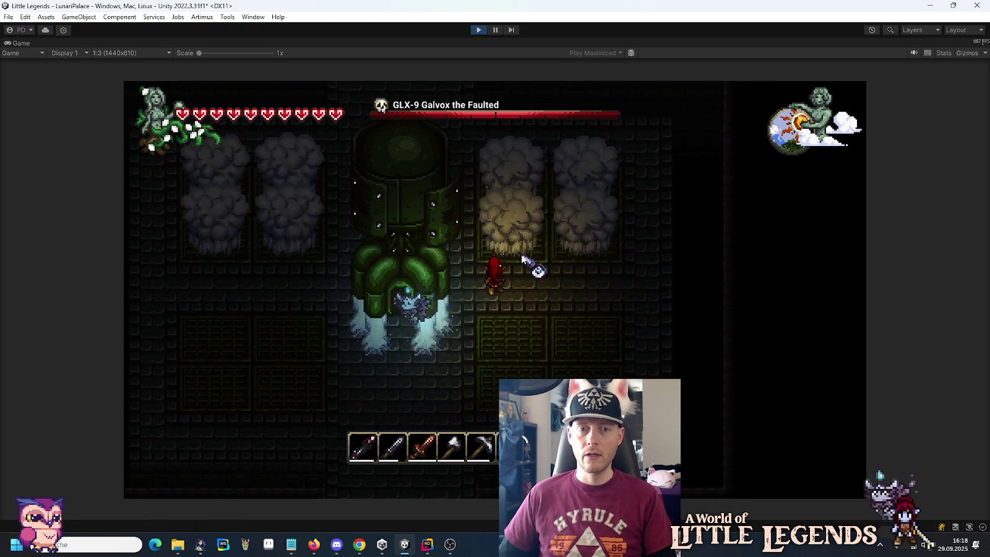
{"action": "key", "text": "w"}
{"action": "left_click", "coordinate": [477, 28]}
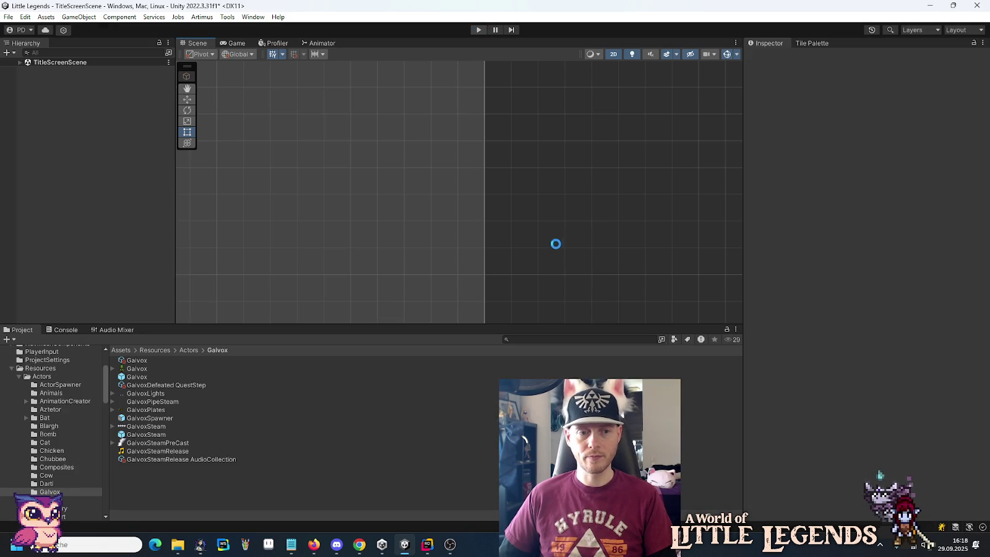
{"action": "key", "text": "alt+Tab"}
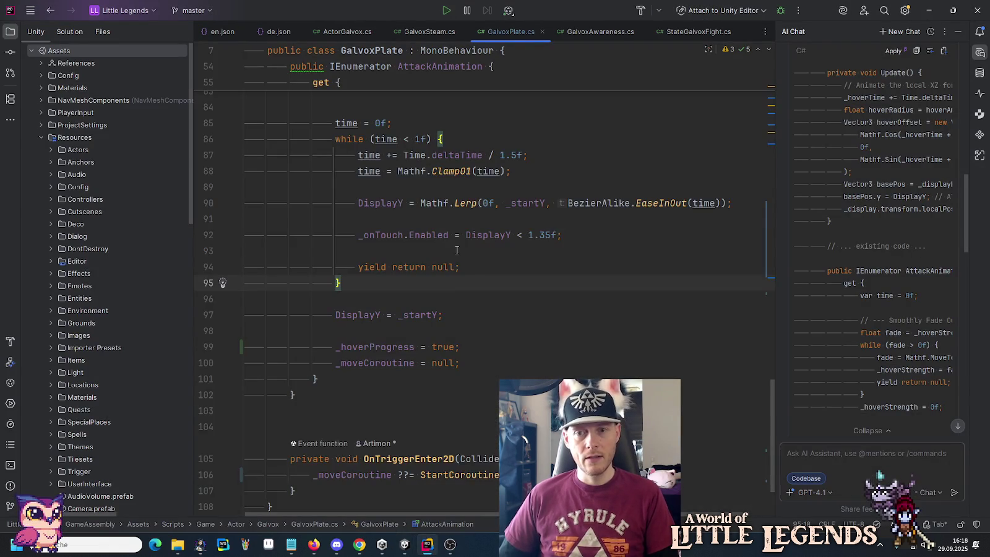
Step: Select lines 48–51 holding the Vector3.Lerp call in Update() and focus the AI Chat input
{"action": "scroll", "coordinate": [457, 250], "scroll_direction": "up", "scroll_amount": 15}
{"action": "scroll", "coordinate": [457, 250], "scroll_direction": "up", "scroll_amount": 3}
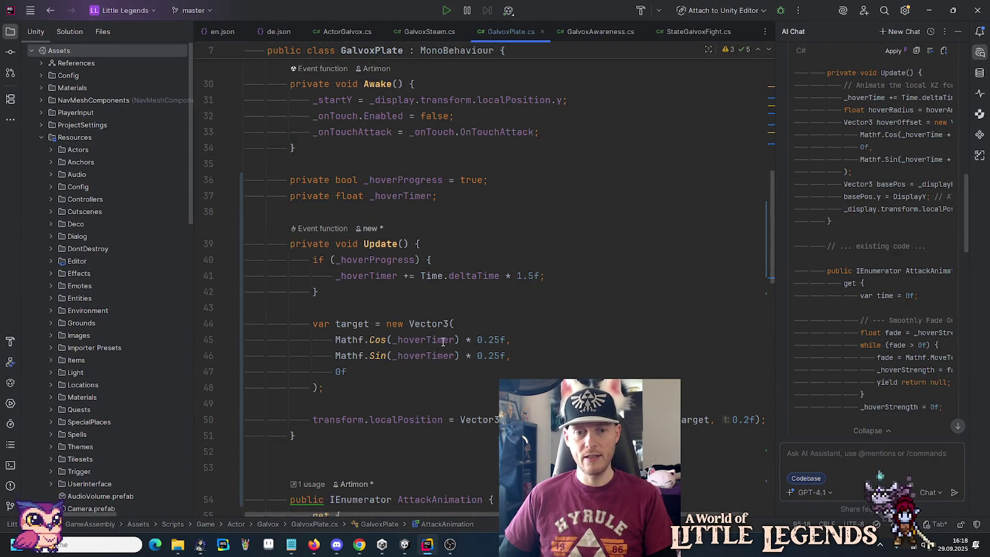
{"action": "left_click", "coordinate": [444, 356]}
{"action": "left_click", "coordinate": [457, 323]}
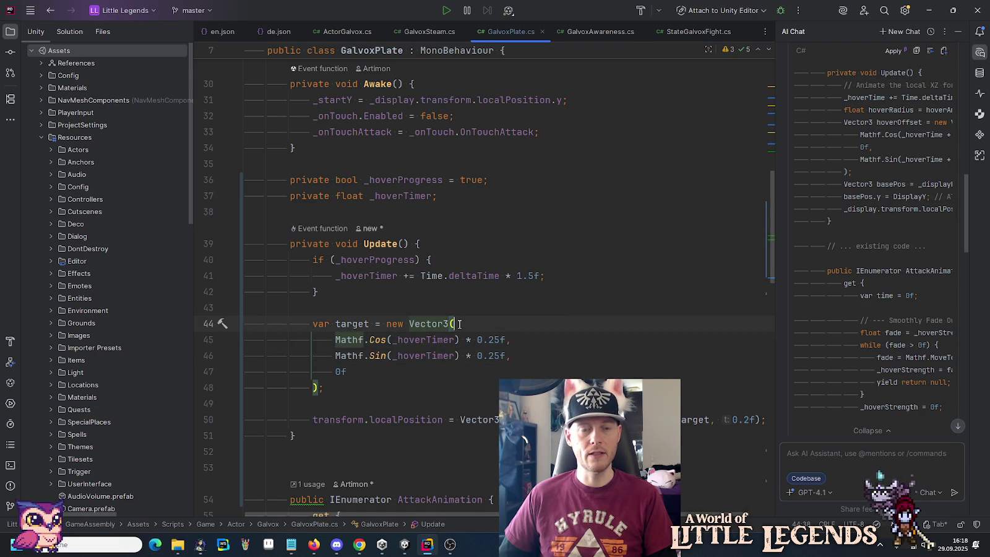
{"action": "scroll", "coordinate": [459, 324], "scroll_direction": "down", "scroll_amount": 2}
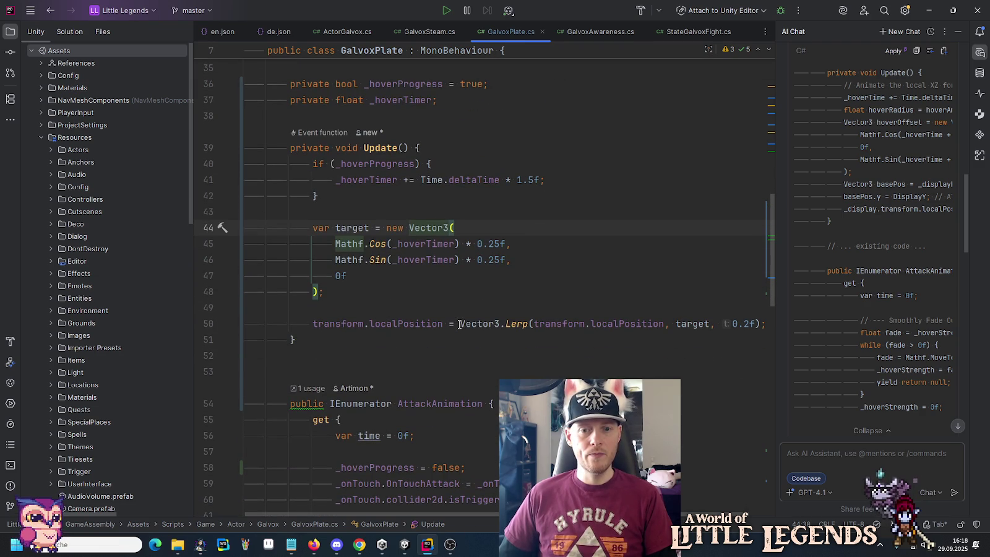
{"action": "left_click_drag", "start_coordinate": [532, 340], "coordinate": [555, 296]}
{"action": "left_click", "coordinate": [820, 450]}
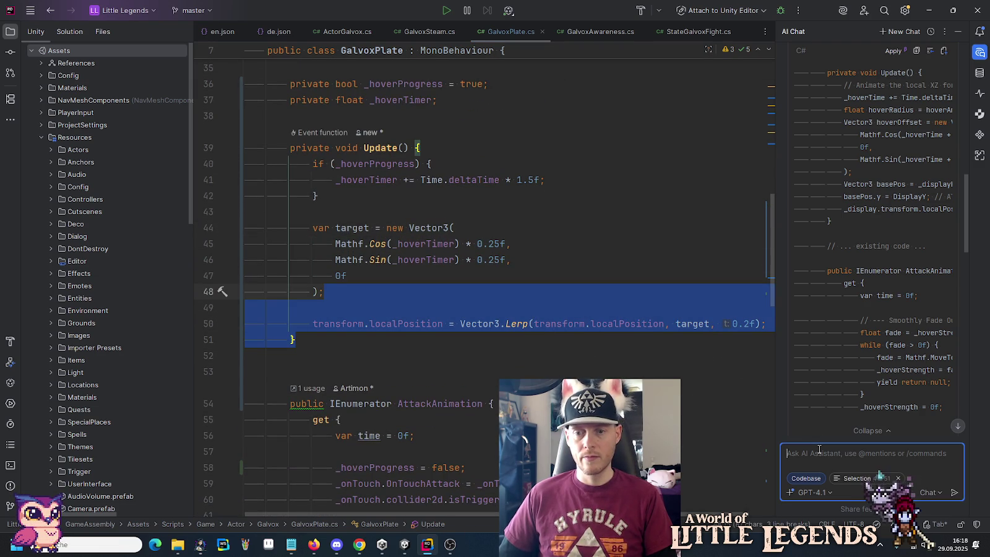
Step: Ask the AI Assistant 'Does the selected lerp need to be multiplied with time?' and read its reply
{"action": "type", "text": "Is"}
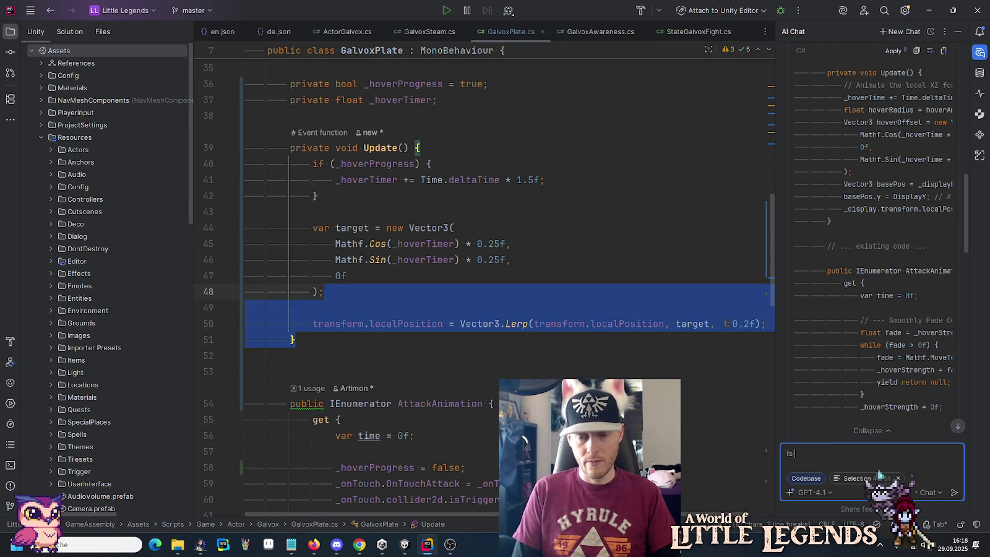
{"action": "key", "text": "BackSpace"}
{"action": "key", "text": "BackSpace"}
{"action": "type", "text": "Does t"}
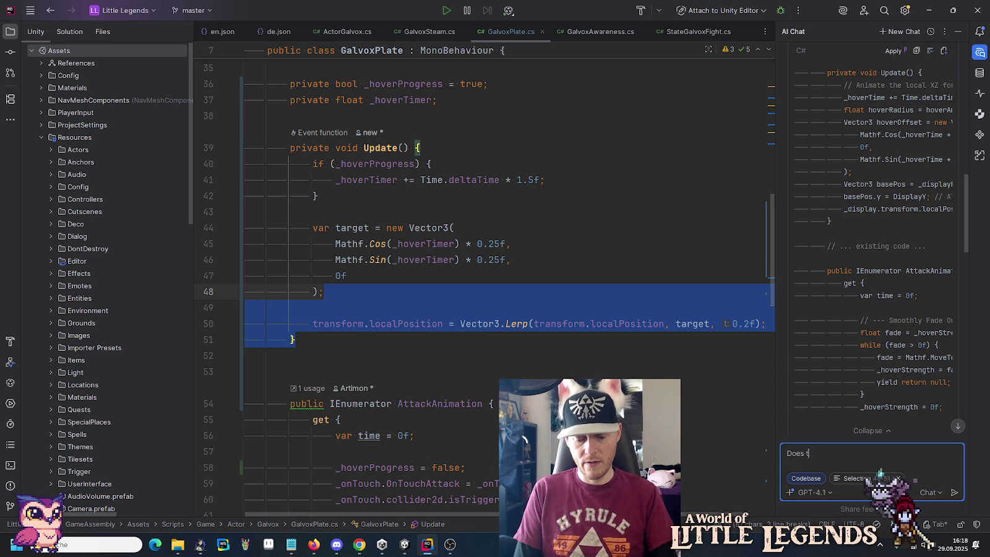
{"action": "type", "text": "he selected le"}
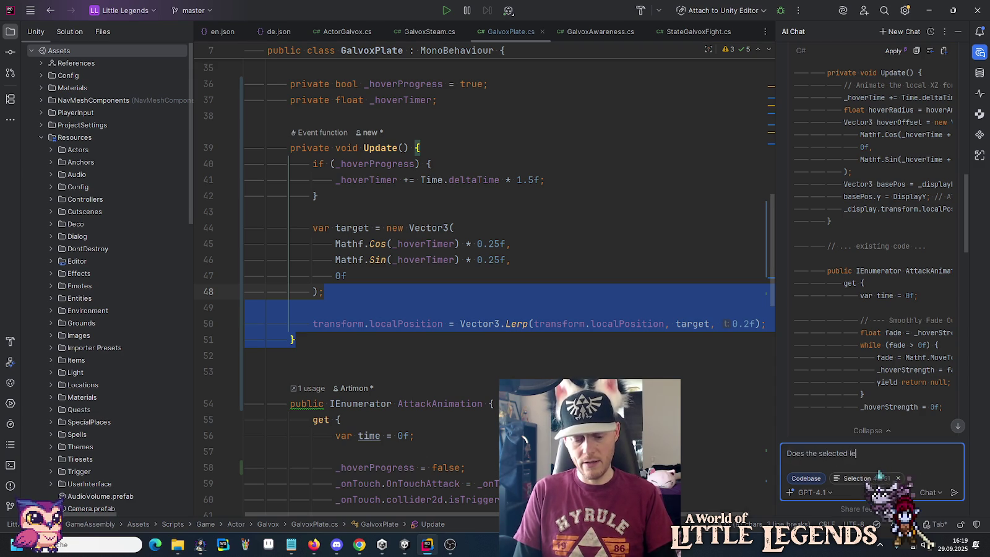
{"action": "type", "text": "rp need to be multiplied w"}
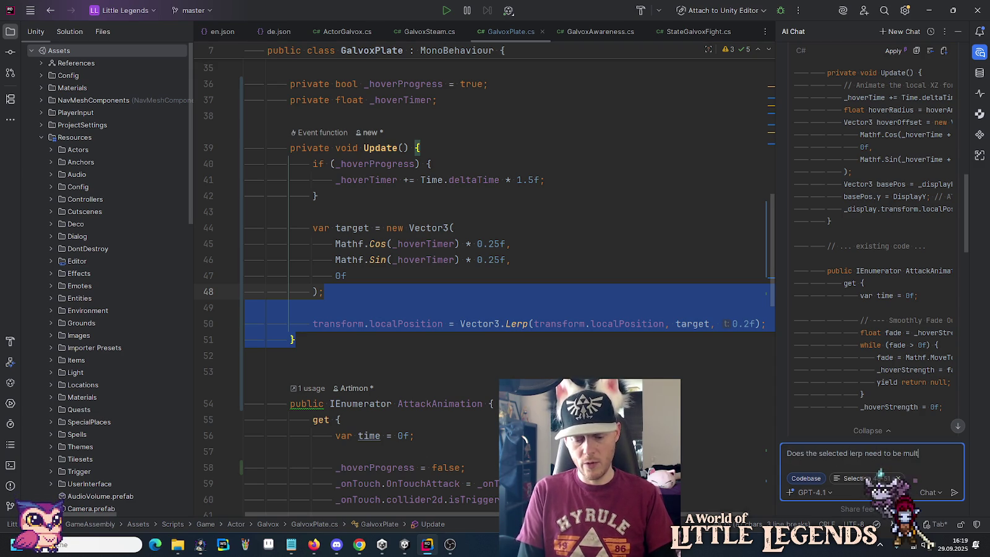
{"action": "type", "text": "ith time?"}
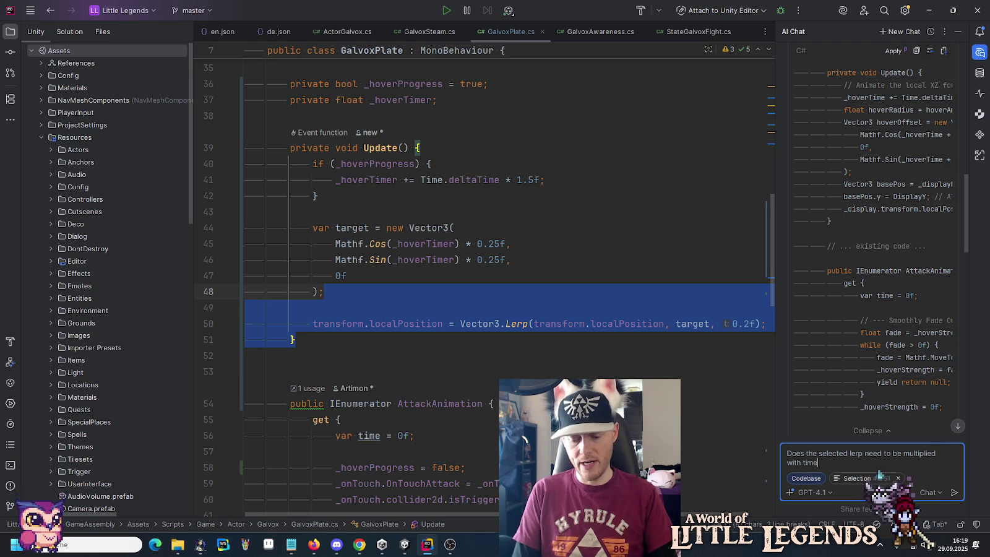
{"action": "key", "text": "Return"}
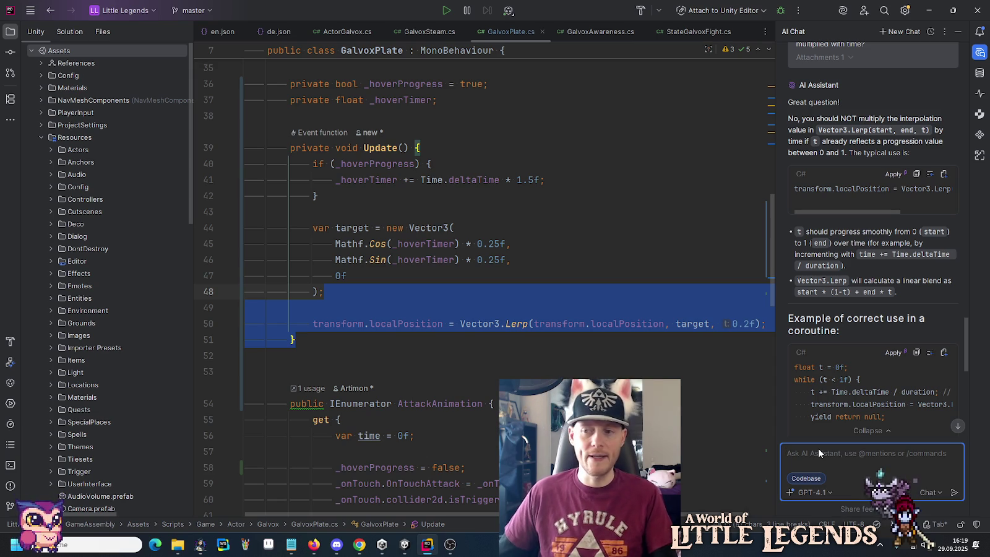
{"action": "left_click", "coordinate": [542, 278]}
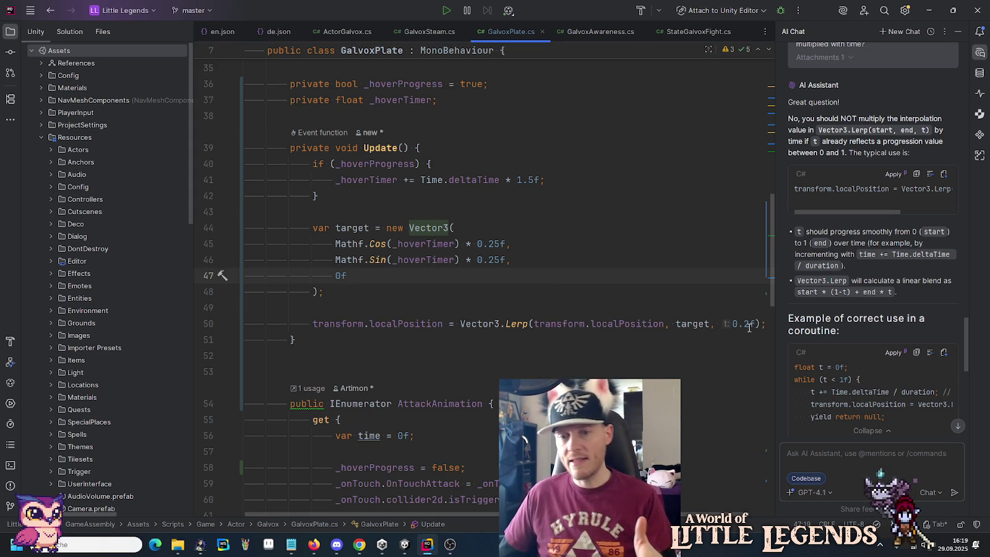
Step: Change the Vector3.Lerp factor on line 50 from 0.2f to 0.1f, reviewing the _hoverTimer increment
{"action": "left_click", "coordinate": [654, 323]}
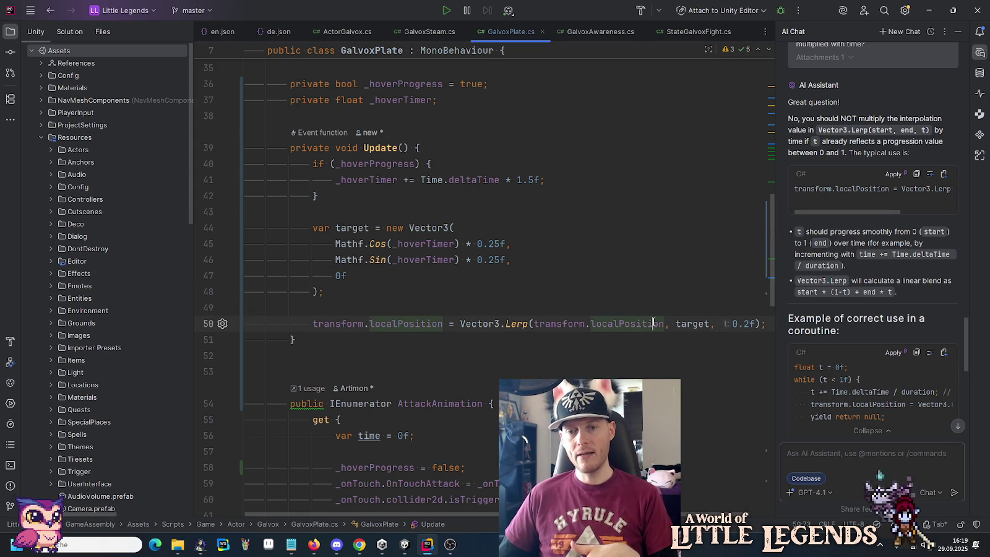
{"action": "left_click", "coordinate": [683, 324]}
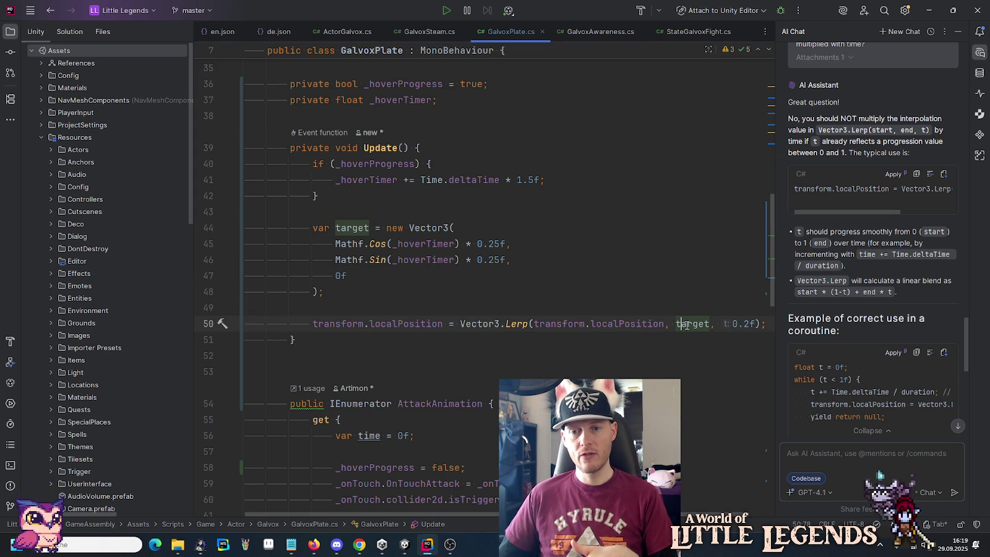
{"action": "left_click", "coordinate": [732, 324]}
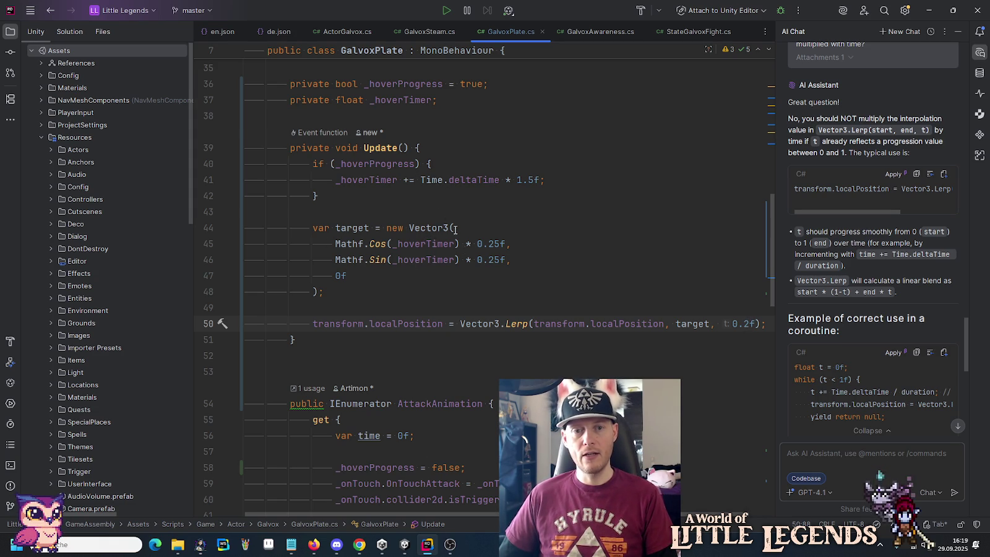
{"action": "left_click_drag", "start_coordinate": [364, 180], "coordinate": [497, 180]}
{"action": "left_click", "coordinate": [496, 179]}
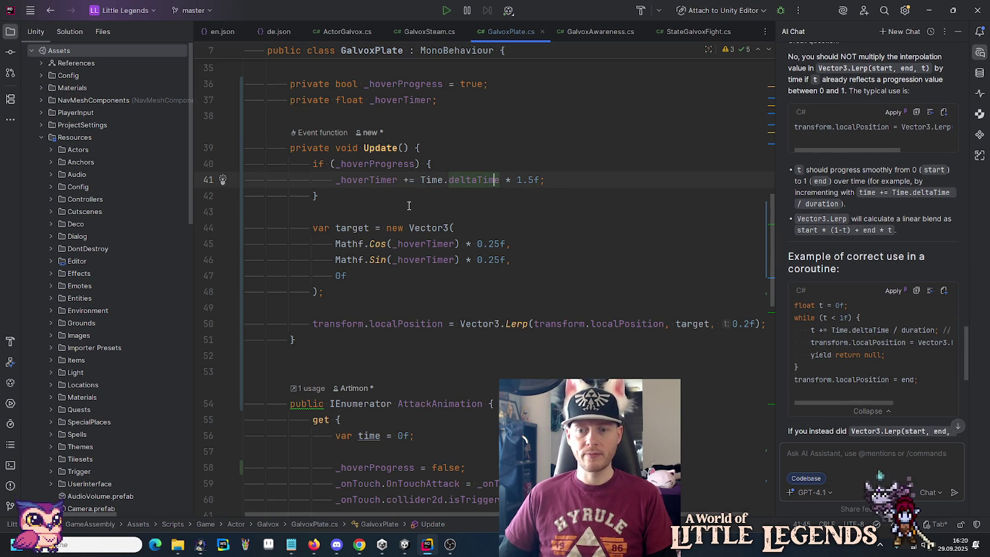
{"action": "scroll", "coordinate": [409, 205], "scroll_direction": "down", "scroll_amount": 3}
{"action": "scroll", "coordinate": [409, 206], "scroll_direction": "up", "scroll_amount": 2}
{"action": "scroll", "coordinate": [409, 206], "scroll_direction": "up", "scroll_amount": 4}
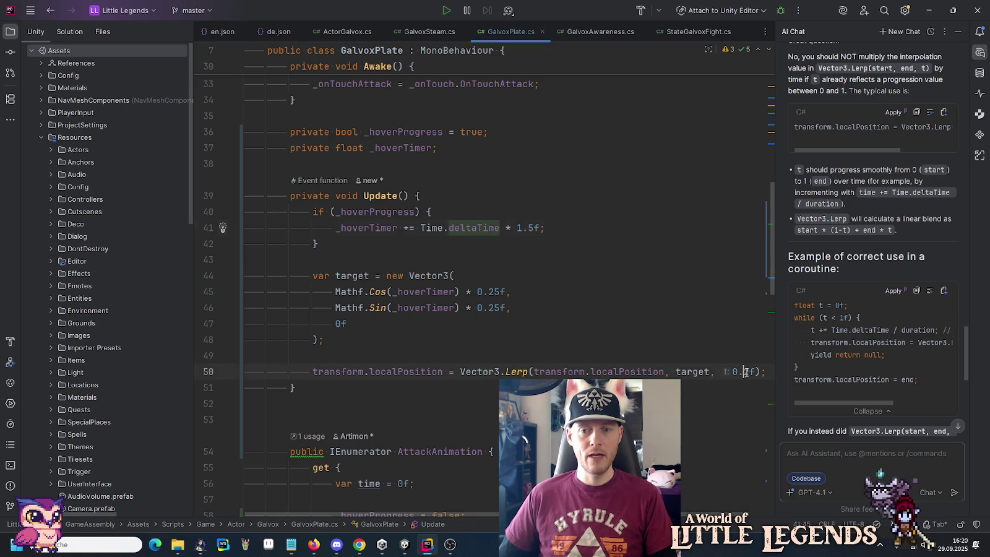
{"action": "left_click", "coordinate": [699, 323]}
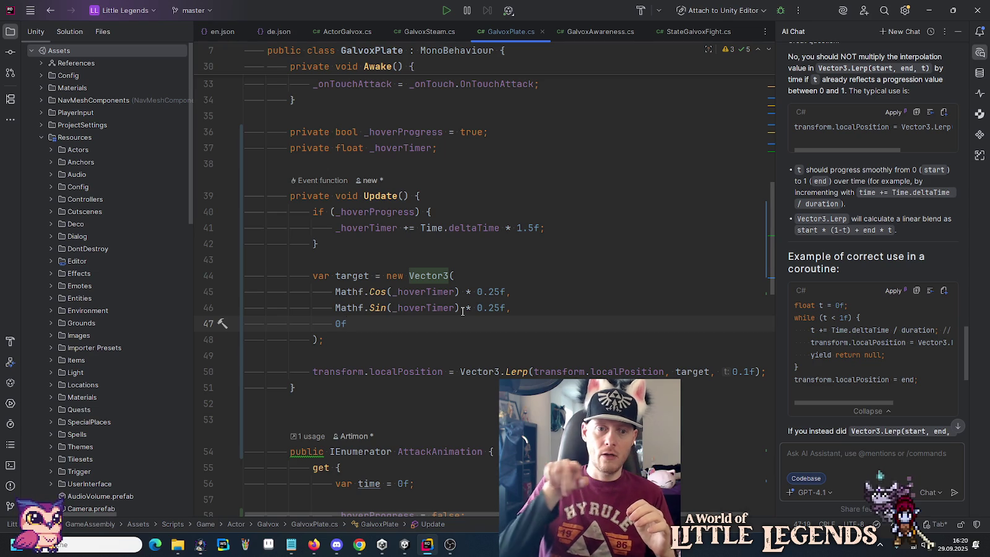
Step: Multiply the Mathf.Cos term's _hoverTimer by 1.09432f and copy the _hoverTimer name for Awake
{"action": "left_click", "coordinate": [458, 292]}
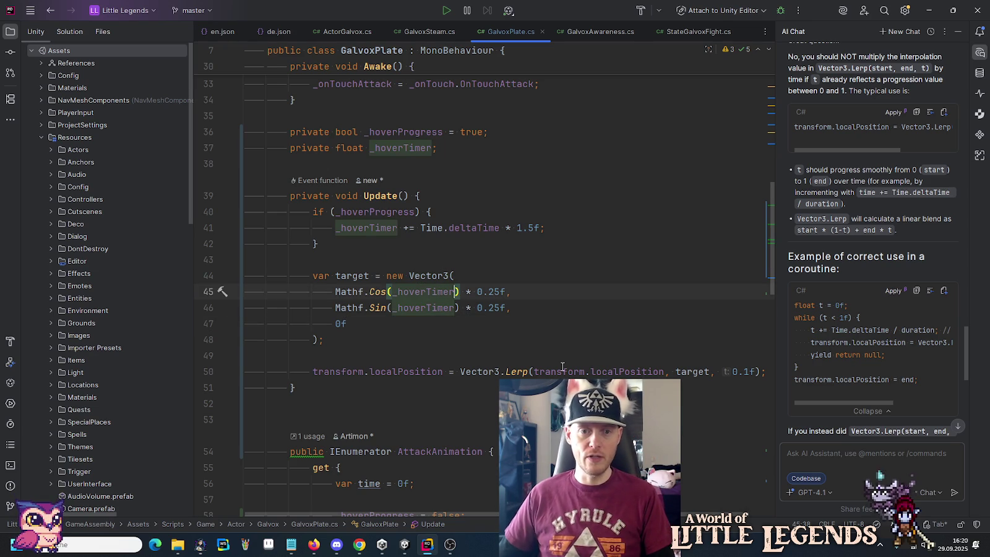
{"action": "type", "text": "* "}
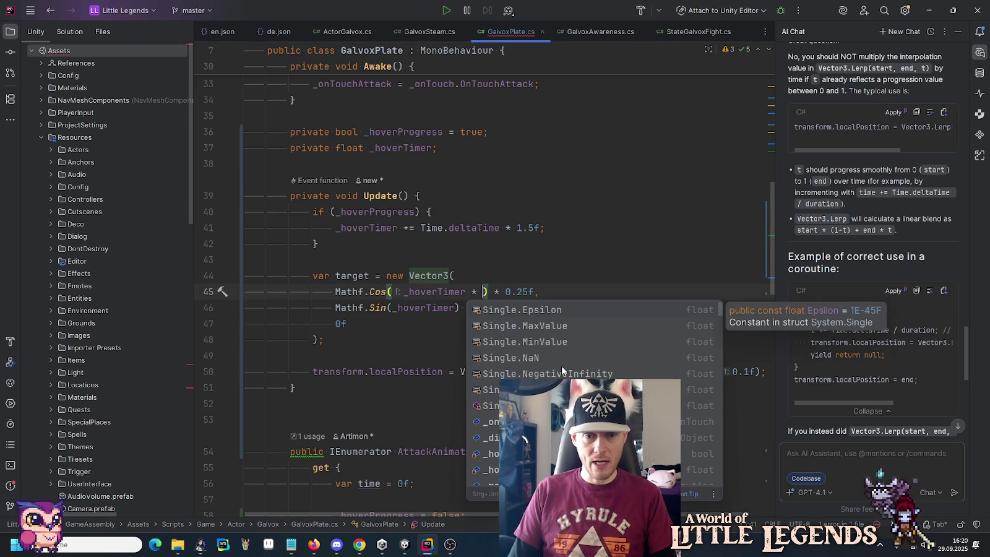
{"action": "type", "text": "1."}
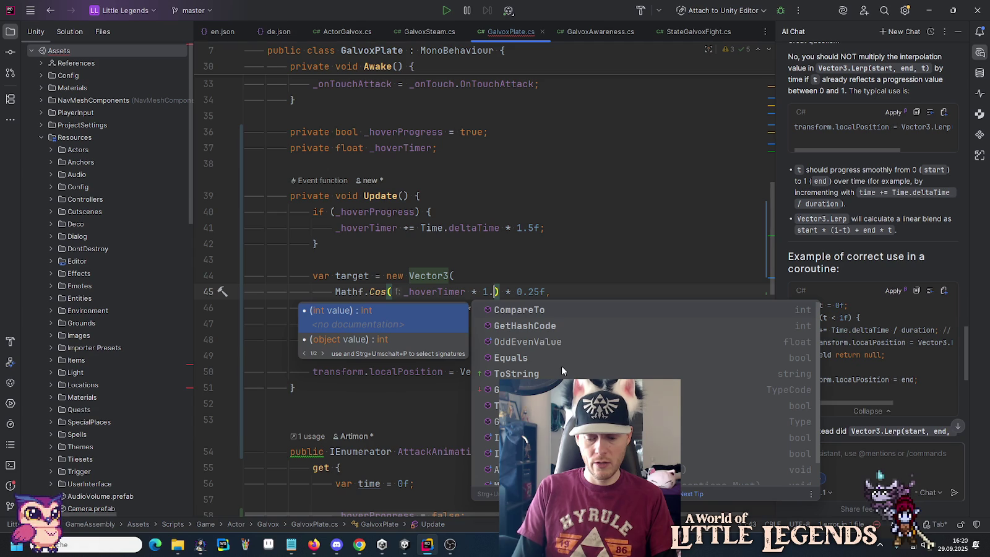
{"action": "type", "text": "09432"}
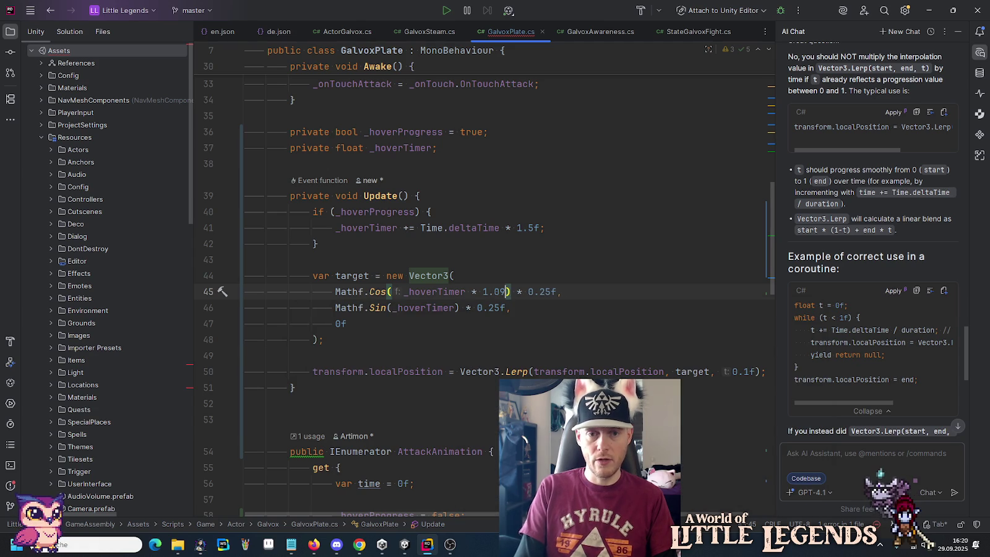
{"action": "type", "text": "f"}
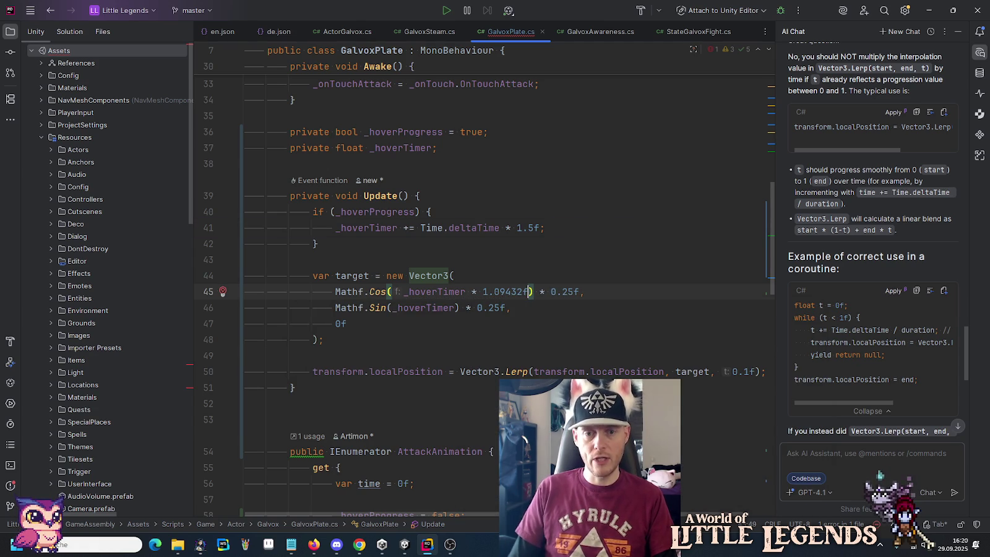
{"action": "key", "text": "Up"}
{"action": "key", "text": "Up"}
{"action": "key", "text": "Up"}
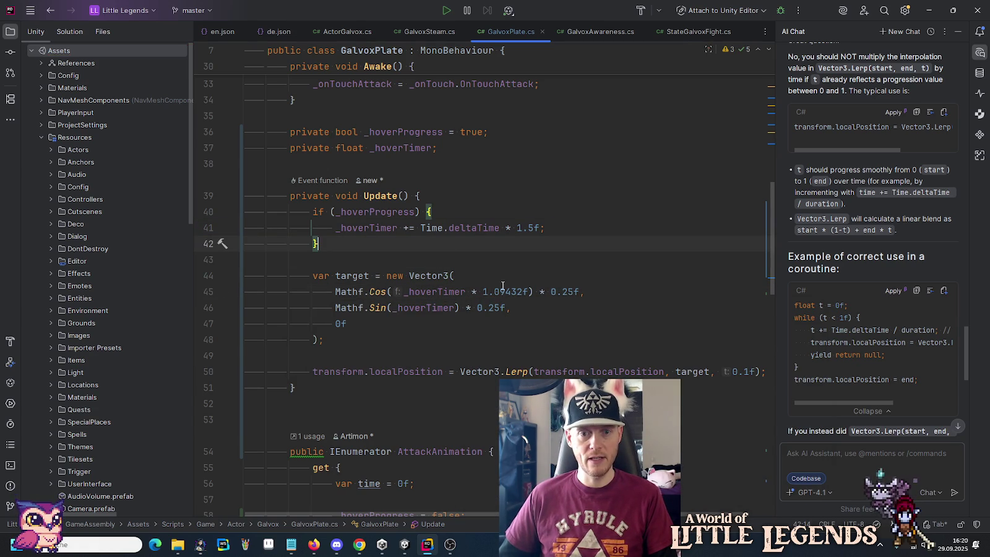
{"action": "double_click", "coordinate": [368, 227]}
{"action": "key", "text": "ctrl+c"}
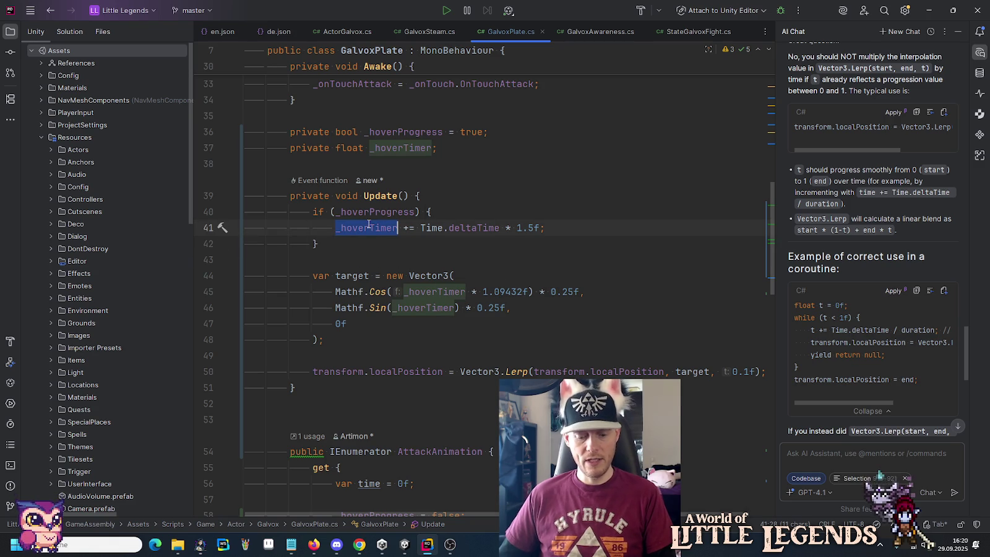
{"action": "scroll", "coordinate": [426, 308], "scroll_direction": "up", "scroll_amount": 4}
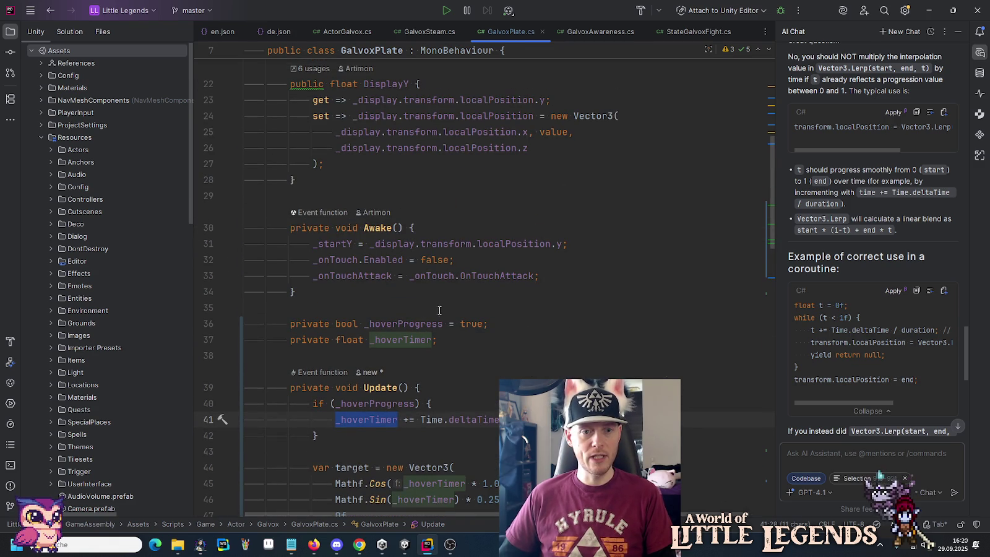
{"action": "left_click", "coordinate": [564, 275]}
Step: In Awake, set _hoverTimer = Random.Range(0f, Mathf.PI * 2f) for a random start phase
{"action": "key", "text": "Return"}
{"action": "key", "text": "Return"}
{"action": "key", "text": "ctrl+v"}
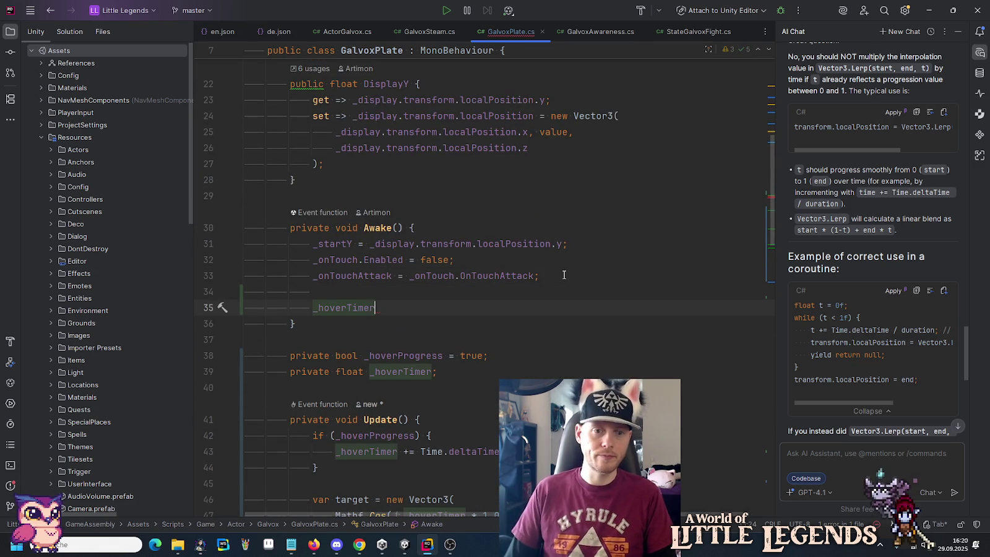
{"action": "key", "text": "Tab"}
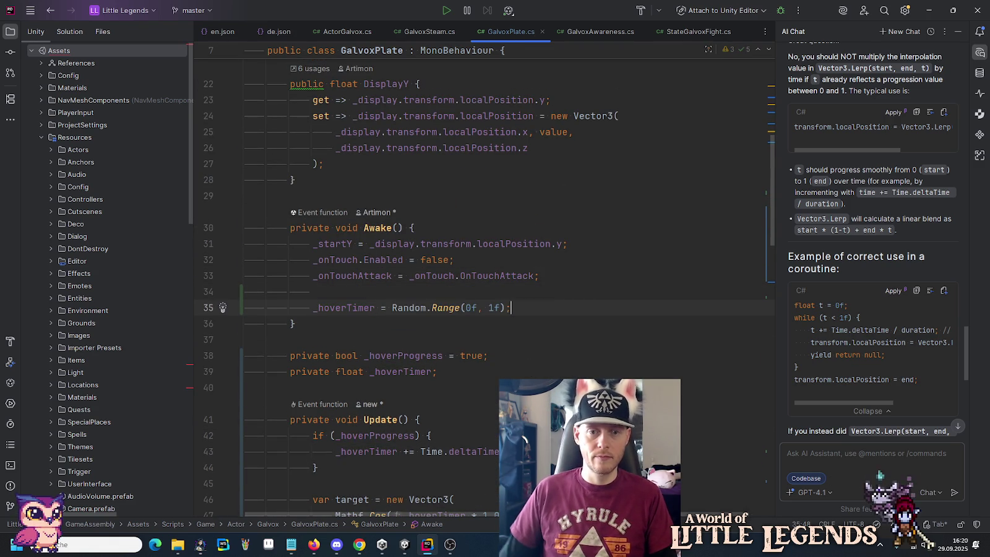
{"action": "left_click", "coordinate": [490, 308]}
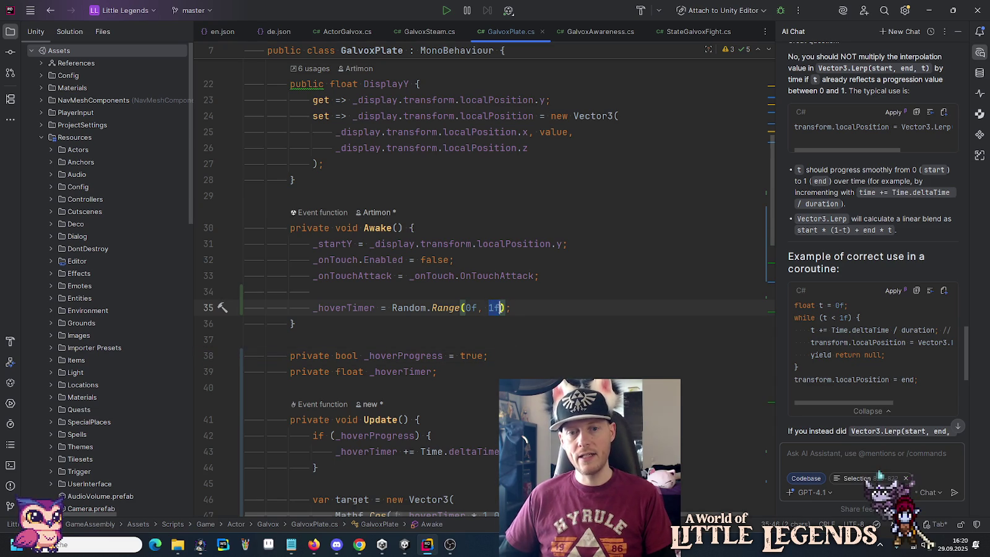
{"action": "type", "text": "Mathf."}
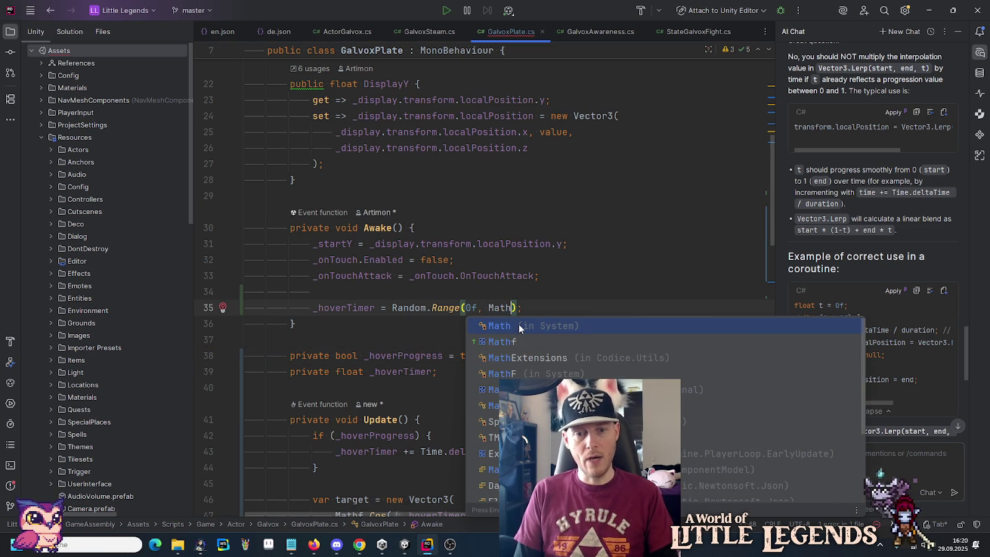
{"action": "key", "text": "Tab"}
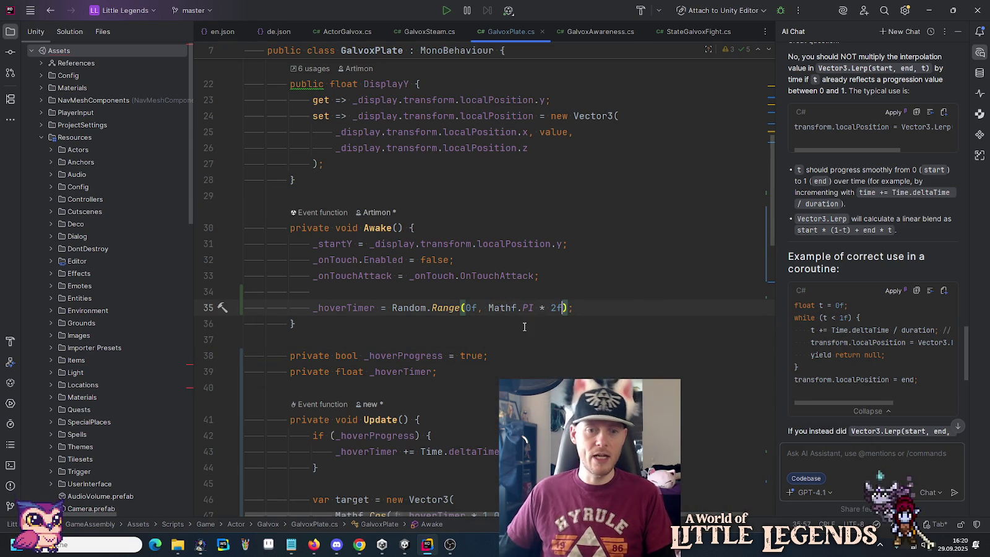
Step: Change the _hoverProgress and _hoverTimer fields from private to public
{"action": "double_click", "coordinate": [310, 356]}
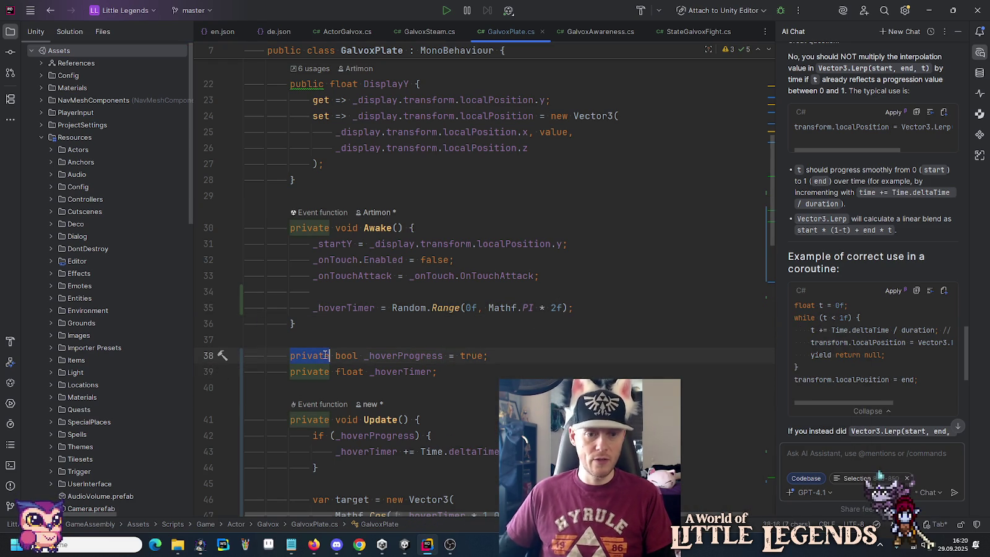
{"action": "type", "text": "pu"}
{"action": "key", "text": "Return"}
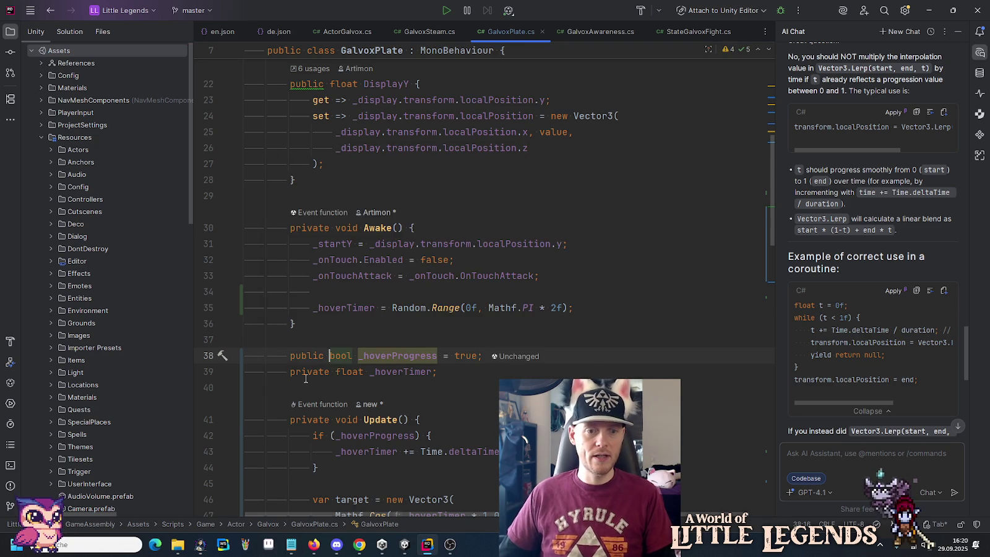
{"action": "double_click", "coordinate": [309, 372]}
{"action": "type", "text": "pu"}
{"action": "key", "text": "Return"}
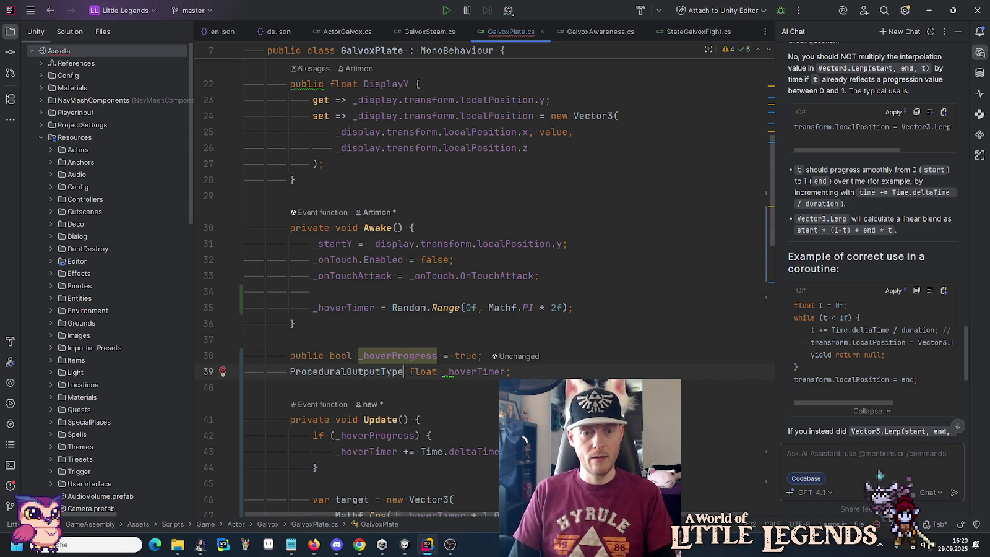
{"action": "key", "text": "ctrl+z"}
{"action": "key", "text": "BackSpace"}
{"action": "key", "text": "BackSpace"}
{"action": "key", "text": "Return"}
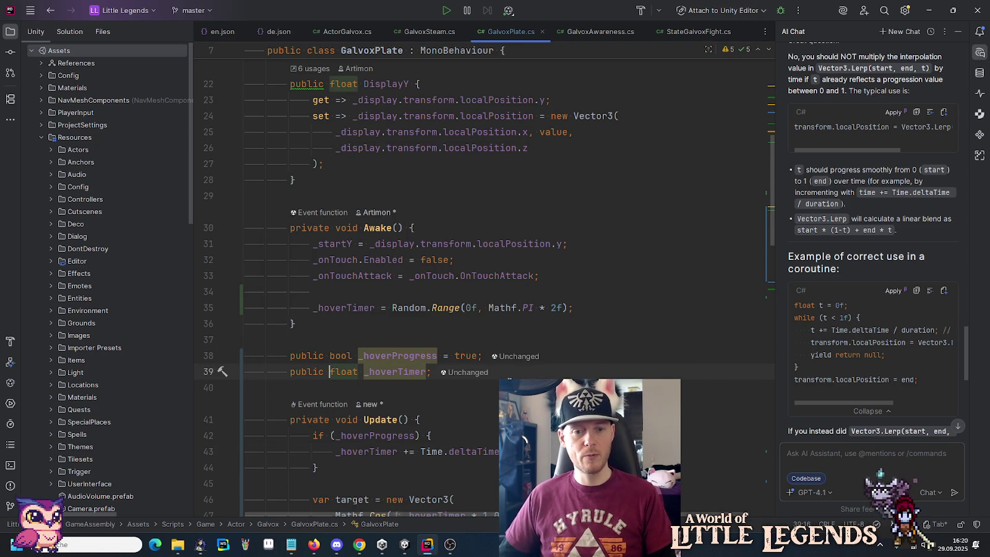
Step: Move both hover fields under _particleSystem, mark each [System.NonSerialized], and switch to Unity
{"action": "left_click_drag", "start_coordinate": [617, 376], "coordinate": [538, 326]}
{"action": "key", "text": "ctrl+c"}
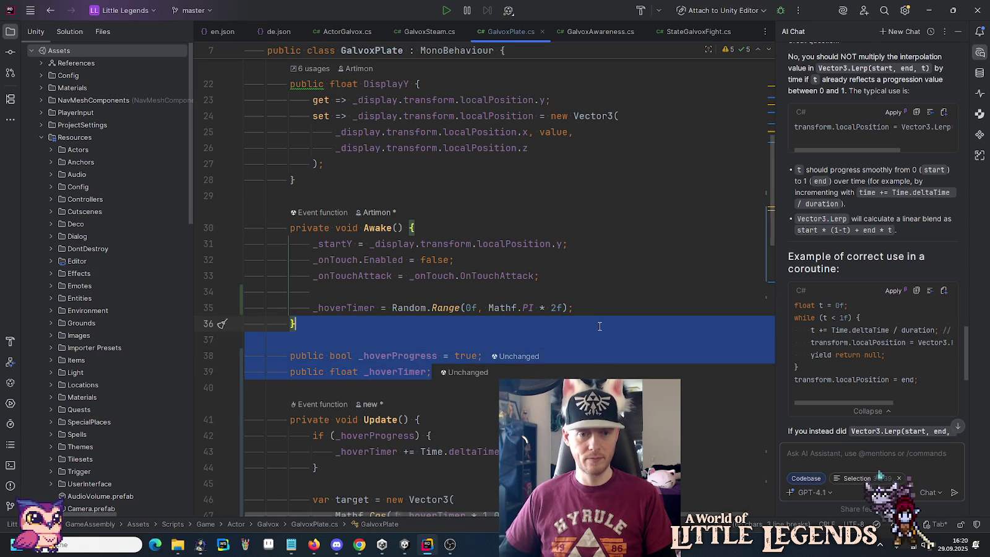
{"action": "key", "text": "BackSpace"}
{"action": "scroll", "coordinate": [538, 326], "scroll_direction": "up", "scroll_amount": 2}
{"action": "scroll", "coordinate": [505, 323], "scroll_direction": "up", "scroll_amount": 5}
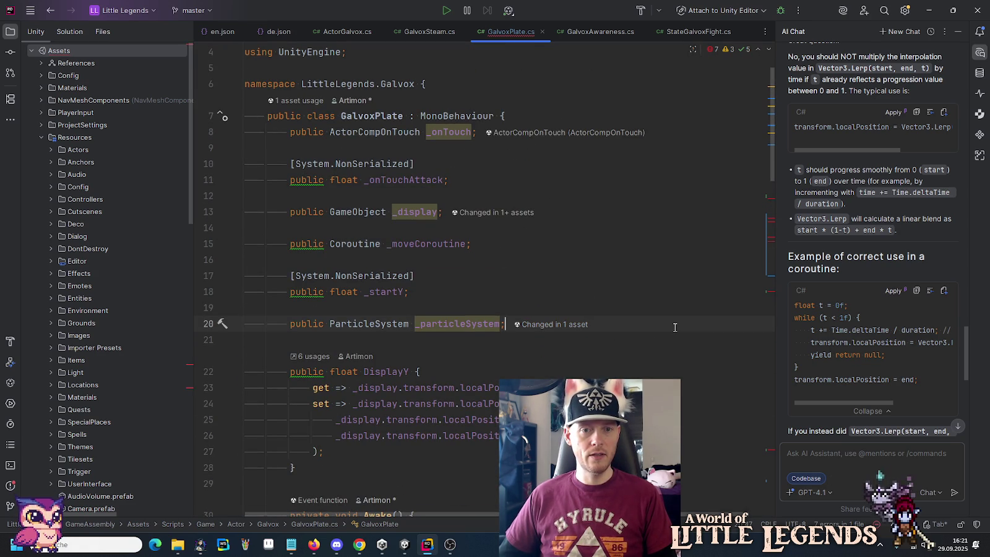
{"action": "key", "text": "ctrl+v"}
{"action": "triple_click", "coordinate": [437, 273]}
{"action": "key", "text": "ctrl+c"}
{"action": "left_click", "coordinate": [393, 341]}
{"action": "key", "text": "ctrl+v"}
{"action": "key", "text": "Return"}
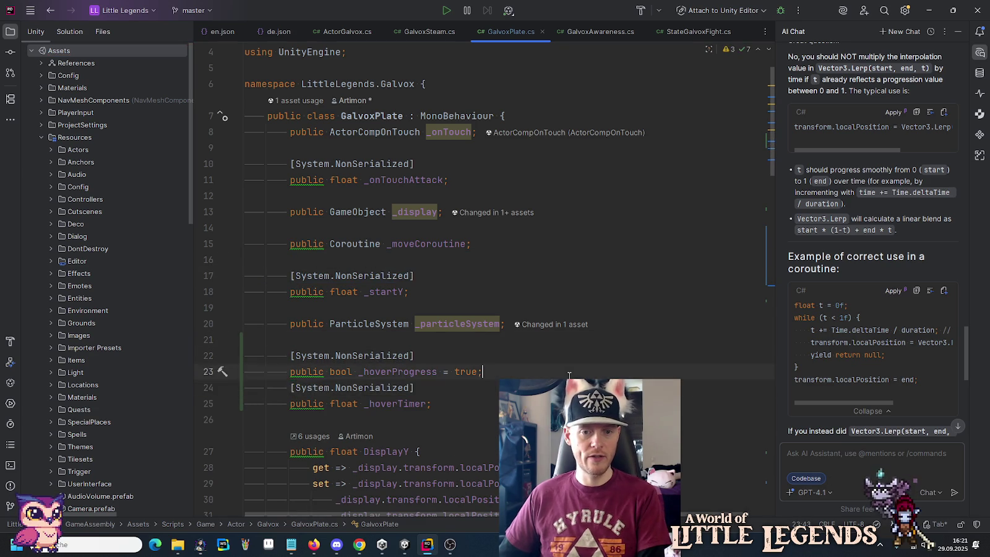
{"action": "key", "text": "ctrl+v"}
{"action": "scroll", "coordinate": [425, 226], "scroll_direction": "up", "scroll_amount": 1}
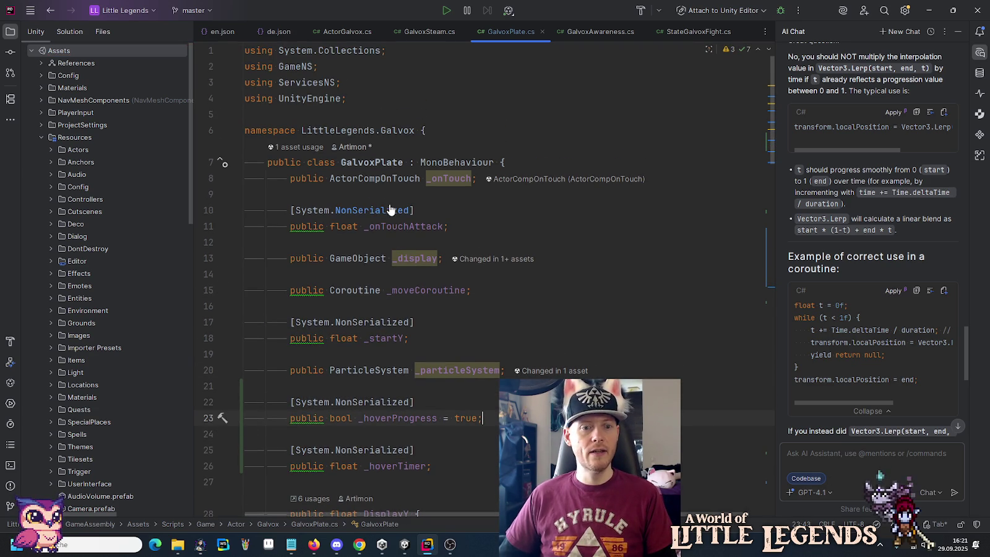
{"action": "left_click", "coordinate": [405, 546]}
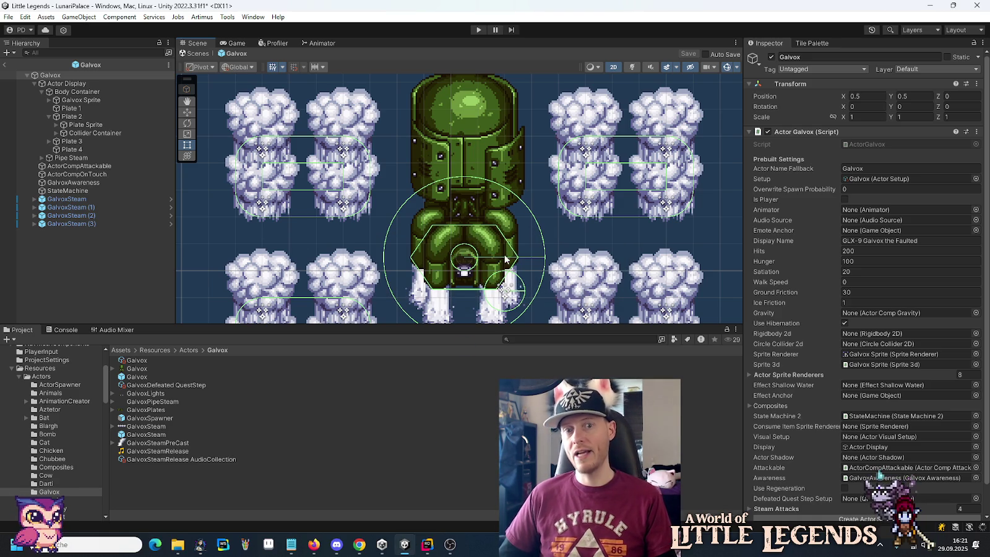
Step: Enter Play mode, load the saved game, and continue into Lunari Palace
{"action": "left_click", "coordinate": [477, 31]}
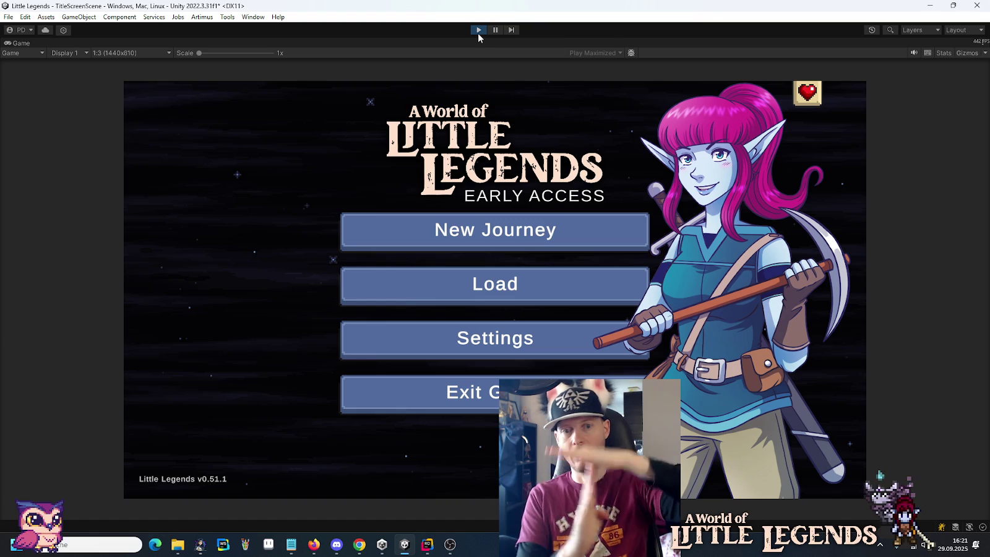
{"action": "left_click", "coordinate": [540, 284]}
{"action": "left_click", "coordinate": [429, 252]}
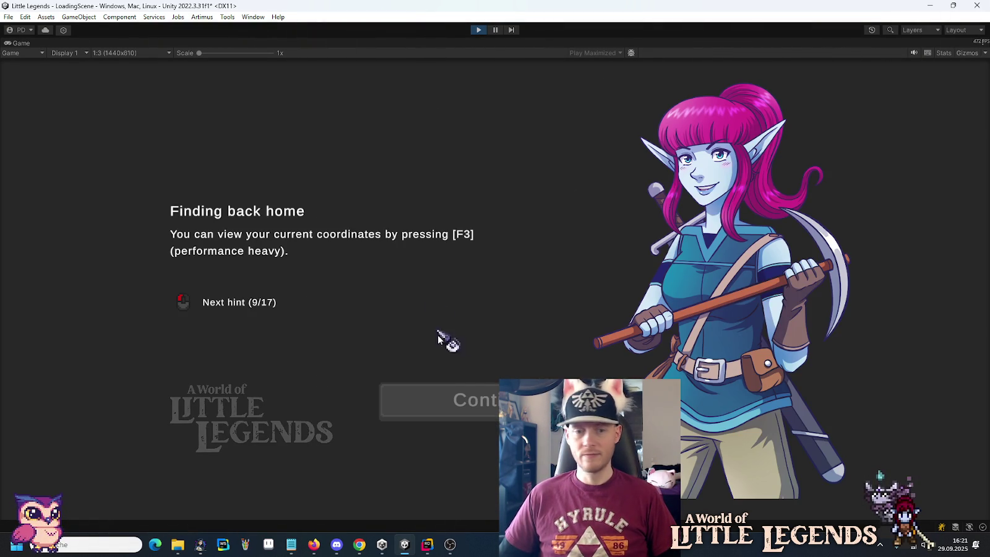
{"action": "left_click", "coordinate": [458, 404]}
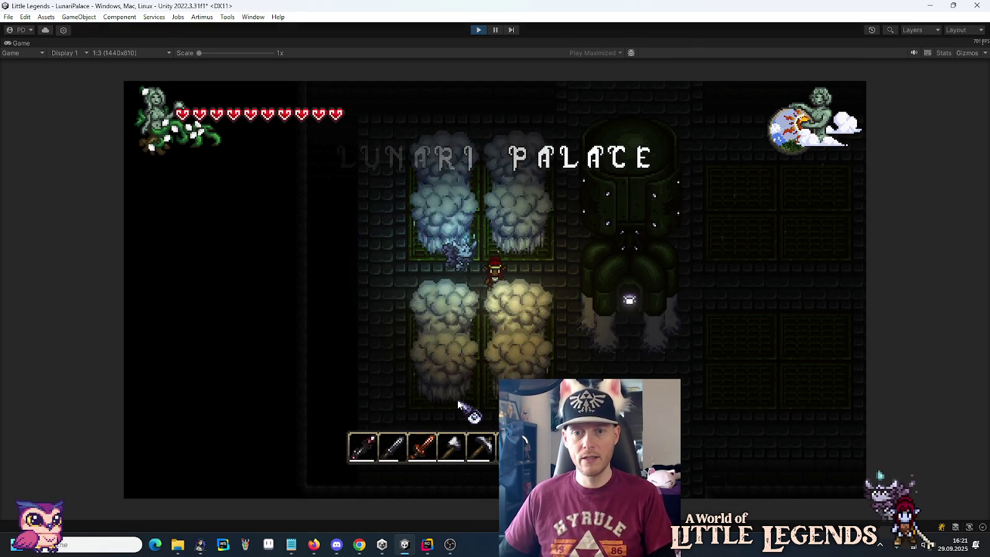
Step: Walk the player right and down to GLX-9 Galvox the Faulted to watch its hover
{"action": "key", "text": "d"}
{"action": "key", "text": "s"}
{"action": "key", "text": "d"}
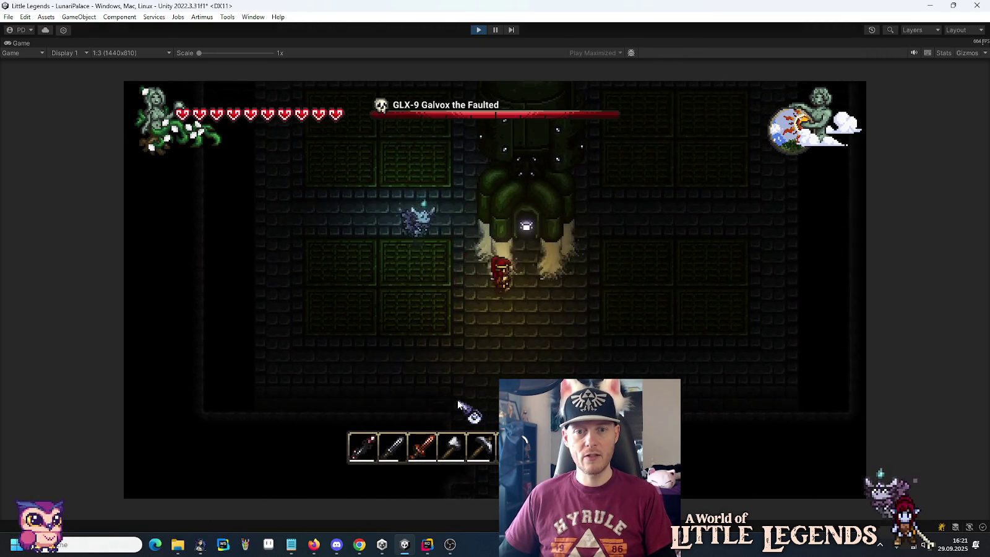
{"action": "key", "text": "d"}
{"action": "key", "text": "w"}
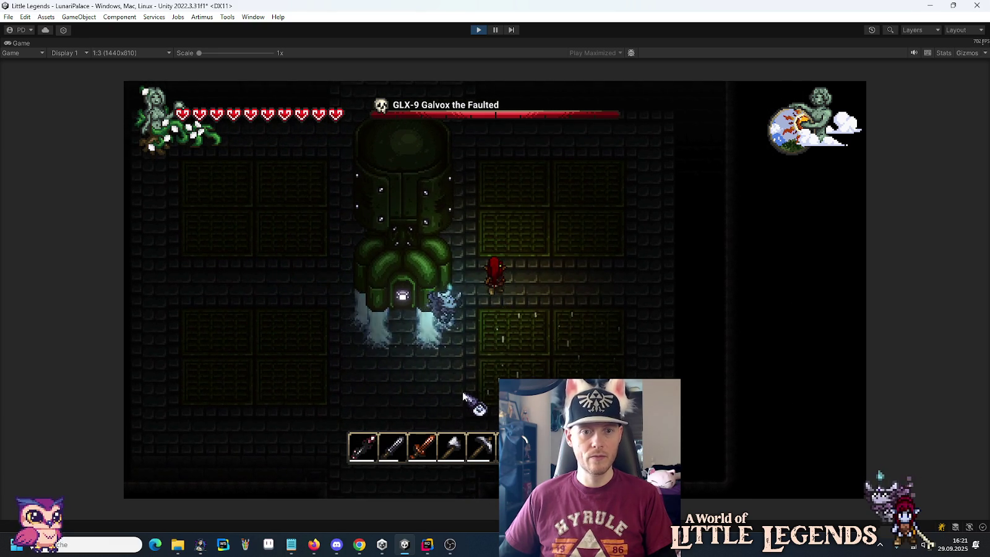
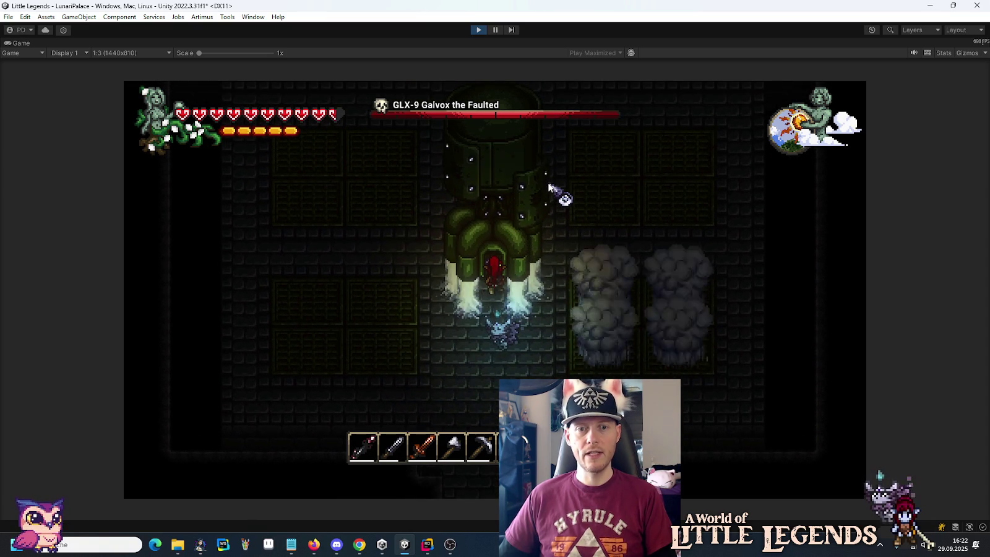
Step: Exit Play mode to get back to editing the Galvox boss prefab
{"action": "left_click", "coordinate": [478, 31]}
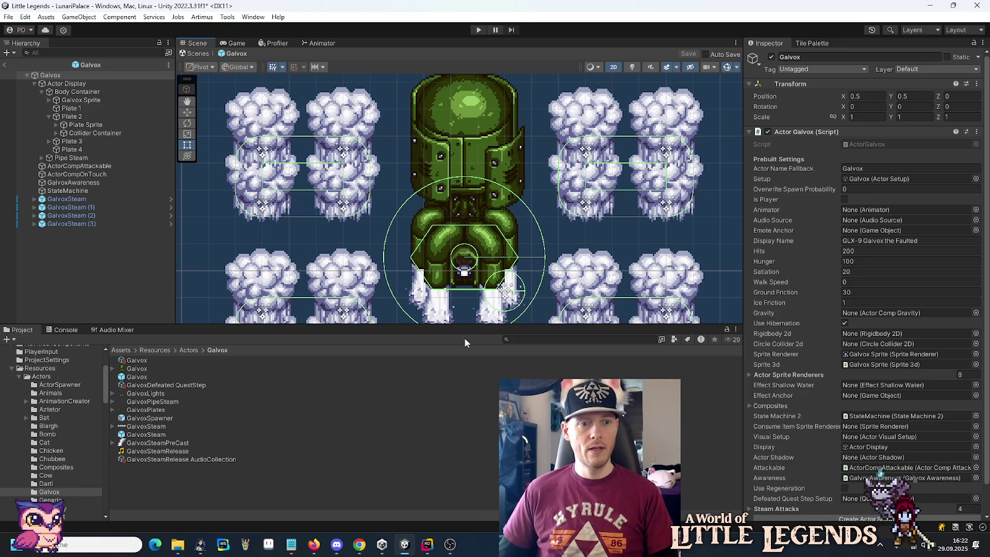
Step: In GalvoxPlate.cs Awake, change the hover timer range to Random.Range(0f, Mathf.PI * 20f)
{"action": "left_click", "coordinate": [426, 545]}
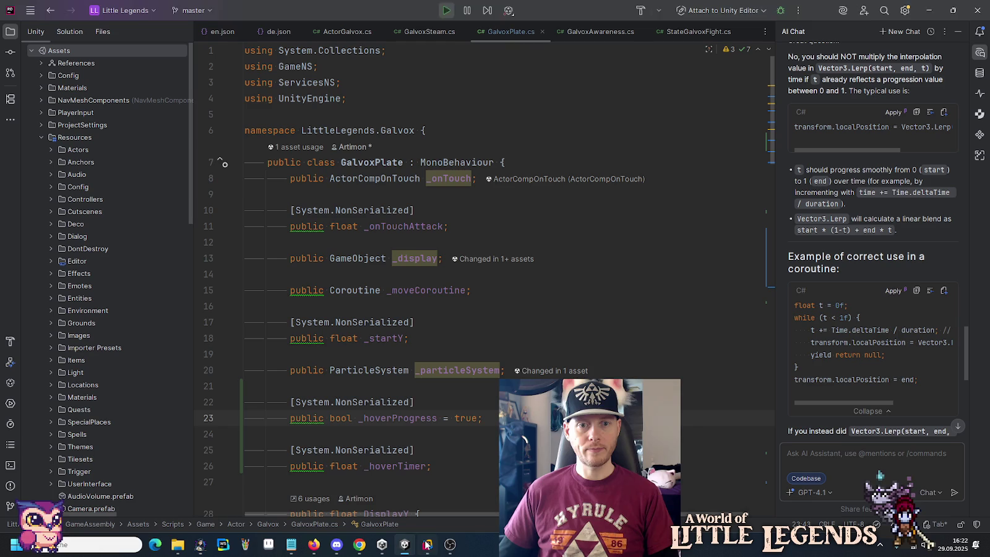
{"action": "scroll", "coordinate": [488, 270], "scroll_direction": "down", "scroll_amount": 4}
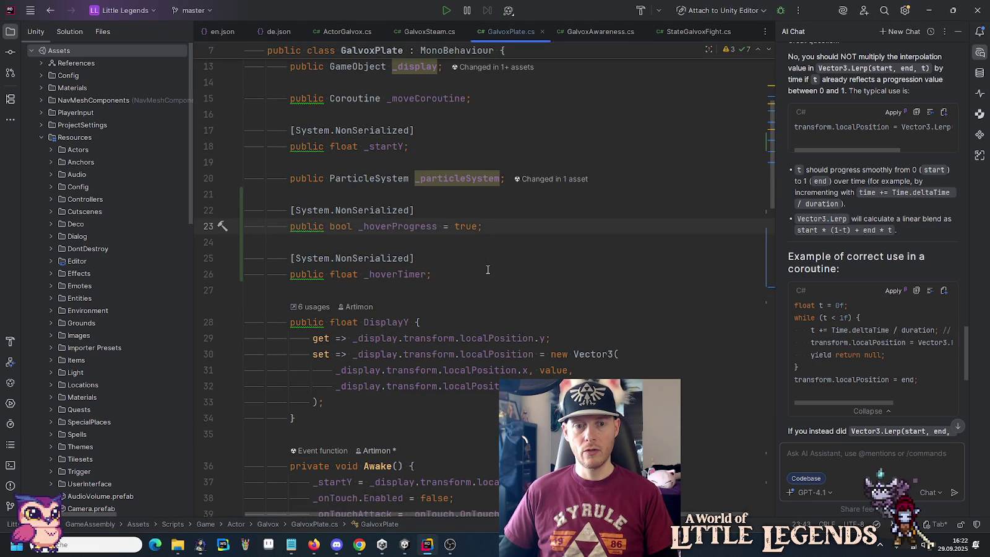
{"action": "scroll", "coordinate": [488, 270], "scroll_direction": "down", "scroll_amount": 8}
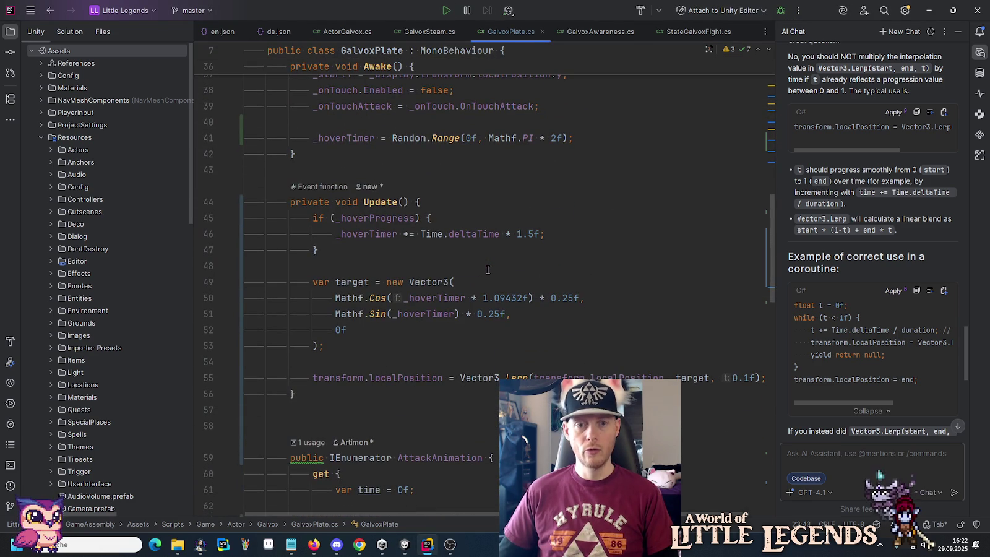
{"action": "left_click", "coordinate": [407, 547]}
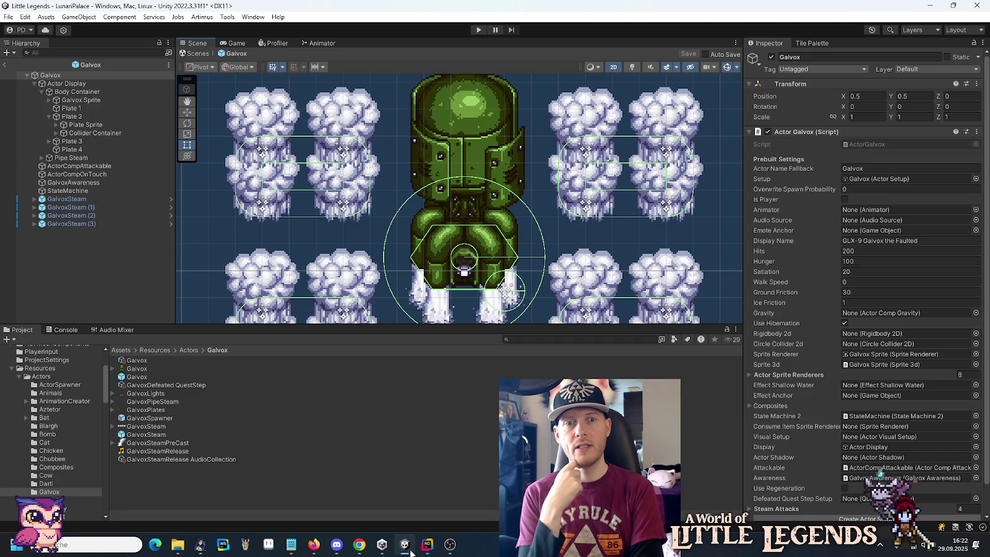
{"action": "left_click", "coordinate": [419, 550]}
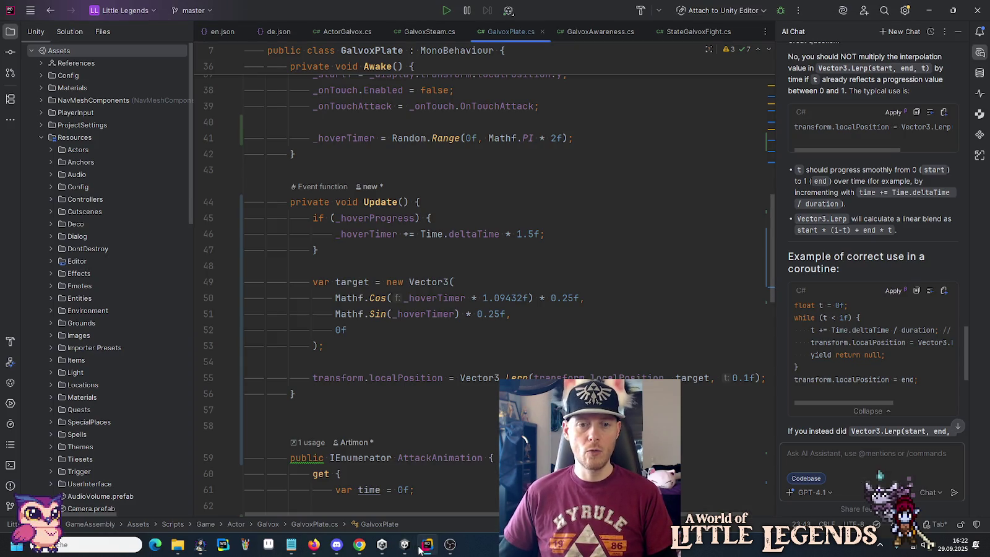
{"action": "scroll", "coordinate": [461, 302], "scroll_direction": "up", "scroll_amount": 4}
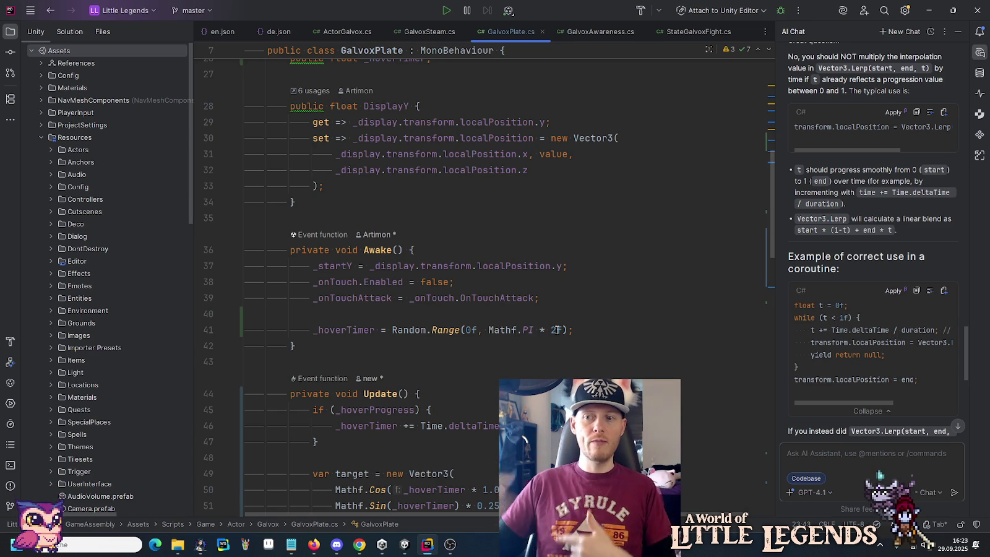
{"action": "type", "text": "0f"}
{"action": "left_click", "coordinate": [577, 304]}
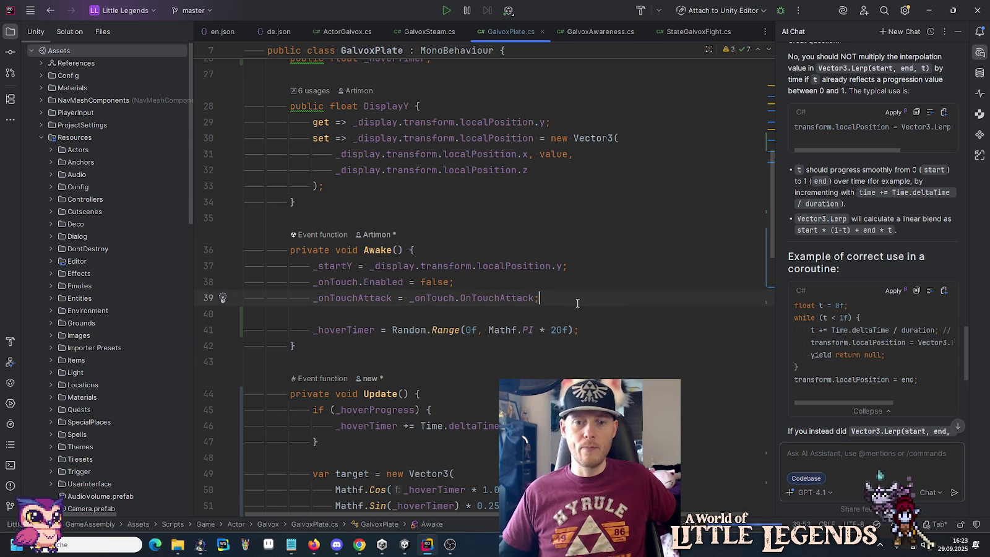
{"action": "left_click", "coordinate": [405, 544]}
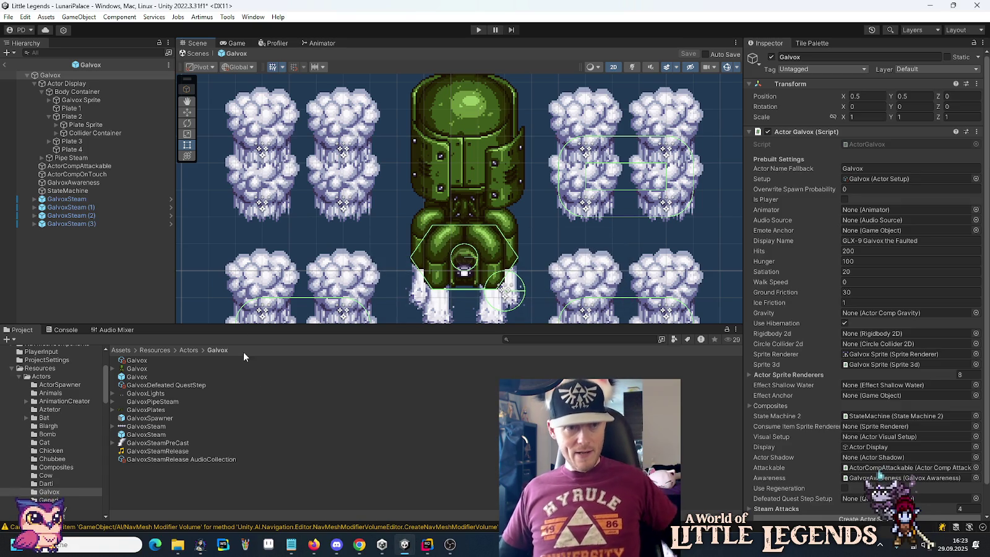
Step: Rename Plate 2 to GalvoxPlate, save it as a prefab in the Galvox folder, then name it GalvoxPlate 2
{"action": "left_click", "coordinate": [71, 117]}
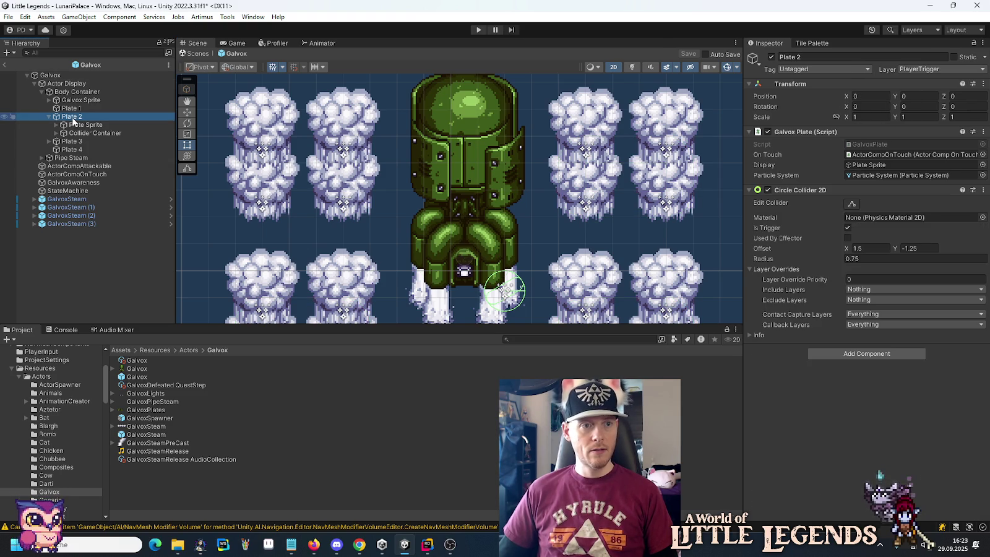
{"action": "left_click", "coordinate": [72, 119]}
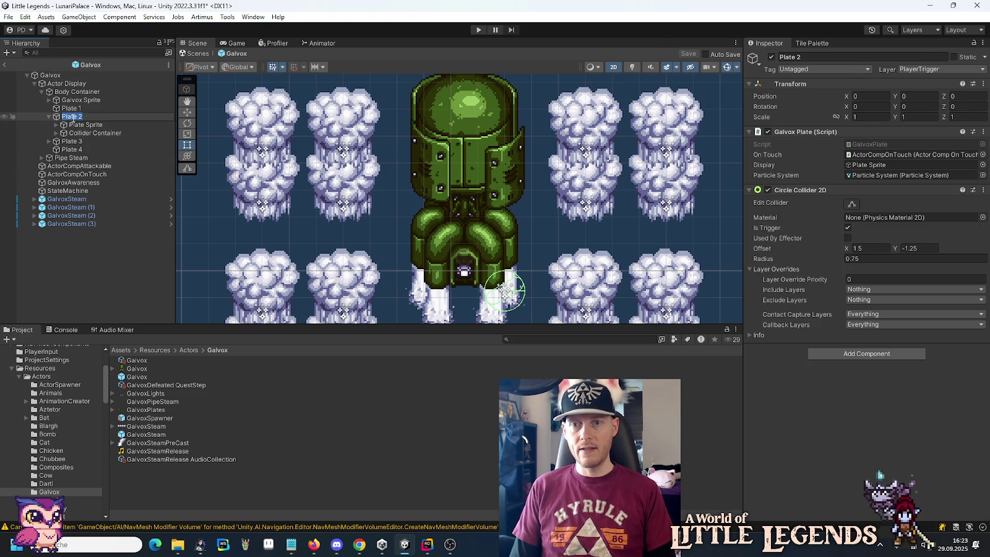
{"action": "left_click", "coordinate": [72, 117]}
{"action": "type", "text": "Galvox"}
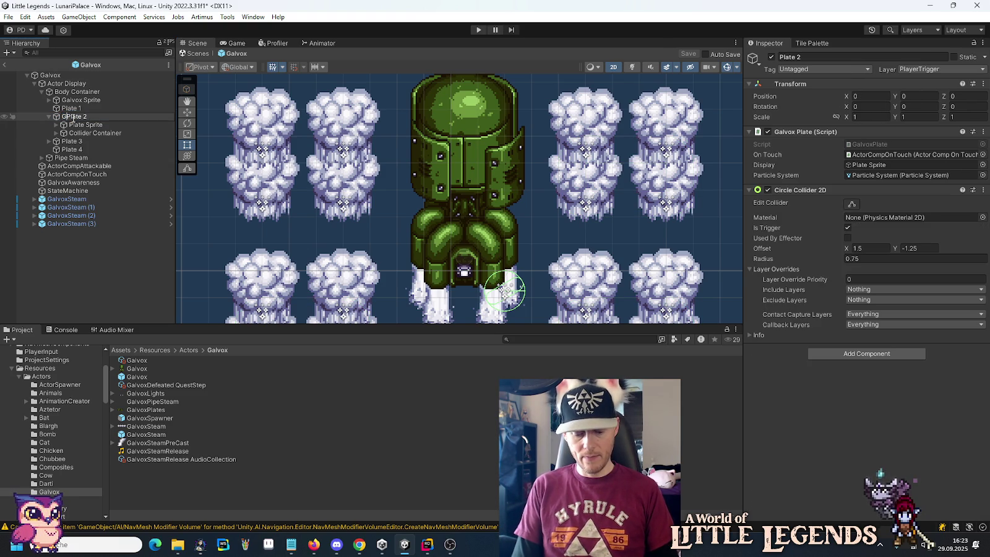
{"action": "key", "text": "BackSpace"}
{"action": "key", "text": "BackSpace"}
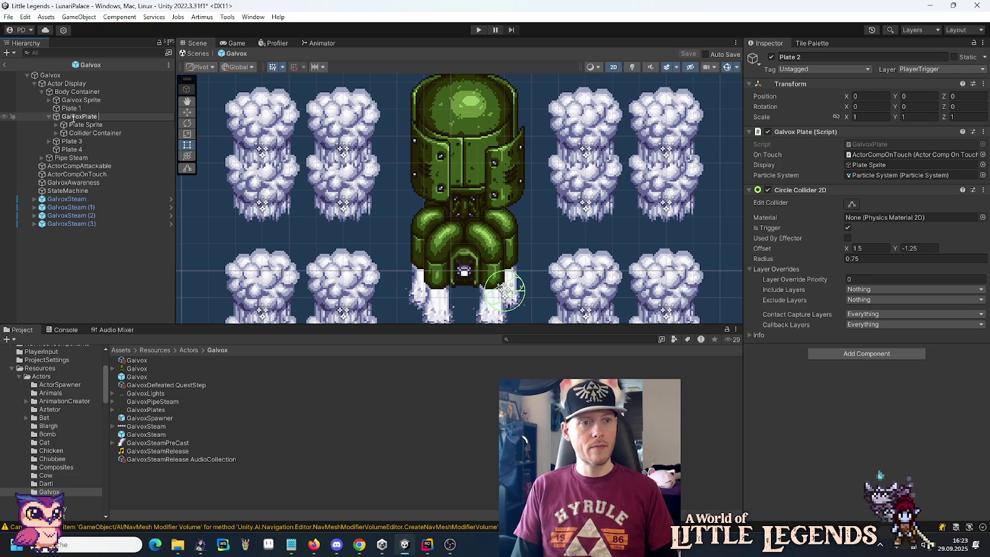
{"action": "key", "text": "Return"}
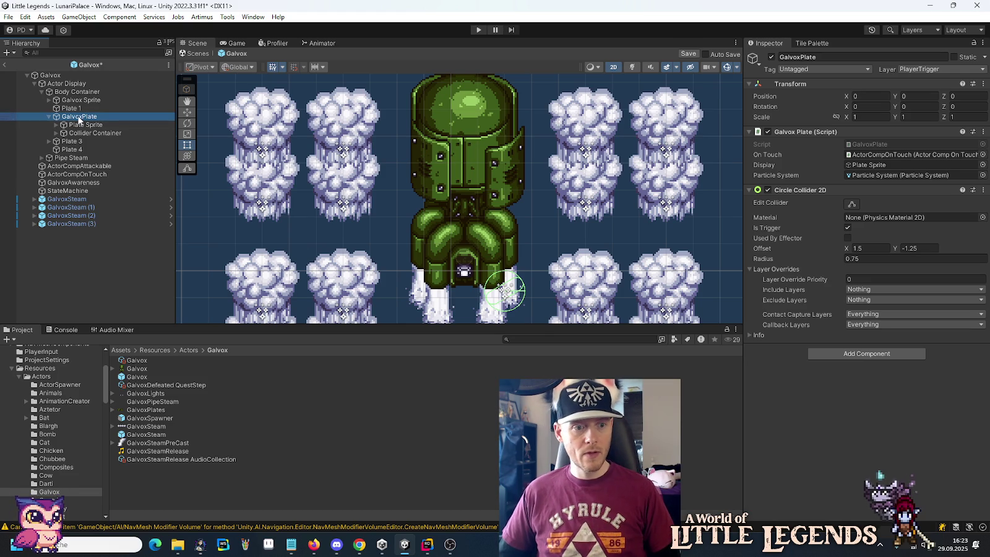
{"action": "mouse_move", "coordinate": [79, 119]}
{"action": "left_mouse_down"}
{"action": "mouse_move", "coordinate": [180, 427]}
{"action": "mouse_move", "coordinate": [179, 486]}
{"action": "left_mouse_up"}
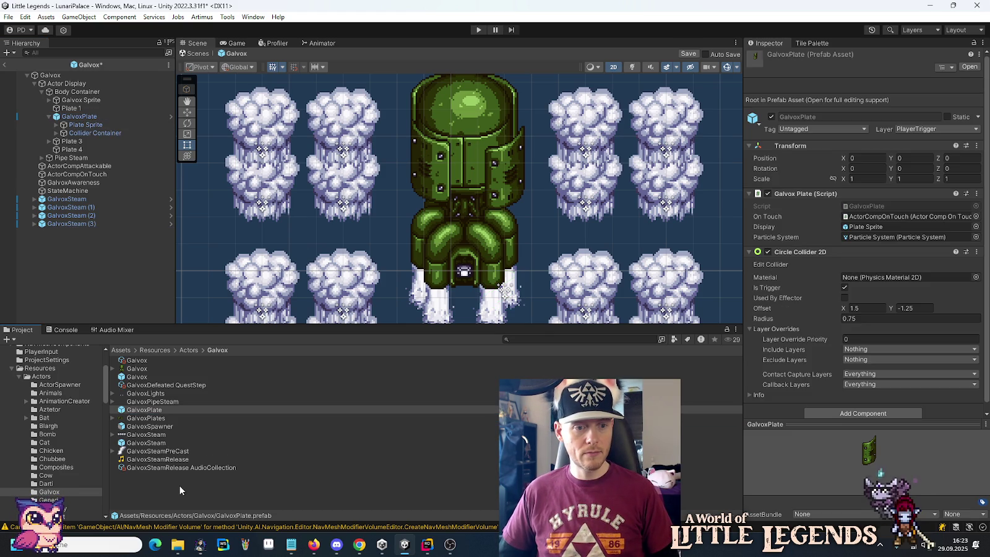
{"action": "left_click", "coordinate": [99, 115]}
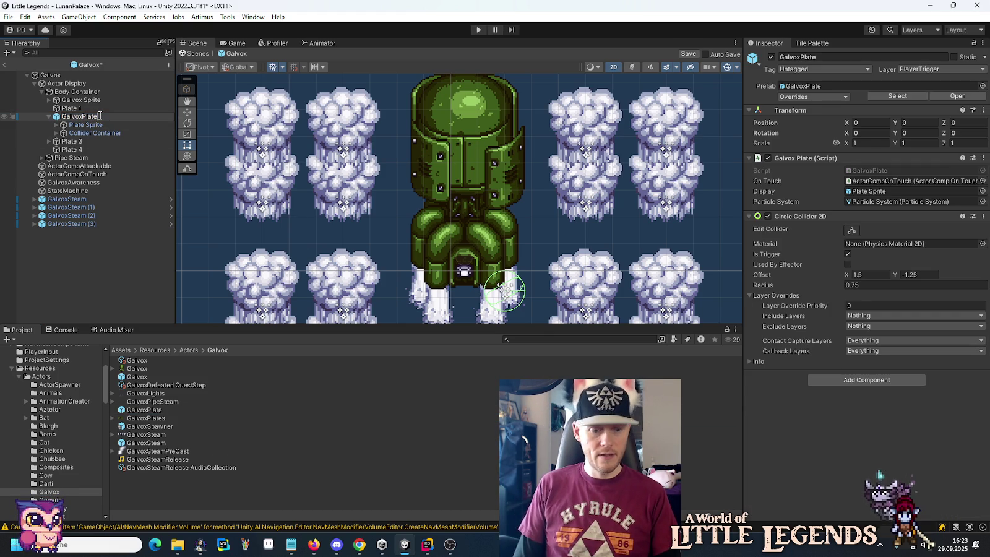
{"action": "type", "text": " 2"}
{"action": "key", "text": "Return"}
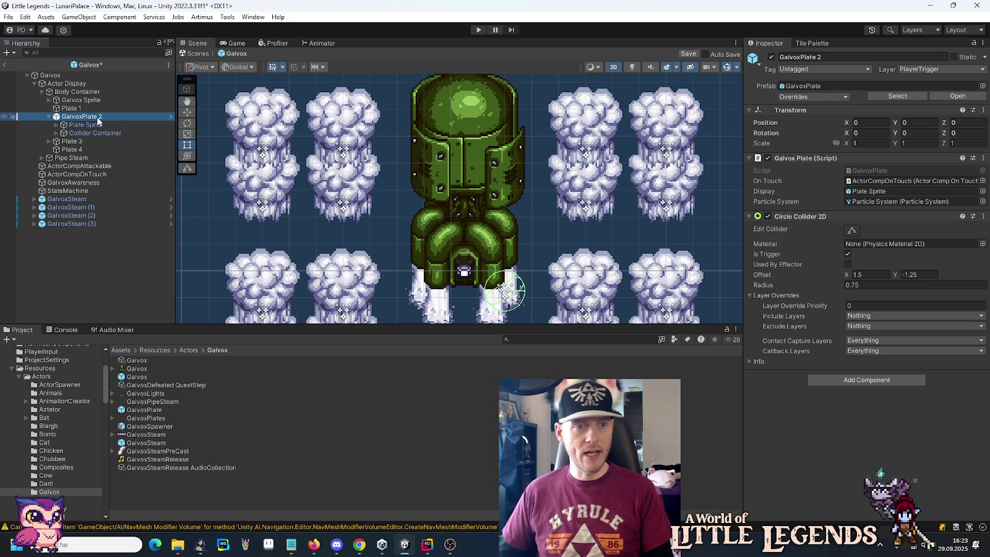
Step: Delete Plate 3 and duplicate GalvoxPlate 2, naming the copy GalvoxPlate 3
{"action": "left_click", "coordinate": [79, 144]}
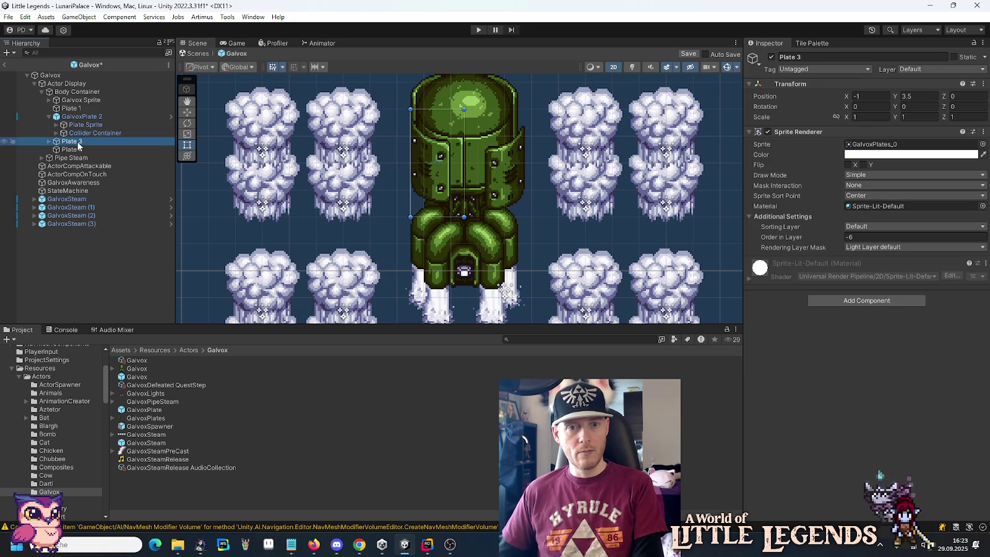
{"action": "key", "text": "Delete"}
{"action": "left_click", "coordinate": [79, 116]}
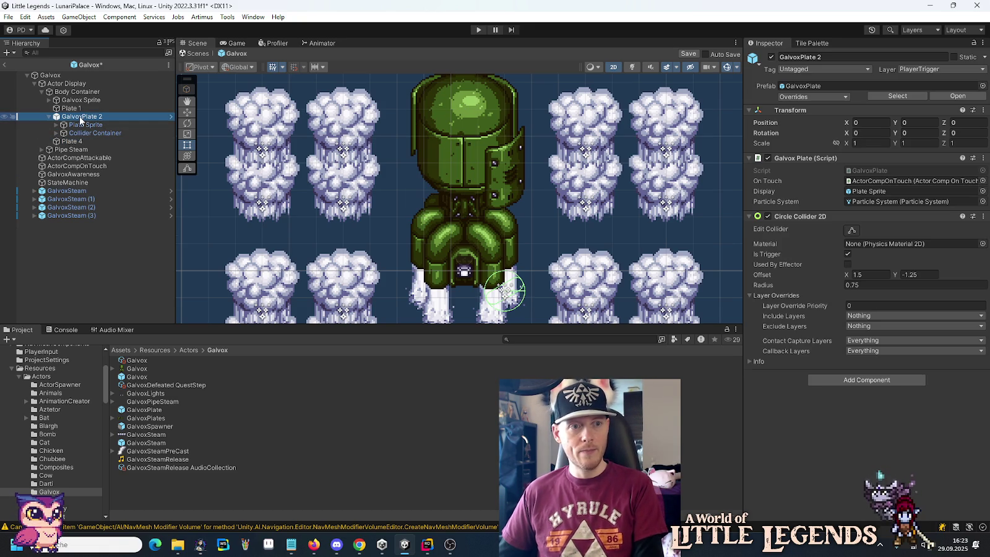
{"action": "key", "text": "ctrl+d"}
{"action": "left_click", "coordinate": [94, 142]}
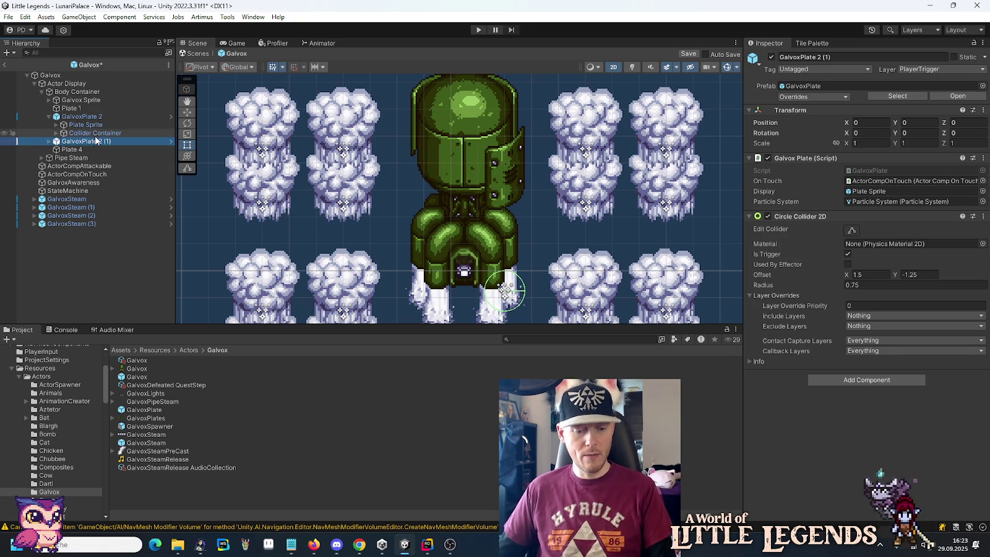
{"action": "key", "text": "BackSpace"}
{"action": "key", "text": "BackSpace"}
{"action": "key", "text": "BackSpace"}
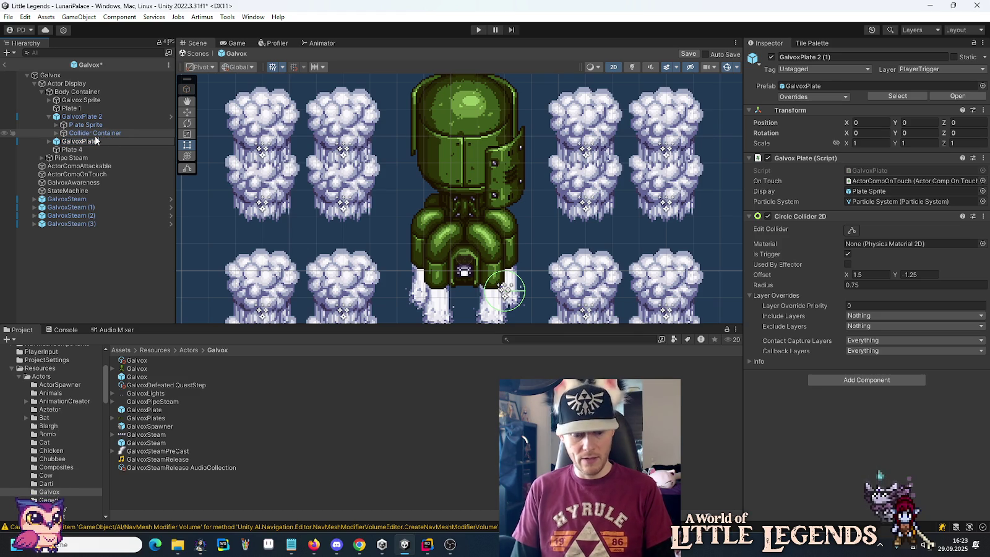
{"action": "type", "text": "3"}
{"action": "key", "text": "Return"}
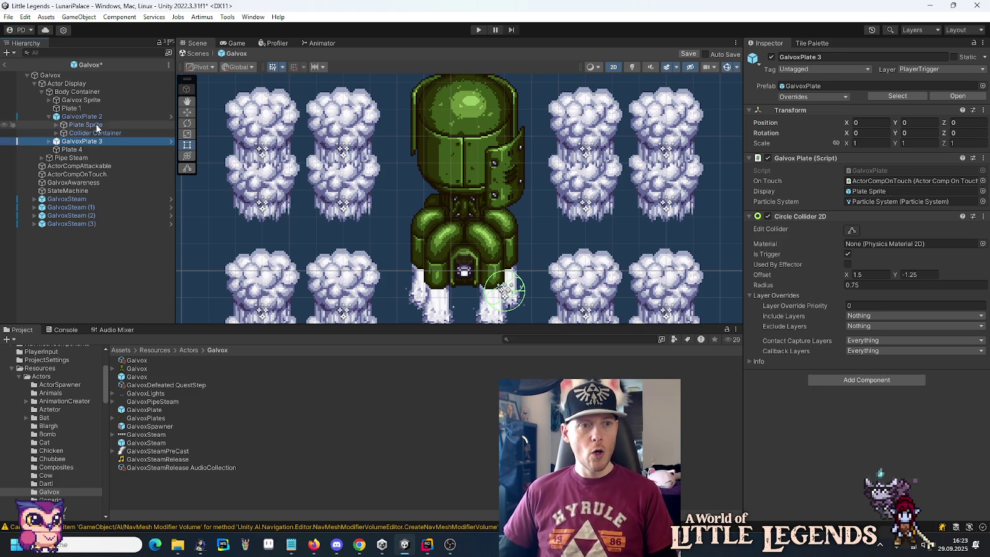
Step: Select Galvox Sprite and inspect connected sprite Elements 0–3 on its Sprite 3d component
{"action": "left_click", "coordinate": [70, 83]}
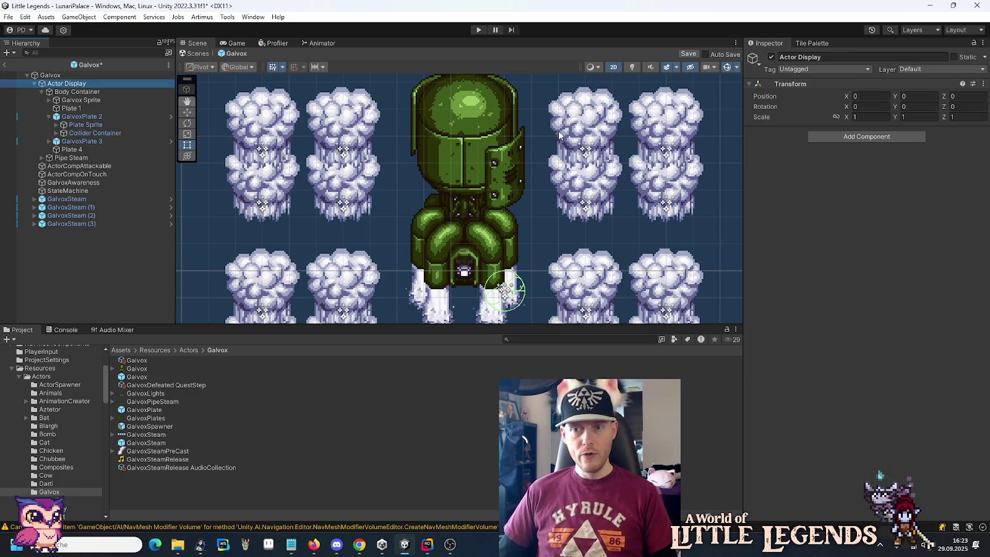
{"action": "left_click", "coordinate": [69, 99]}
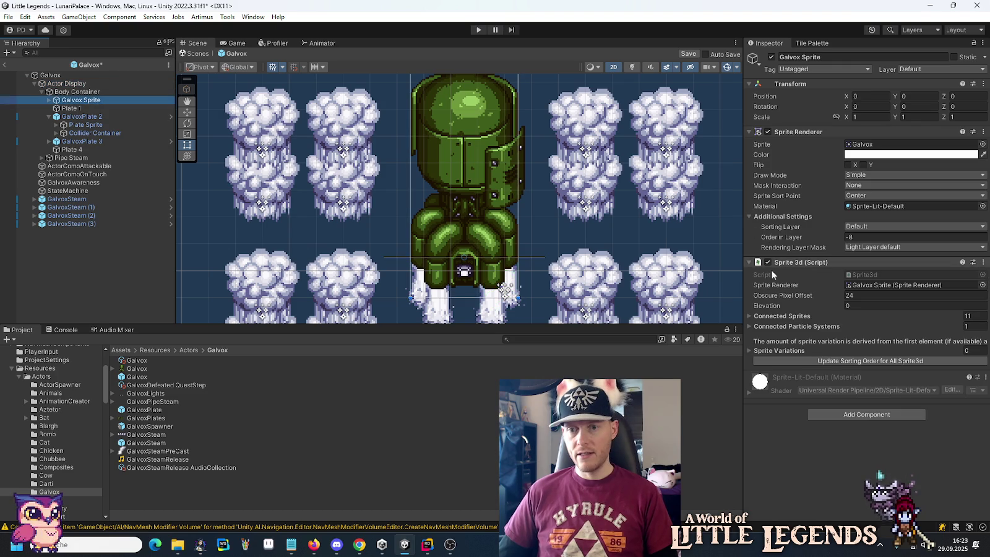
{"action": "left_click", "coordinate": [750, 131]}
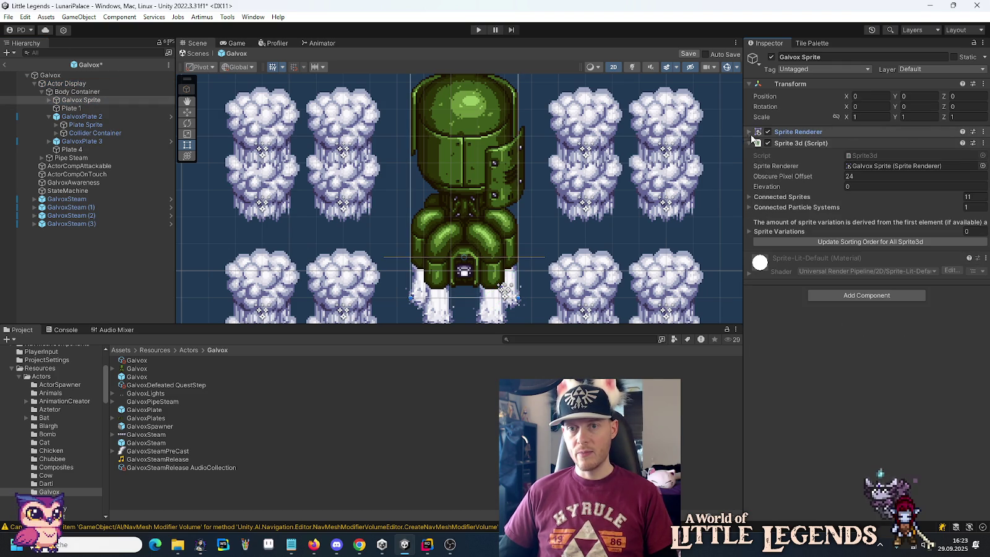
{"action": "left_click", "coordinate": [750, 197]}
{"action": "left_click", "coordinate": [763, 210]}
{"action": "left_click", "coordinate": [763, 210]}
{"action": "left_click", "coordinate": [765, 219]}
{"action": "left_click", "coordinate": [764, 219]}
{"action": "left_click", "coordinate": [764, 231]}
{"action": "left_click", "coordinate": [765, 231]}
{"action": "left_click", "coordinate": [764, 240]}
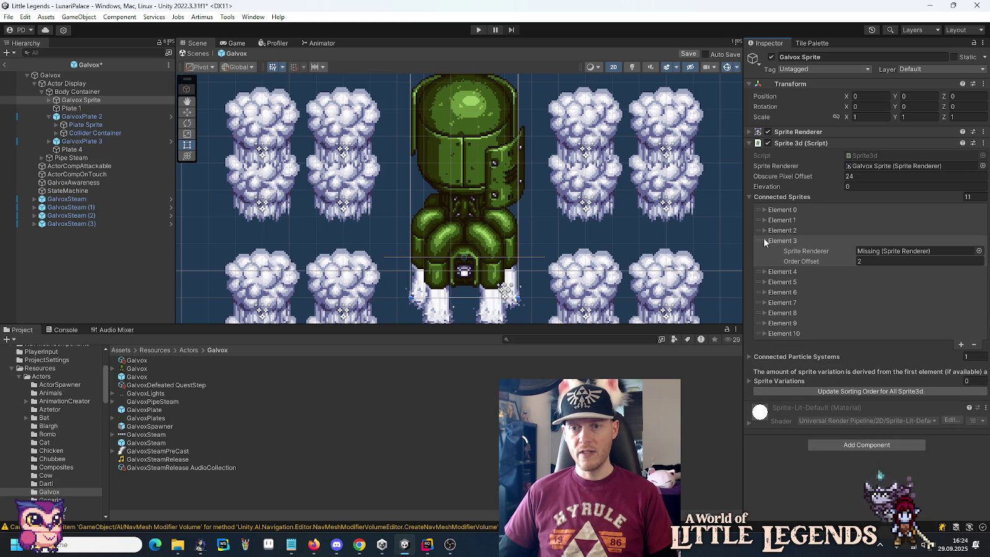
{"action": "left_click", "coordinate": [767, 230]}
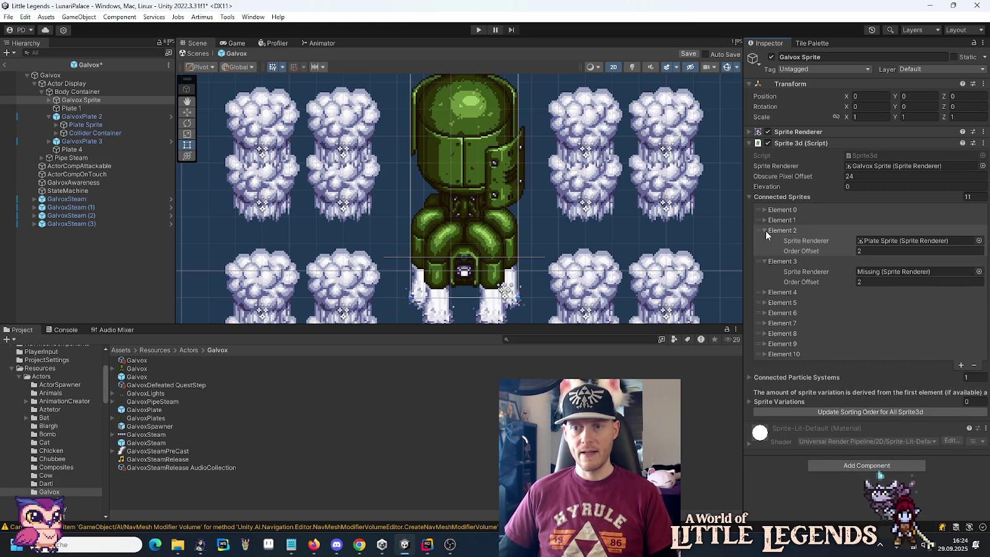
{"action": "left_click", "coordinate": [767, 230]}
Step: Put GalvoxPlate 3's Lights Sprite into connected sprite Element 6's Sprite Renderer field
{"action": "left_click", "coordinate": [49, 141]}
{"action": "mouse_move", "coordinate": [85, 149]}
{"action": "left_mouse_down"}
{"action": "mouse_move", "coordinate": [818, 258]}
{"action": "mouse_move", "coordinate": [882, 252]}
{"action": "left_mouse_up"}
{"action": "left_click", "coordinate": [763, 240]}
{"action": "left_click", "coordinate": [763, 251]}
{"action": "left_click", "coordinate": [763, 251]}
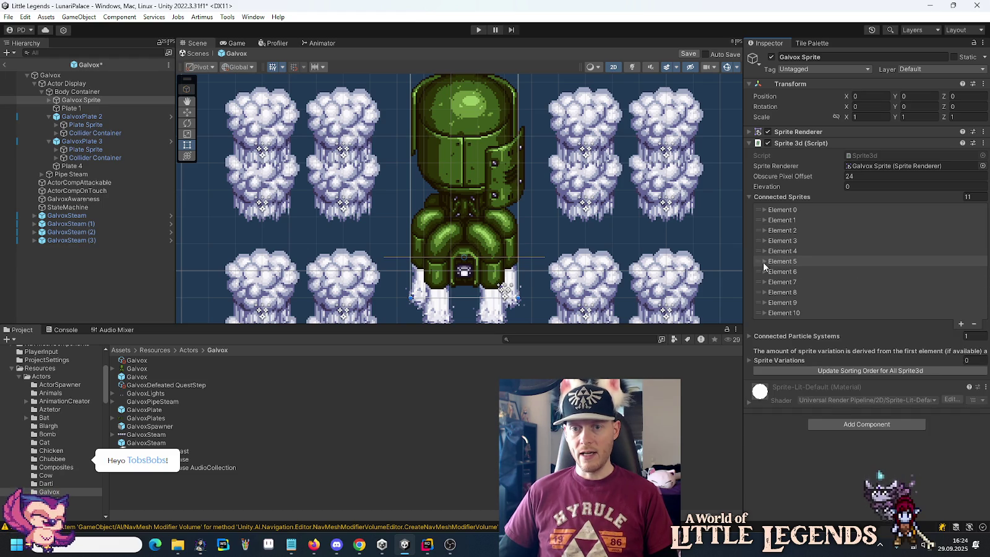
{"action": "left_click", "coordinate": [763, 261]}
{"action": "left_click", "coordinate": [762, 261]}
{"action": "left_click", "coordinate": [765, 271]}
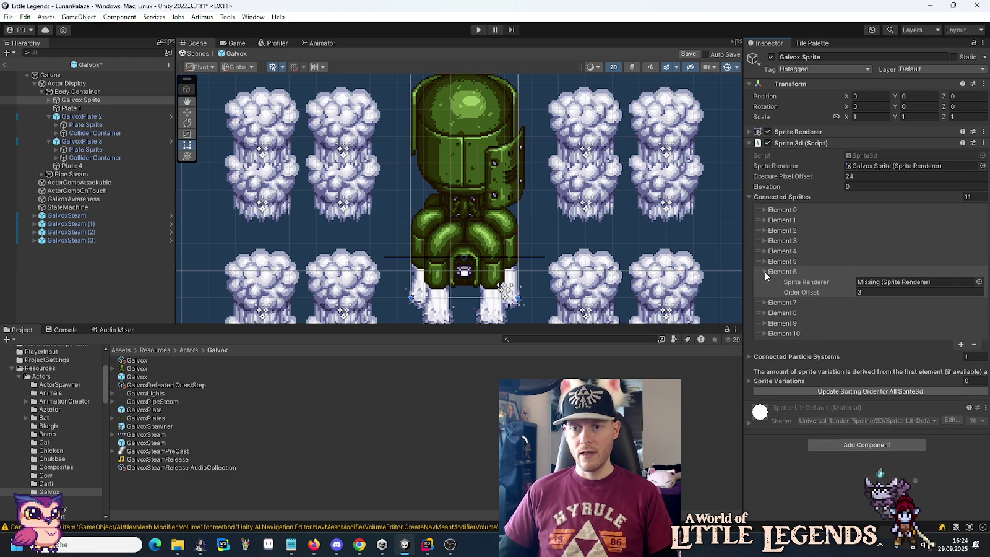
{"action": "left_click", "coordinate": [80, 149]}
{"action": "key", "text": "Up"}
{"action": "key", "text": "Up"}
{"action": "key", "text": "Up"}
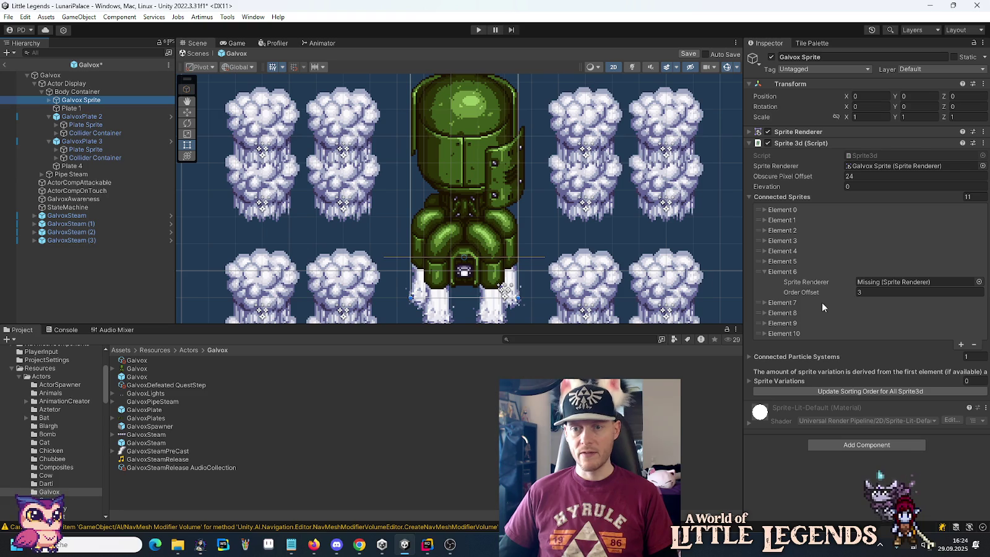
{"action": "left_click", "coordinate": [64, 149]}
{"action": "mouse_move", "coordinate": [93, 157]}
{"action": "left_mouse_down"}
{"action": "mouse_move", "coordinate": [859, 303]}
{"action": "mouse_move", "coordinate": [891, 290]}
{"action": "mouse_move", "coordinate": [855, 280]}
{"action": "left_mouse_up"}
{"action": "left_click", "coordinate": [763, 272]}
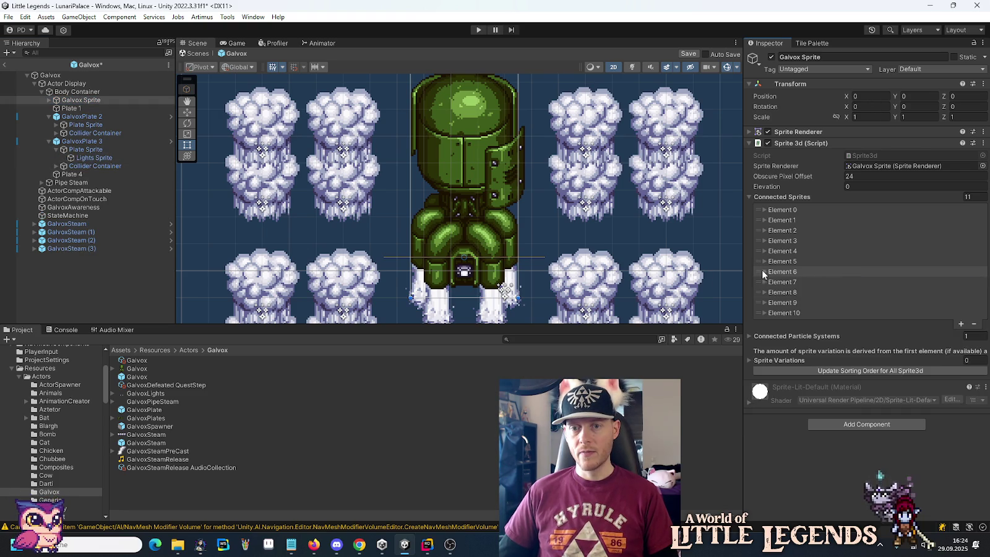
Step: Review connected sprite Elements 7 through 10
{"action": "left_click", "coordinate": [763, 280]}
{"action": "left_click", "coordinate": [763, 280]}
{"action": "left_click", "coordinate": [765, 294]}
{"action": "left_click", "coordinate": [765, 293]}
{"action": "left_click", "coordinate": [766, 302]}
{"action": "left_click", "coordinate": [766, 303]}
{"action": "left_click", "coordinate": [762, 313]}
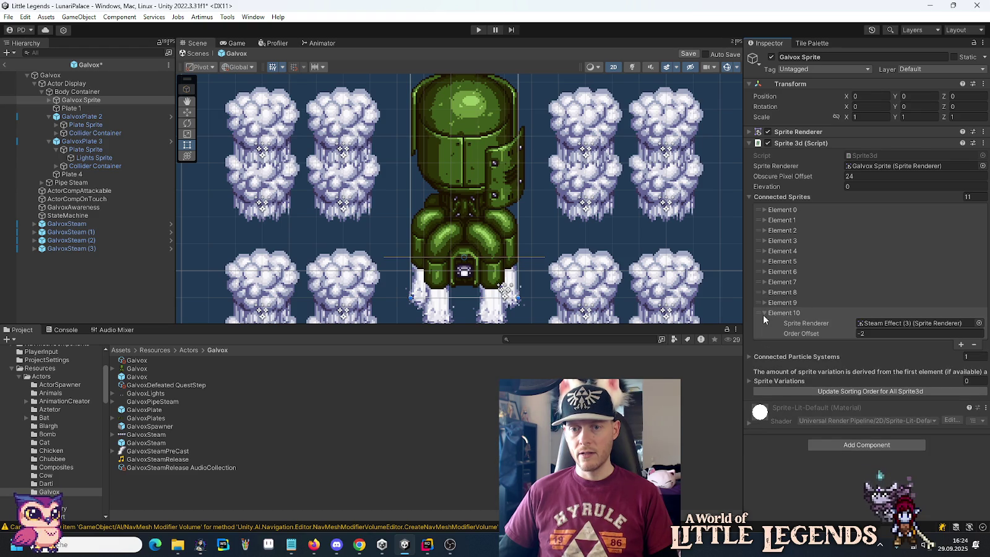
{"action": "left_click", "coordinate": [763, 314]}
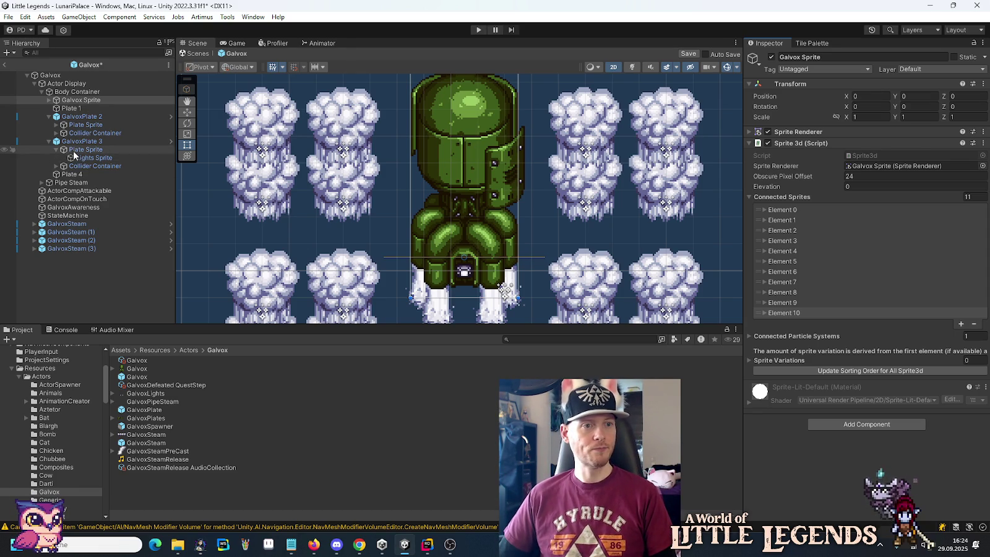
{"action": "left_click", "coordinate": [77, 143]}
{"action": "left_click", "coordinate": [78, 149]}
{"action": "left_click", "coordinate": [86, 159]}
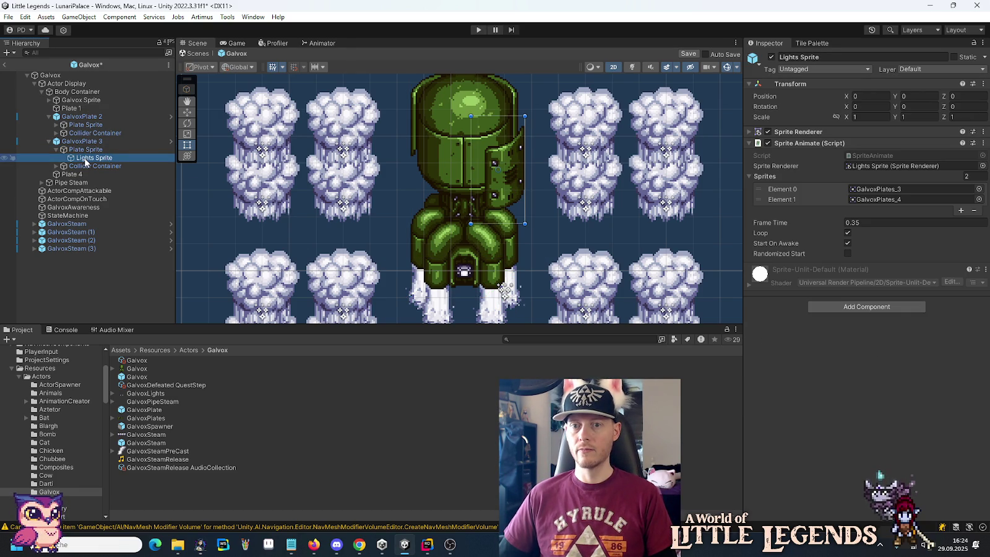
{"action": "left_click", "coordinate": [86, 167]}
{"action": "left_click", "coordinate": [56, 165]}
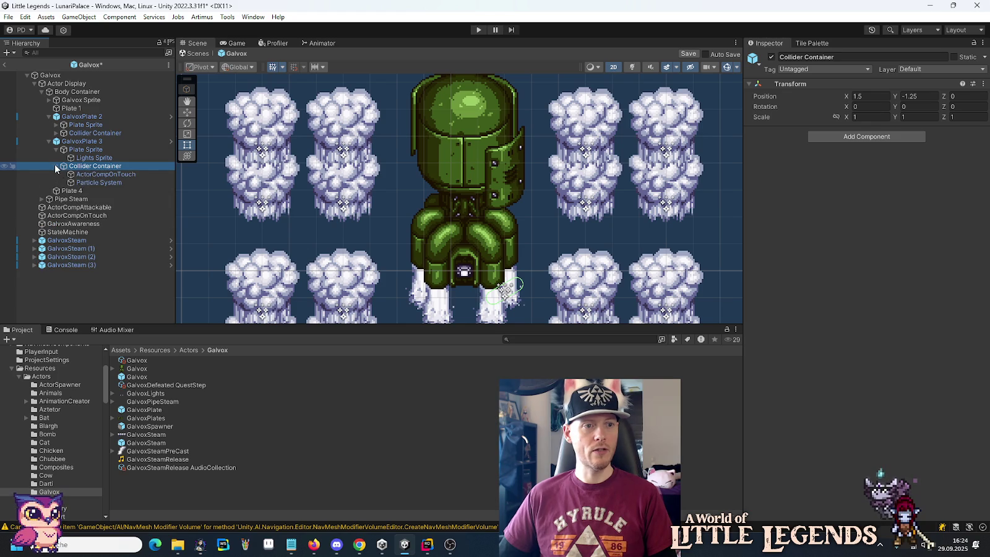
{"action": "left_click", "coordinate": [97, 183]}
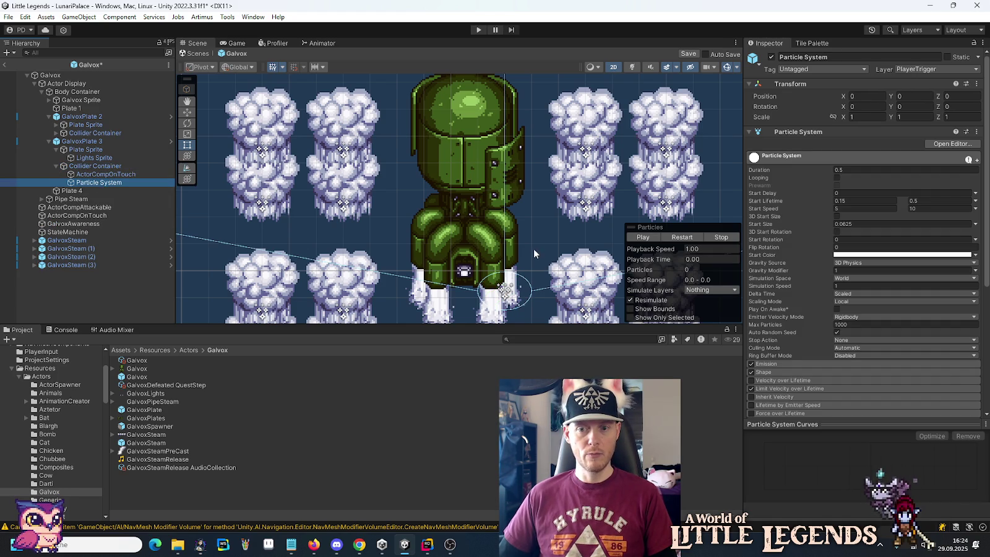
{"action": "scroll", "coordinate": [792, 291], "scroll_direction": "down", "scroll_amount": 6}
{"action": "left_click", "coordinate": [768, 349]}
{"action": "scroll", "coordinate": [776, 310], "scroll_direction": "down", "scroll_amount": 4}
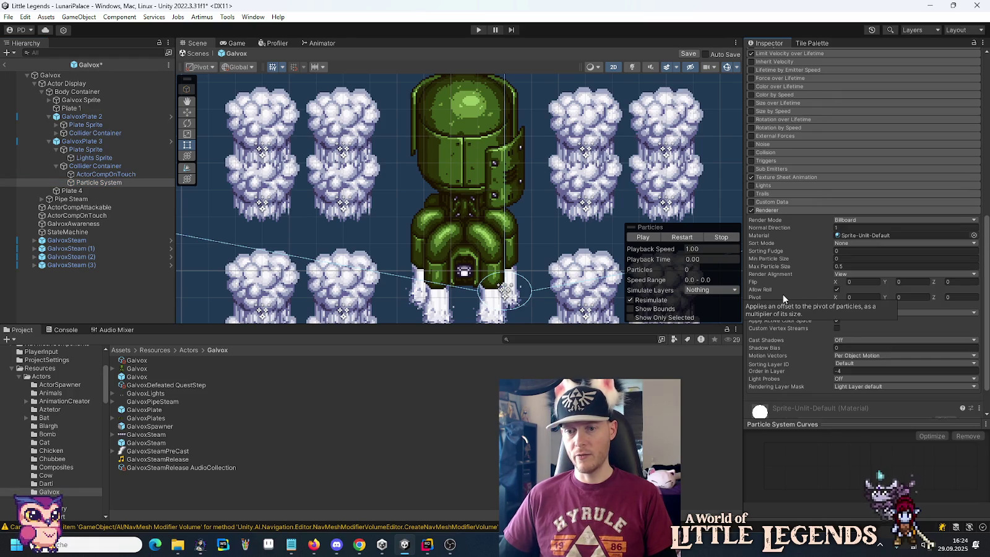
{"action": "left_click", "coordinate": [783, 210]}
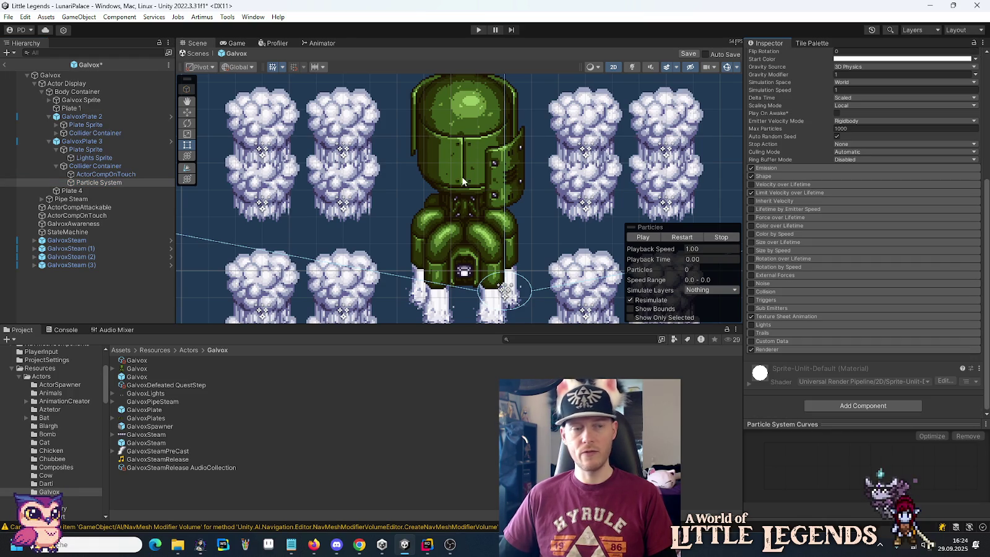
{"action": "left_click", "coordinate": [70, 101]}
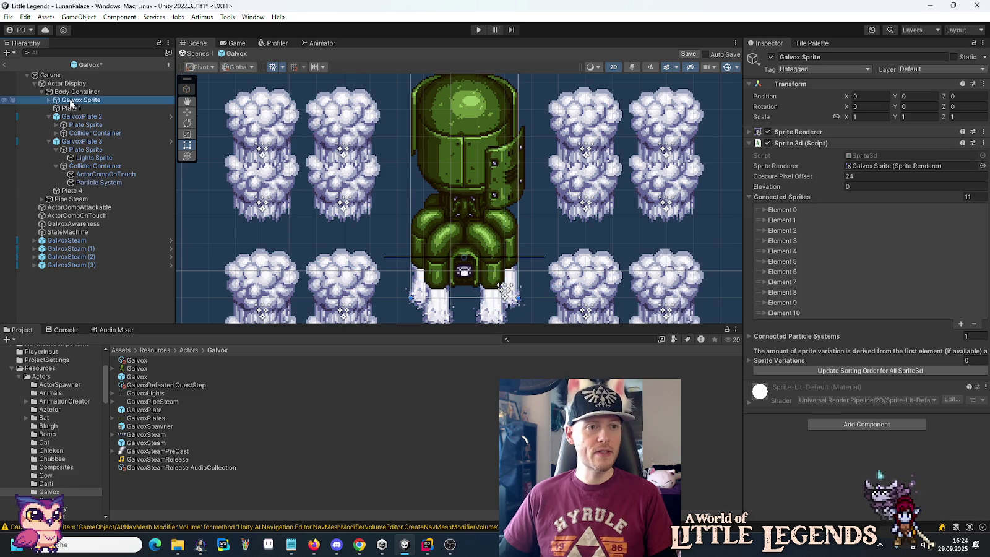
Step: Add Connected Particle Systems Element 1 holding GalvoxPlate 3's Particle System
{"action": "left_click", "coordinate": [751, 197]}
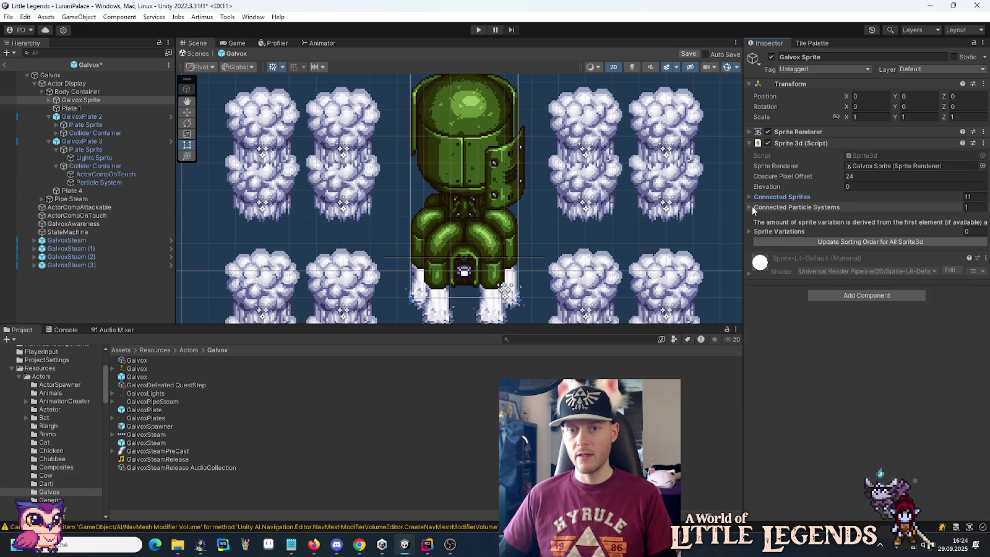
{"action": "left_click", "coordinate": [749, 206]}
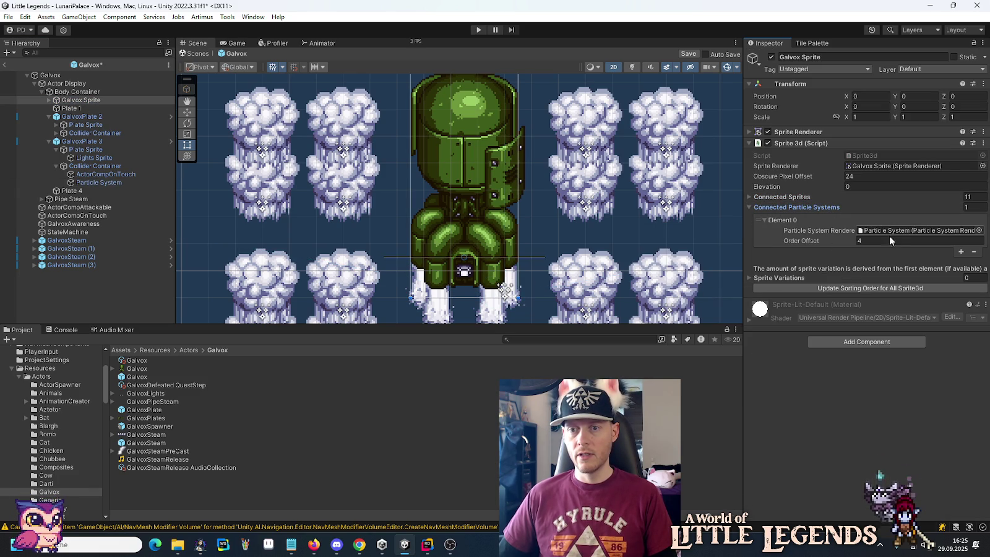
{"action": "left_click", "coordinate": [961, 252]}
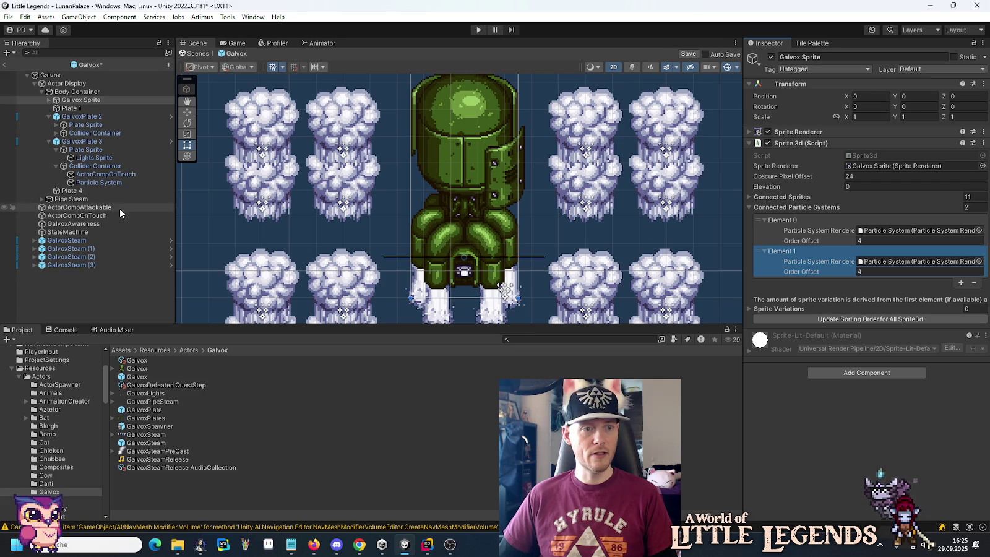
{"action": "left_click_drag", "start_coordinate": [99, 183], "coordinate": [893, 264]}
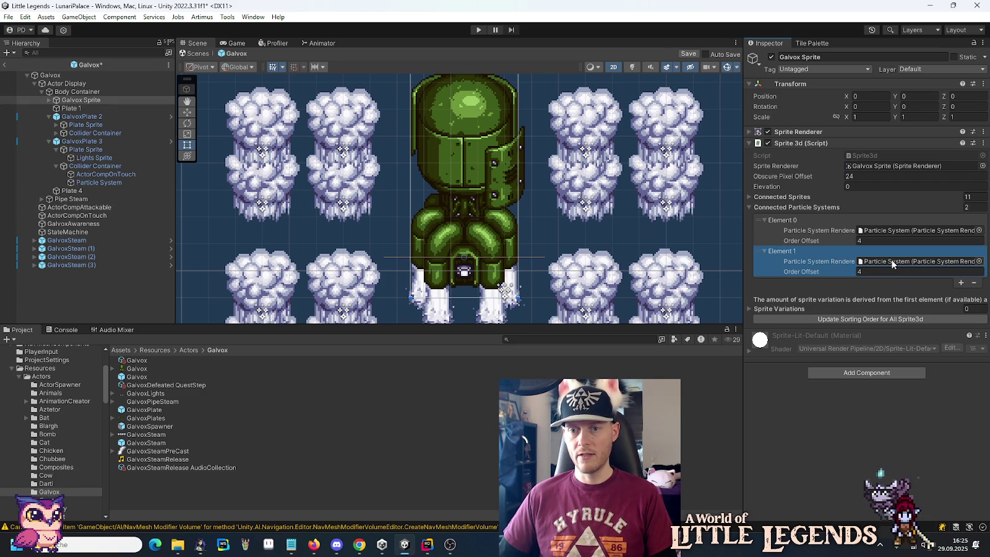
{"action": "left_click", "coordinate": [892, 230]}
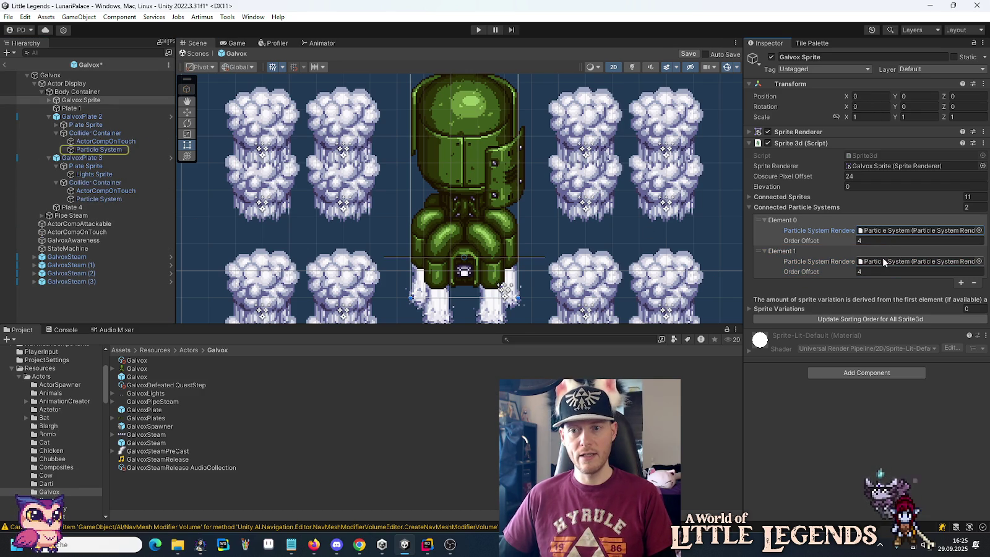
{"action": "left_click", "coordinate": [883, 258]}
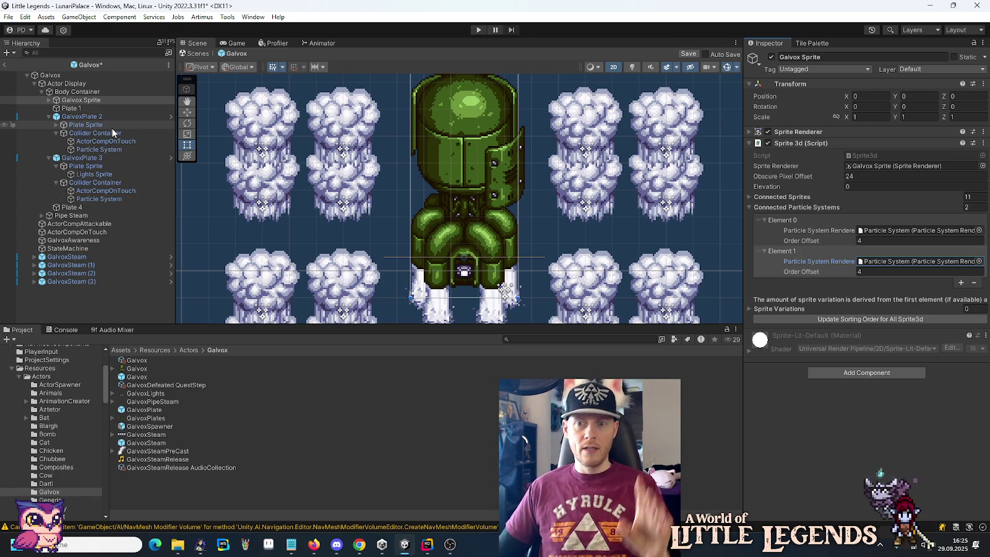
{"action": "left_click", "coordinate": [89, 158]}
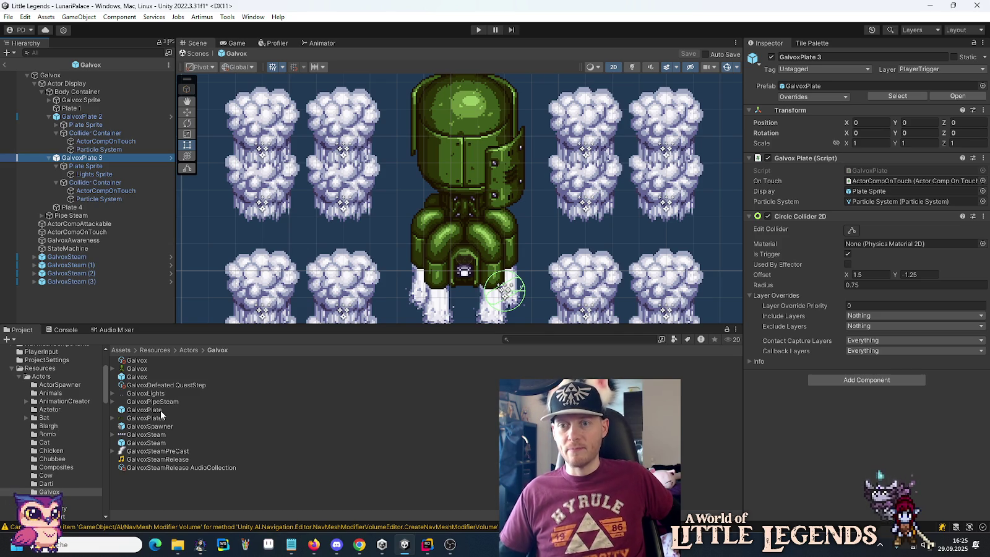
Step: Set GalvoxPlate 3's Plate Sprite position X to -1.25
{"action": "left_click", "coordinate": [86, 167]}
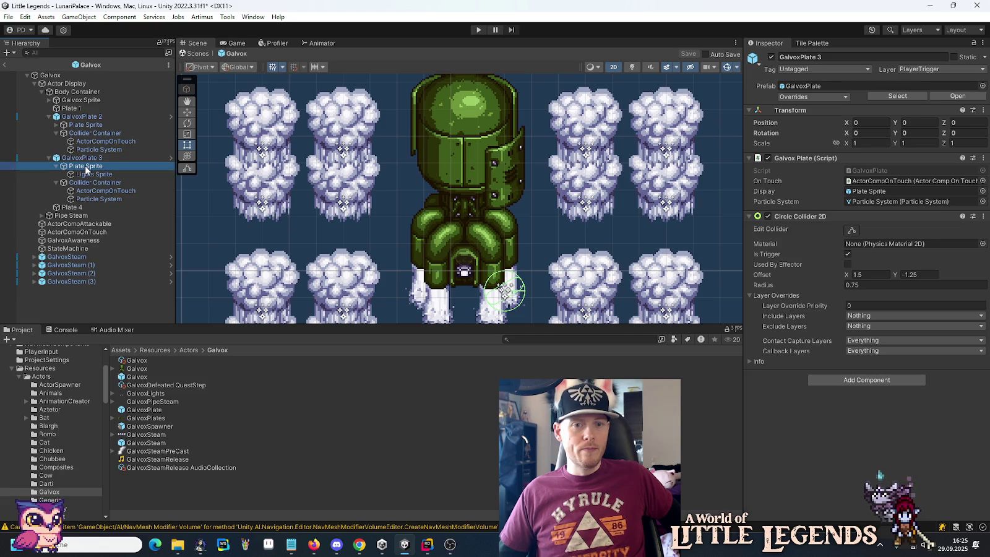
{"action": "left_click", "coordinate": [892, 96]}
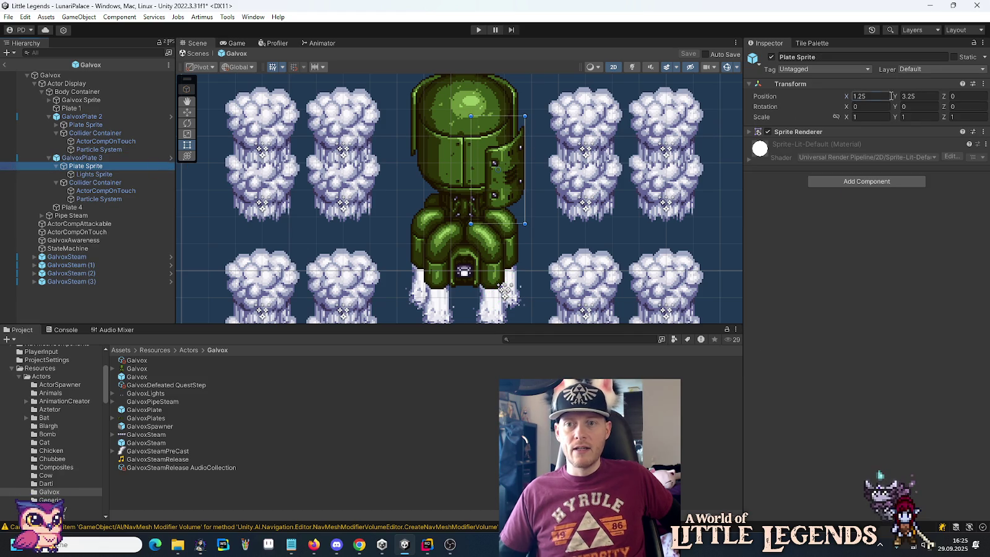
{"action": "type", "text": "-1.25"}
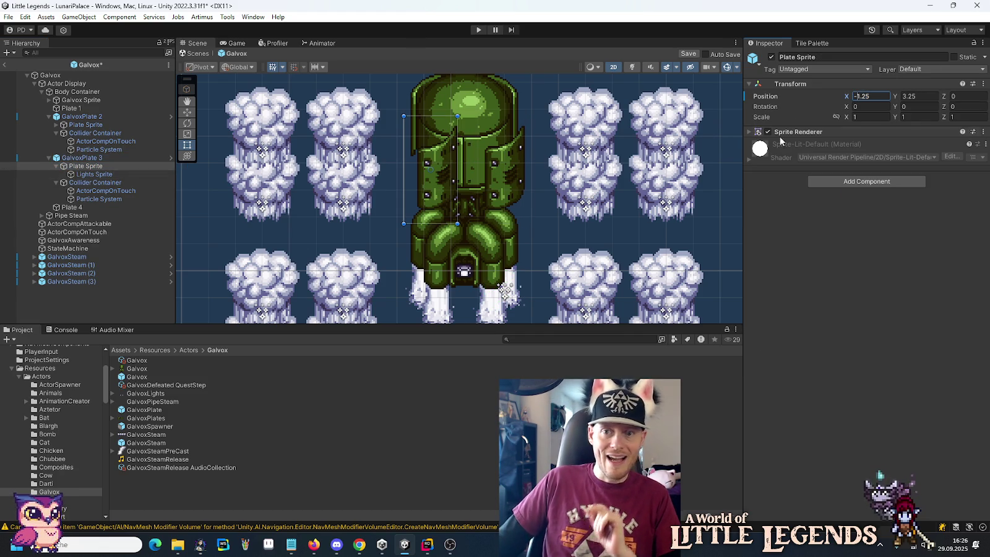
Step: Assign the GalvoxPlates_3 sprite to the plate's Lights Sprite
{"action": "left_click", "coordinate": [83, 174]}
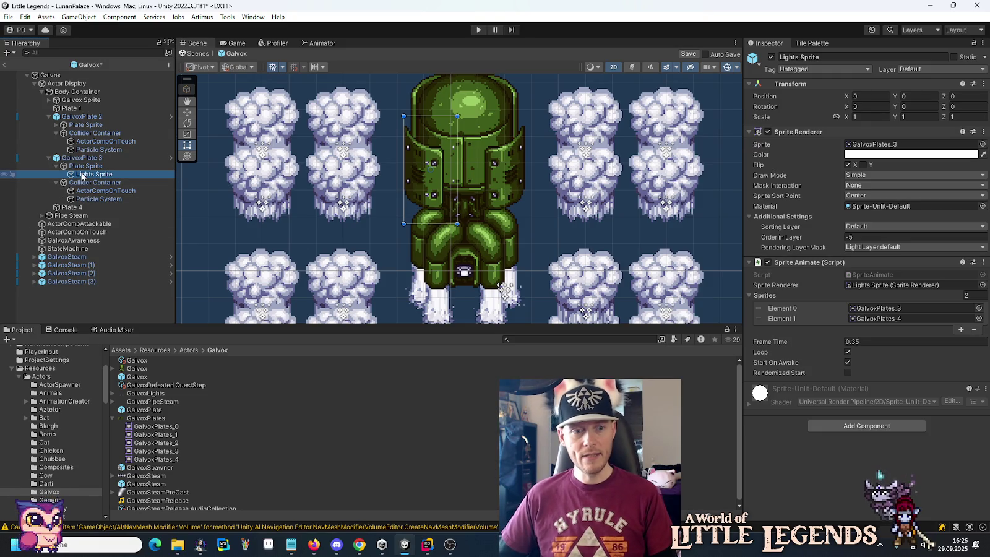
{"action": "mouse_move", "coordinate": [155, 453]}
{"action": "left_mouse_down"}
{"action": "mouse_move", "coordinate": [587, 313]}
{"action": "mouse_move", "coordinate": [886, 147]}
{"action": "left_mouse_up"}
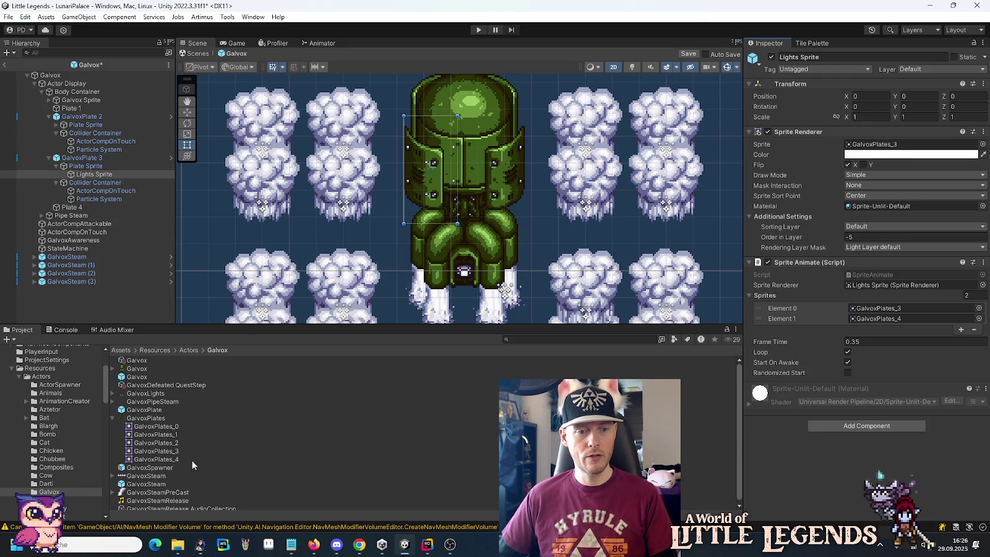
{"action": "left_click", "coordinate": [162, 451]}
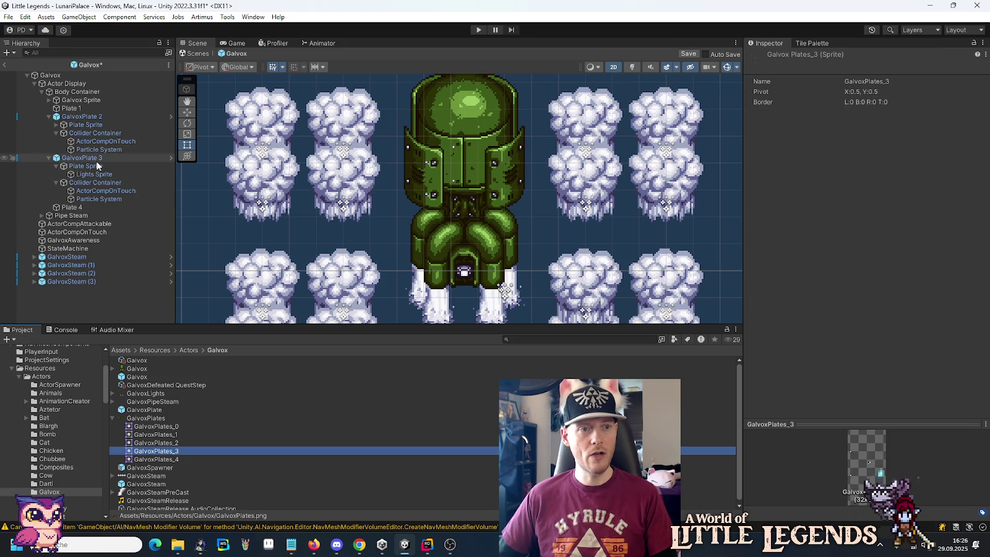
Step: Inspect GalvoxPlate 3's Collider Container, ActorCompOnTouch collider and Particle System
{"action": "left_click", "coordinate": [91, 182]}
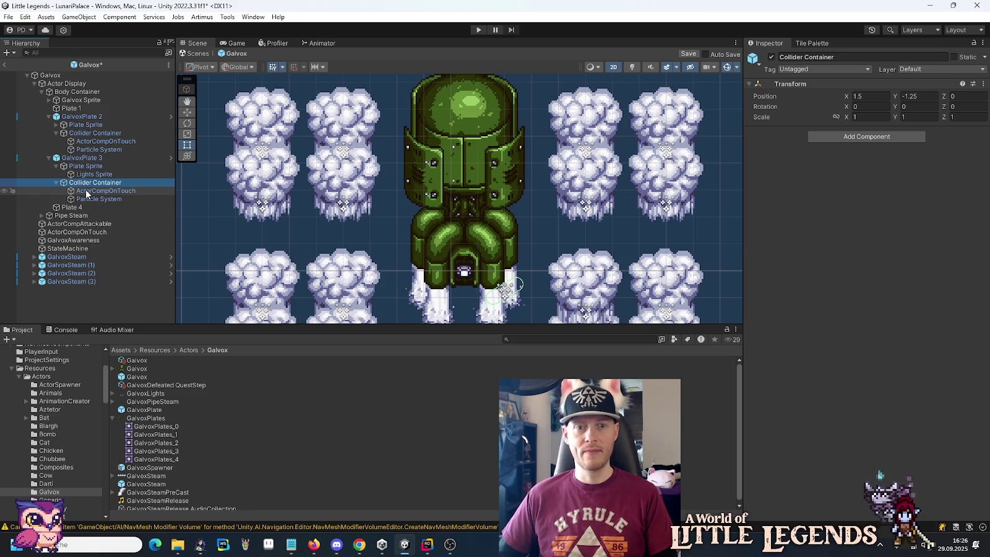
{"action": "left_click", "coordinate": [87, 191]}
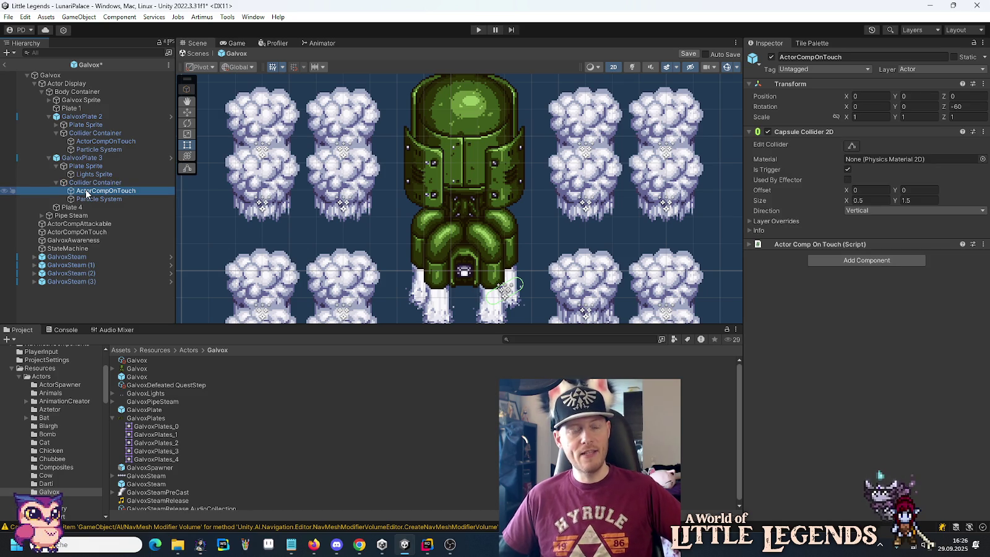
{"action": "left_click", "coordinate": [86, 199]}
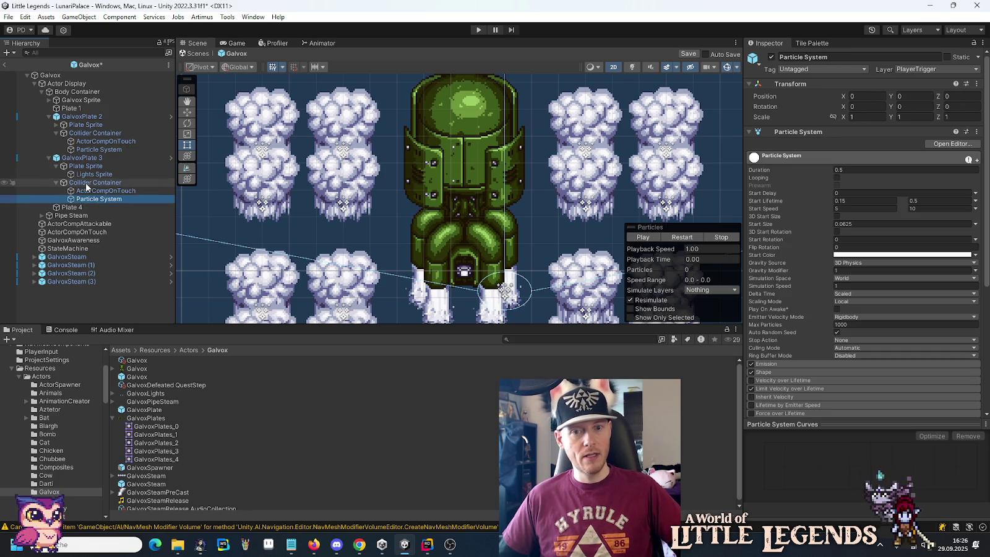
{"action": "left_click", "coordinate": [82, 189]}
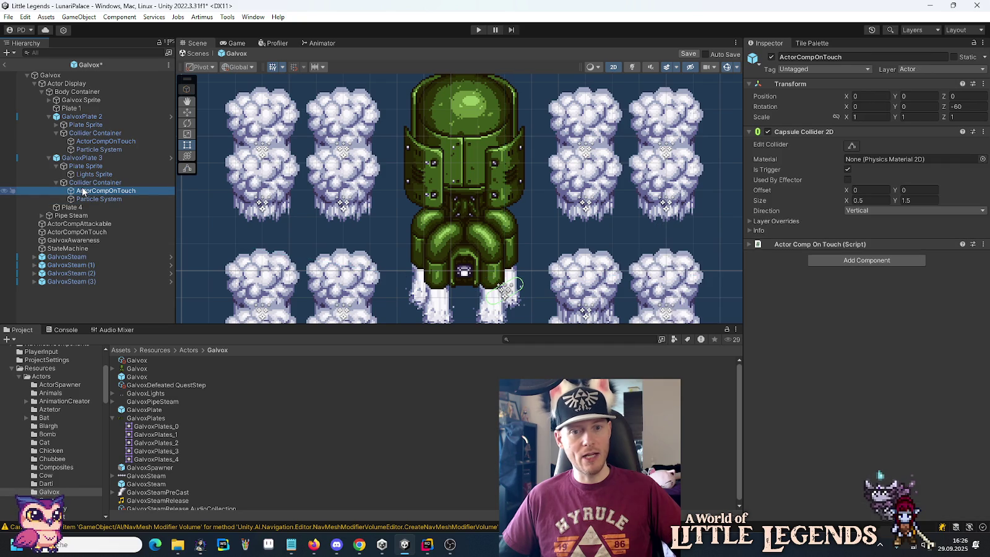
{"action": "left_click", "coordinate": [84, 183]}
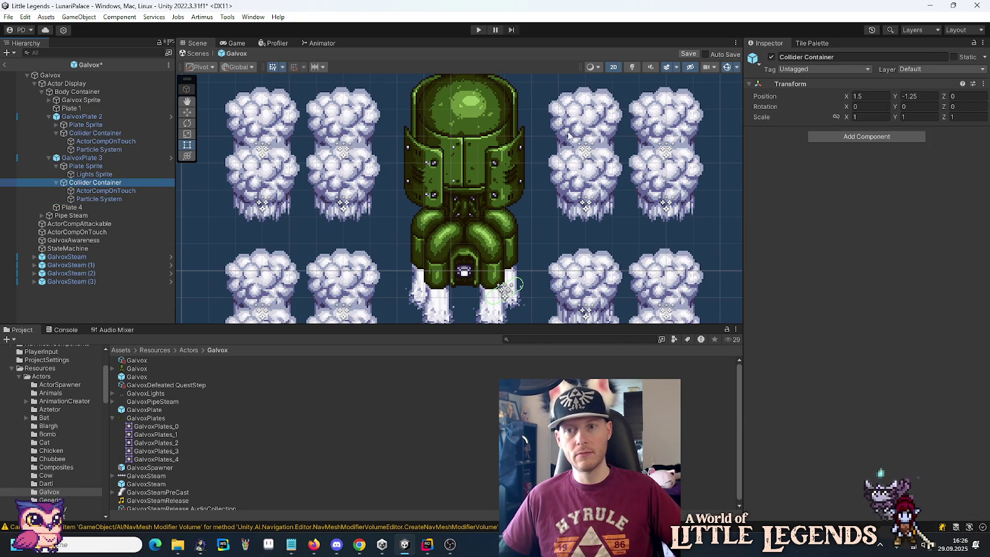
Step: Set the Collider Container to Position X -1.5 and Scale X -1, save, and start Play mode
{"action": "left_click", "coordinate": [879, 96]}
{"action": "key", "text": "Home"}
{"action": "type", "text": "-"}
{"action": "left_click", "coordinate": [879, 117]}
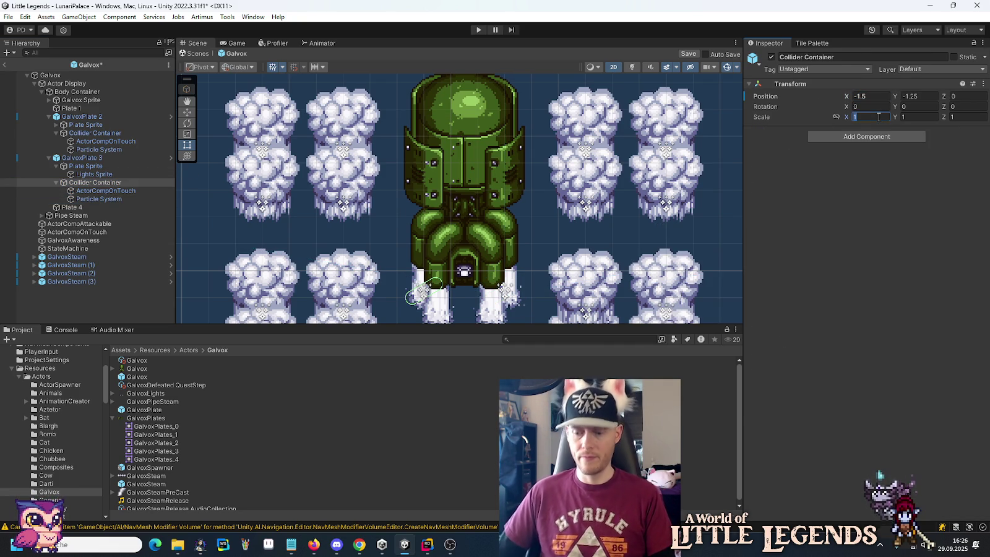
{"action": "key", "text": "Home"}
{"action": "type", "text": "-"}
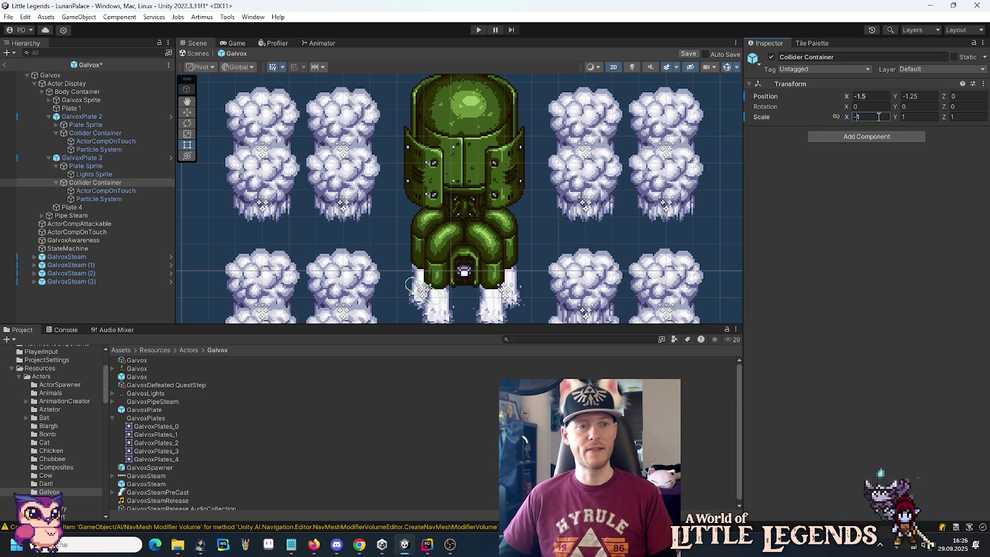
{"action": "key", "text": "ctrl+s"}
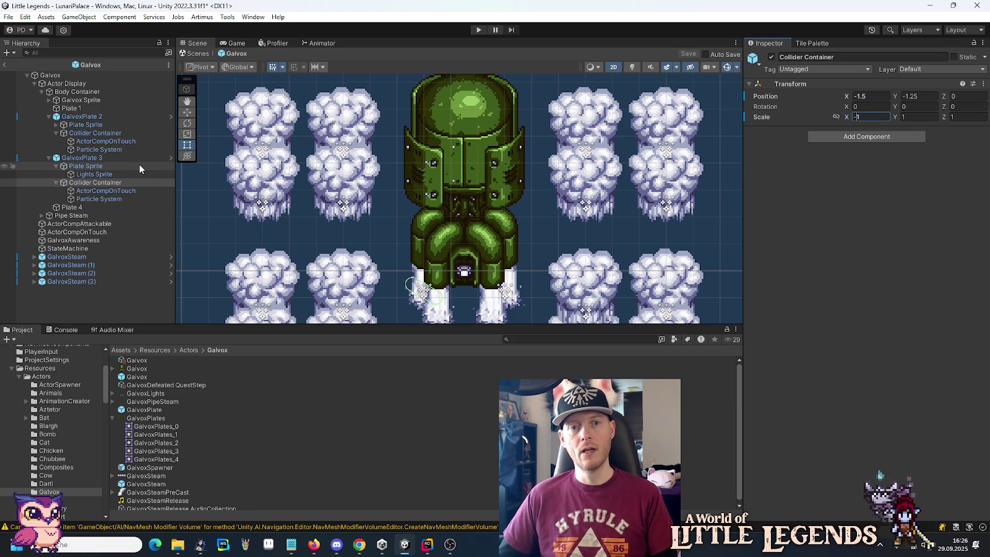
{"action": "left_click", "coordinate": [478, 30]}
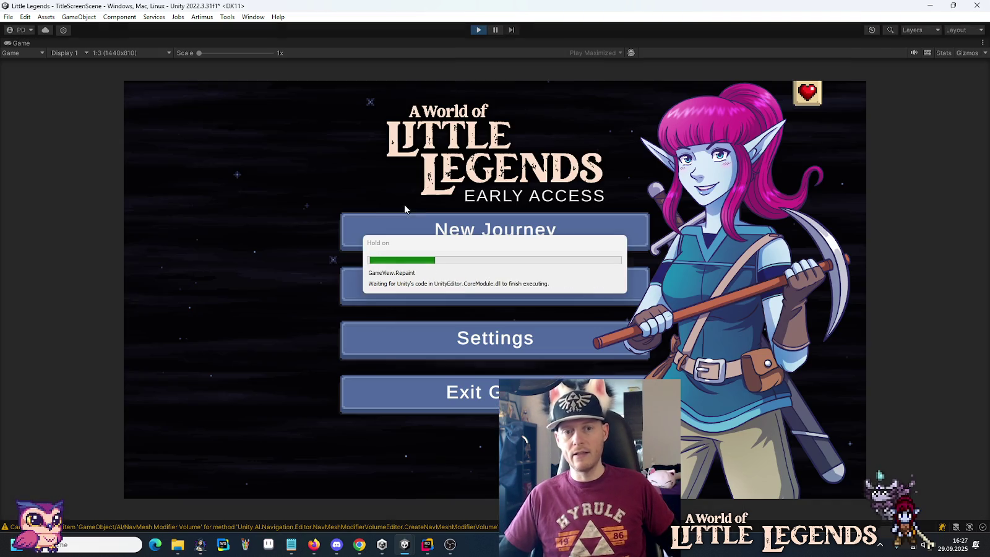
Step: Load the v0.51.0 save into the Lunari Palace, then stop Play mode
{"action": "left_click", "coordinate": [416, 282]}
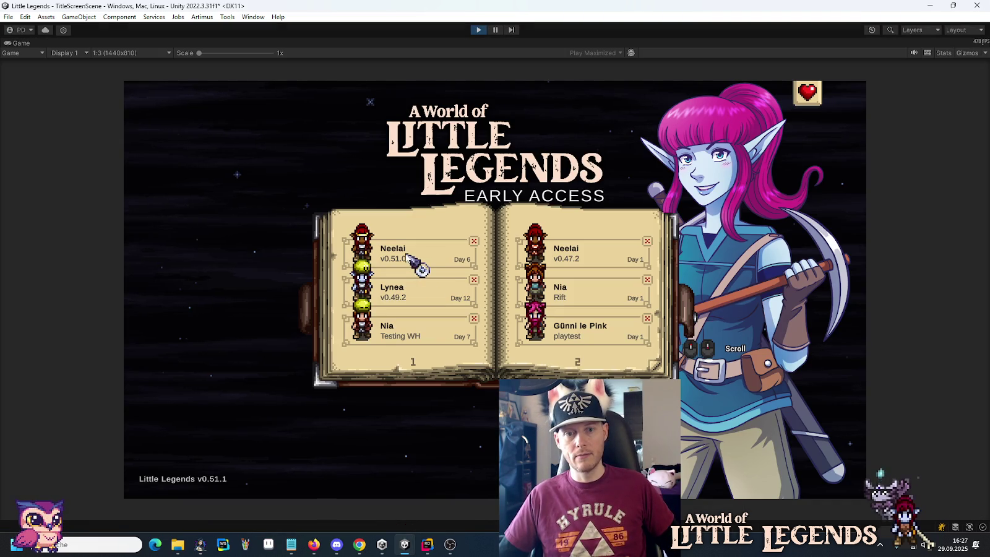
{"action": "left_click", "coordinate": [407, 255]}
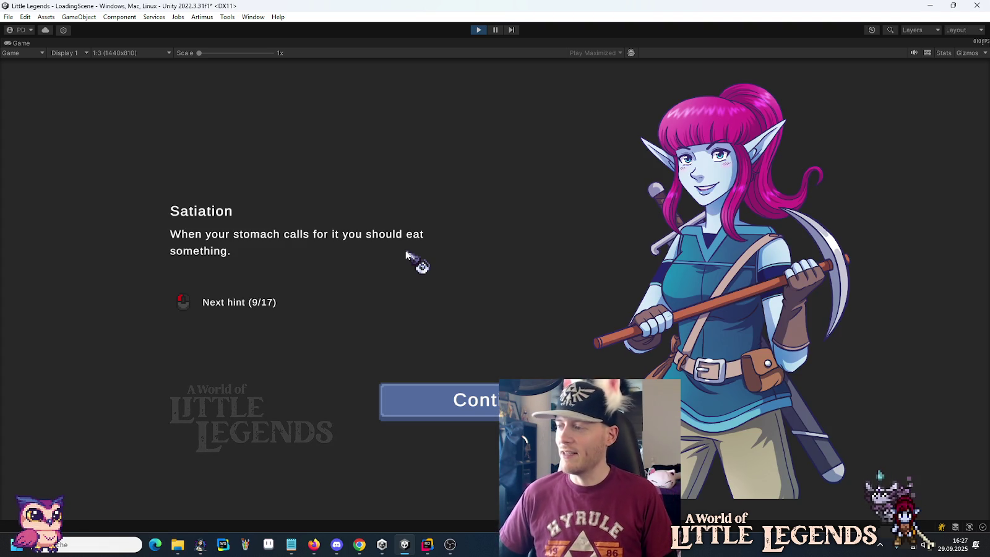
{"action": "left_click", "coordinate": [403, 388]}
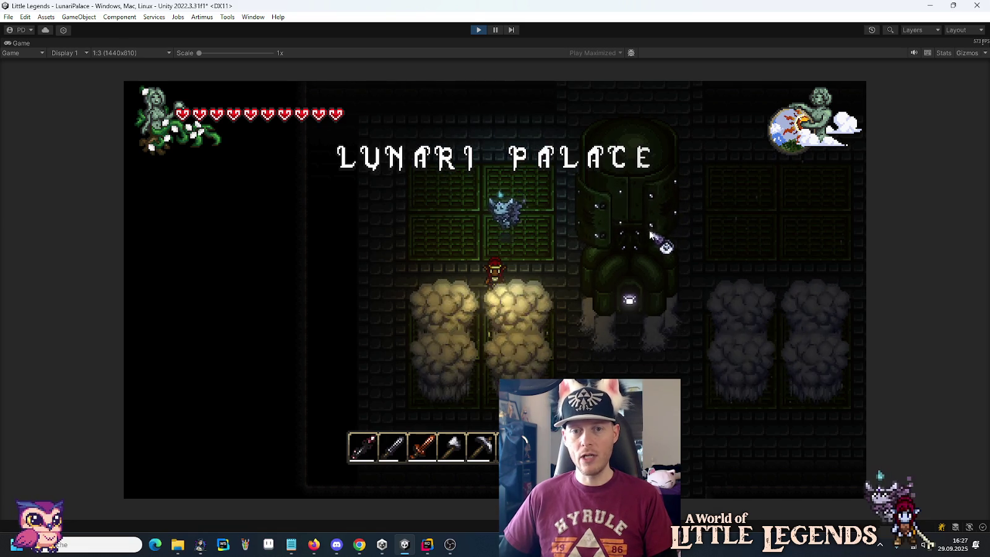
{"action": "left_click", "coordinate": [478, 30]}
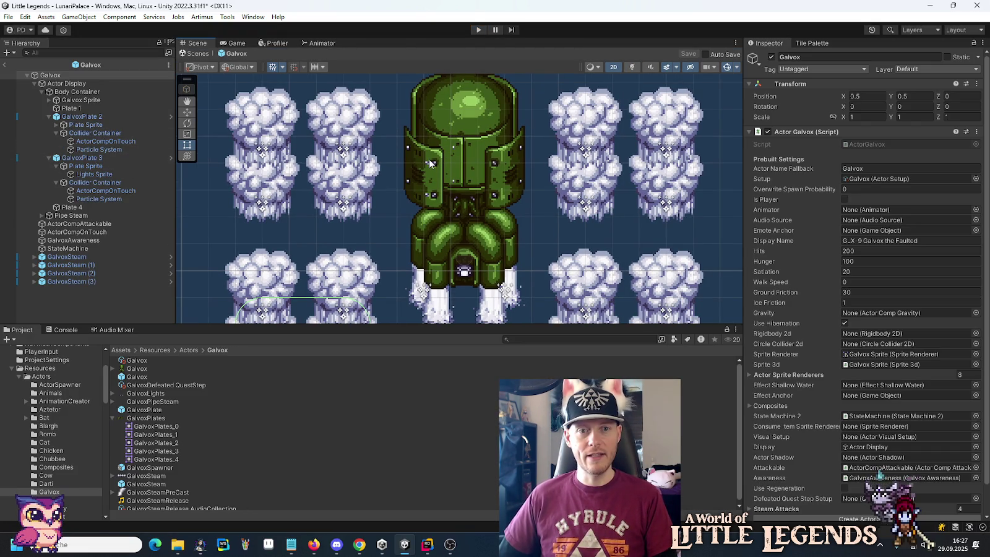
Step: Keep GalvoxPlates_3 on GalvoxPlate 3's Lights Sprite, set its Scale X to -1, and save
{"action": "left_click", "coordinate": [88, 175]}
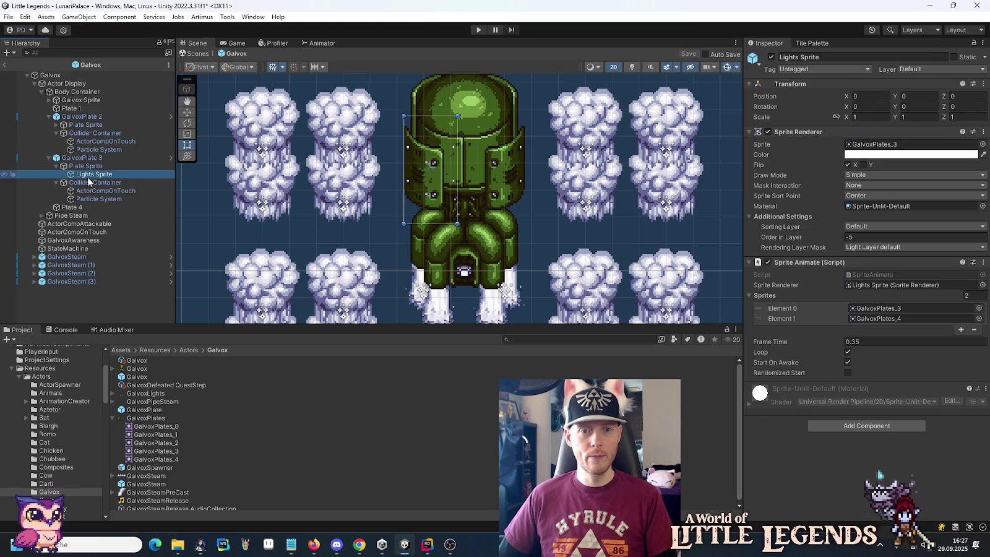
{"action": "mouse_move", "coordinate": [174, 463]}
{"action": "left_mouse_down"}
{"action": "mouse_move", "coordinate": [343, 155]}
{"action": "mouse_move", "coordinate": [893, 144]}
{"action": "left_mouse_up"}
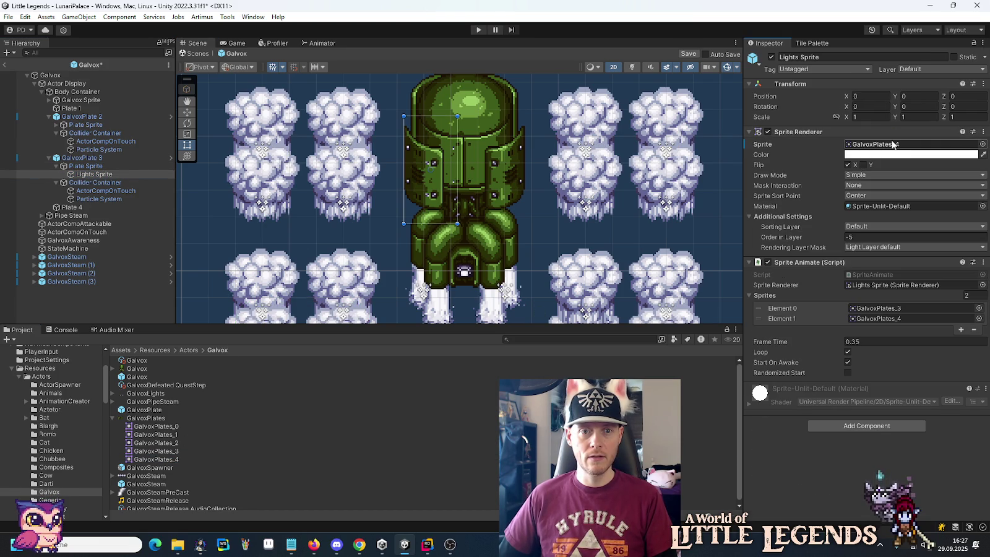
{"action": "left_click_drag", "start_coordinate": [170, 456], "coordinate": [908, 145]}
{"action": "type", "text": "-1"}
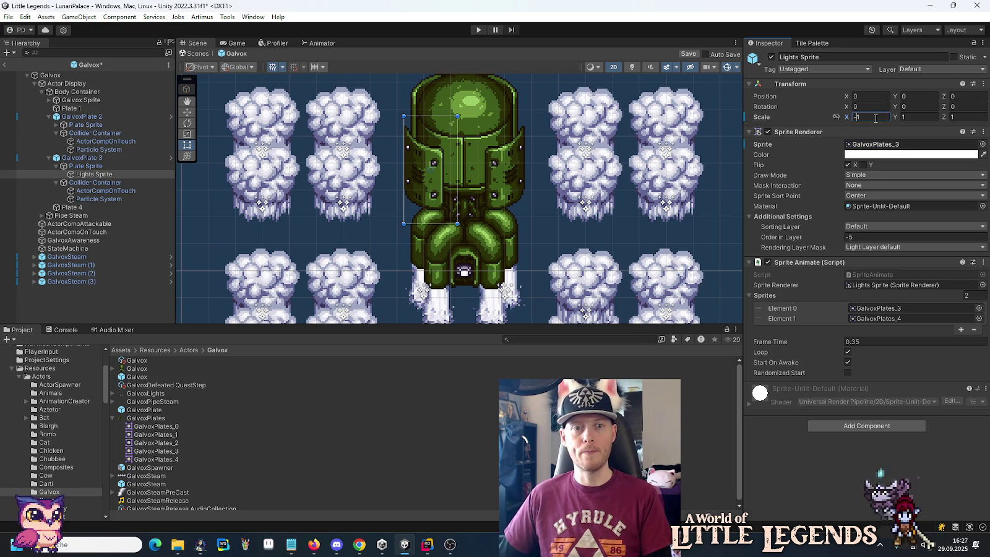
{"action": "left_click", "coordinate": [186, 112]}
{"action": "left_click_drag", "start_coordinate": [436, 169], "coordinate": [448, 158]}
{"action": "key", "text": "ctrl+z"}
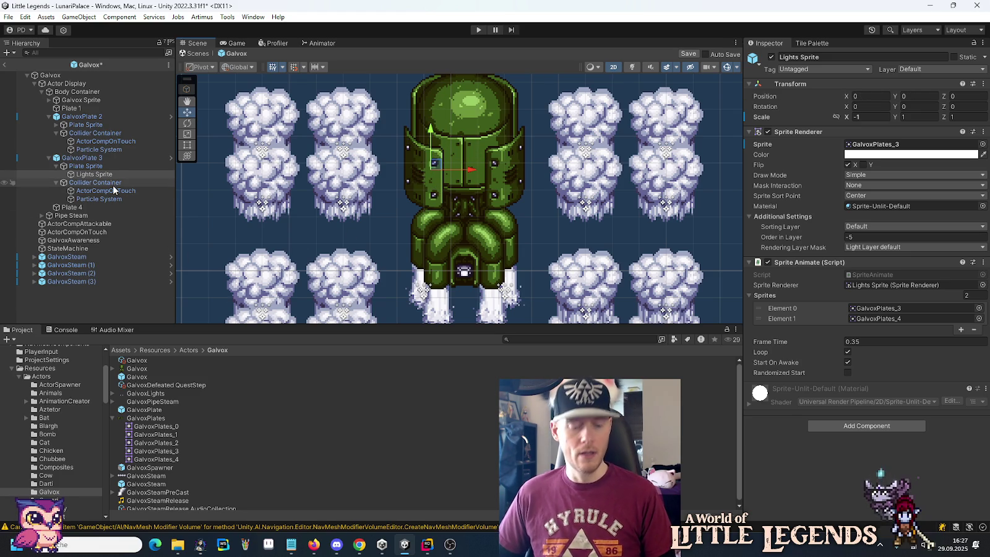
{"action": "key", "text": "ctrl+s"}
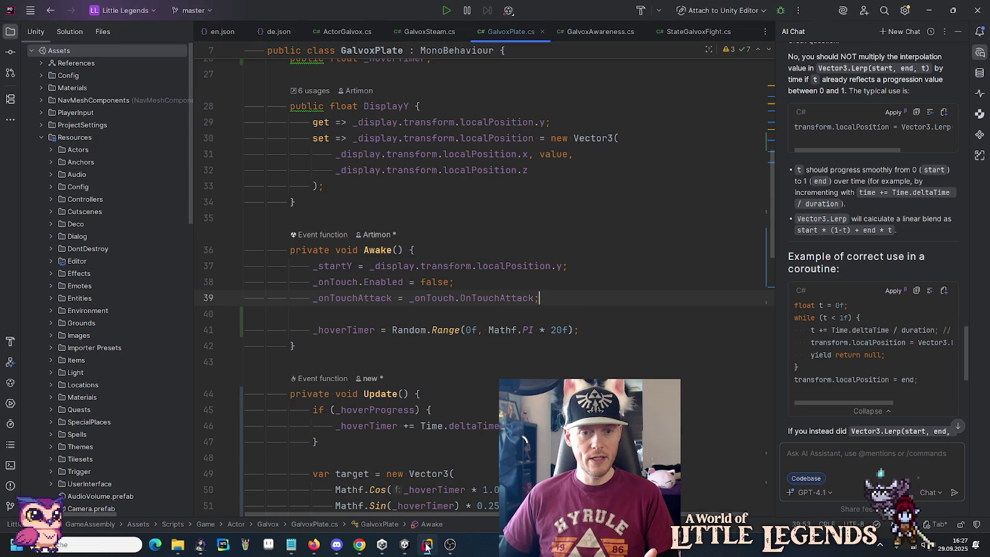
{"action": "left_click", "coordinate": [427, 545]}
Step: Remove '* 1.5f' from line 46 so _hoverTimer adds plain Time.deltaTime, then return to Unity
{"action": "scroll", "coordinate": [570, 313], "scroll_direction": "down", "scroll_amount": 3}
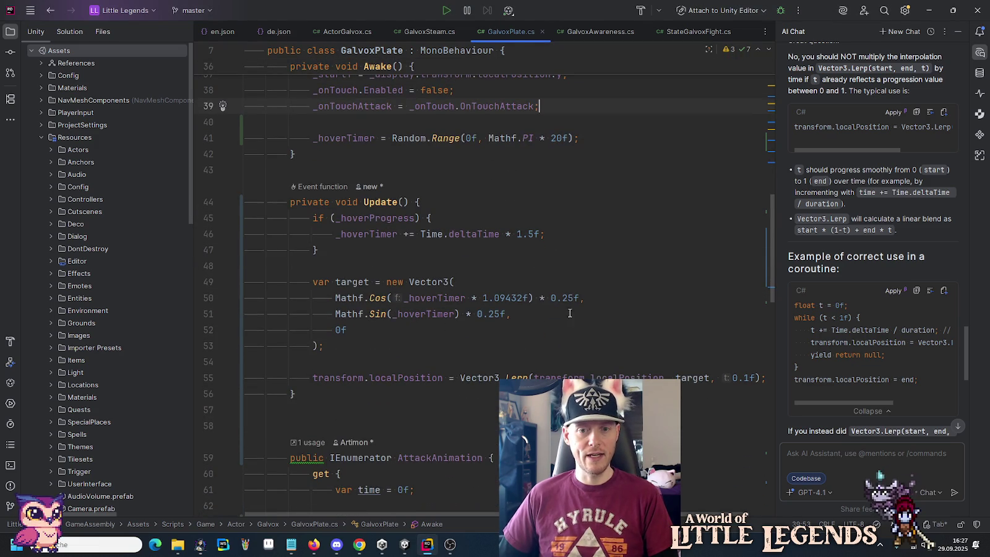
{"action": "left_click", "coordinate": [529, 234]}
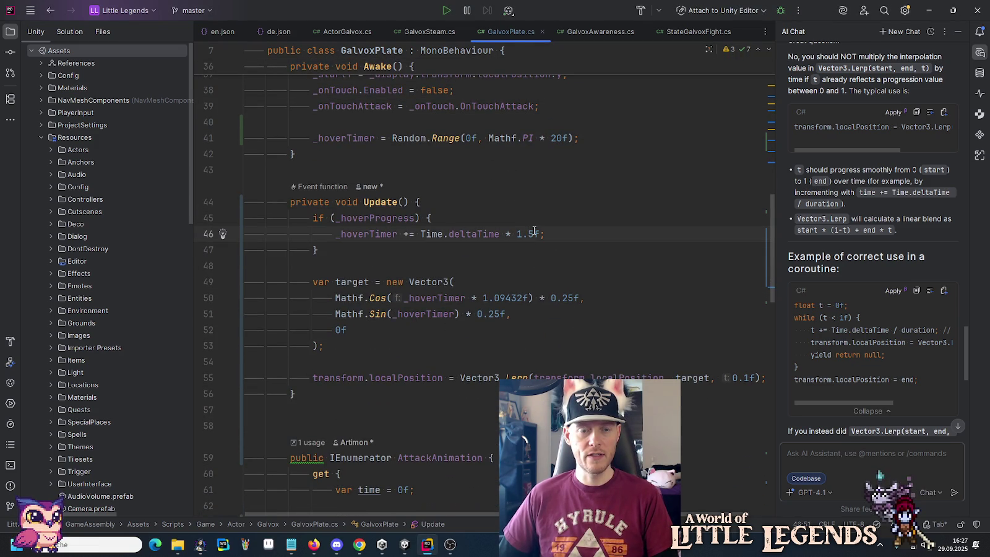
{"action": "left_click_drag", "start_coordinate": [540, 234], "coordinate": [505, 234]}
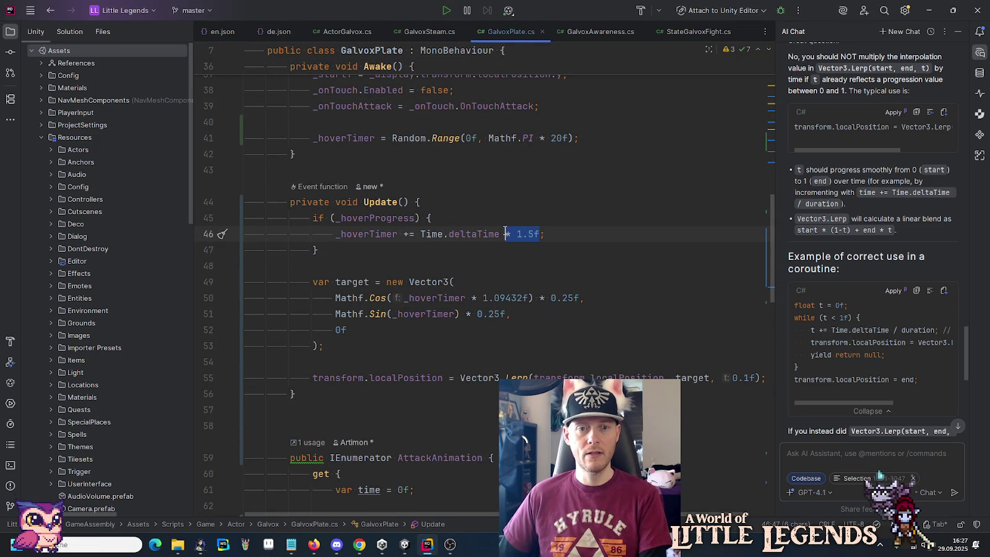
{"action": "left_click", "coordinate": [534, 236]}
{"action": "key", "text": "BackSpace"}
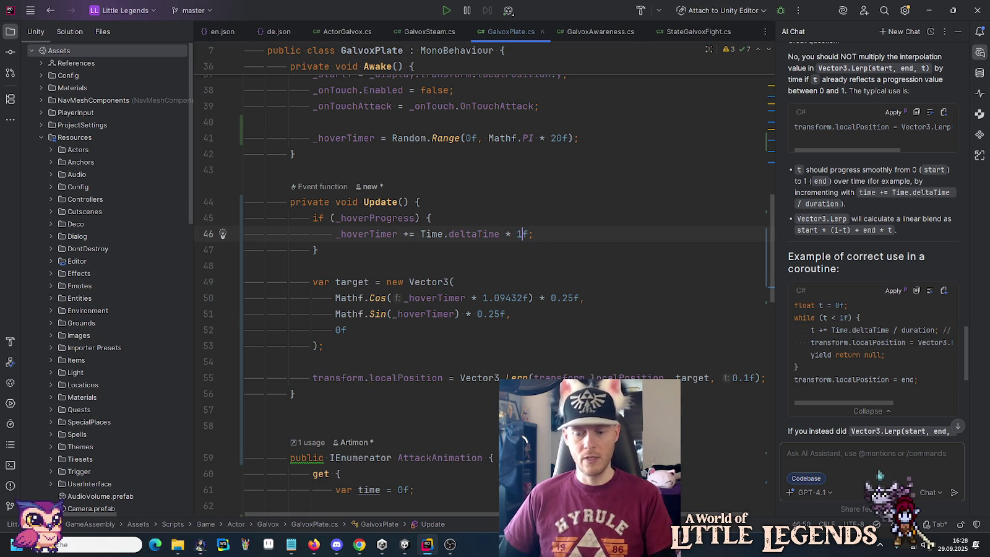
{"action": "key", "text": "BackSpace"}
{"action": "key", "text": "BackSpace"}
{"action": "key", "text": "BackSpace"}
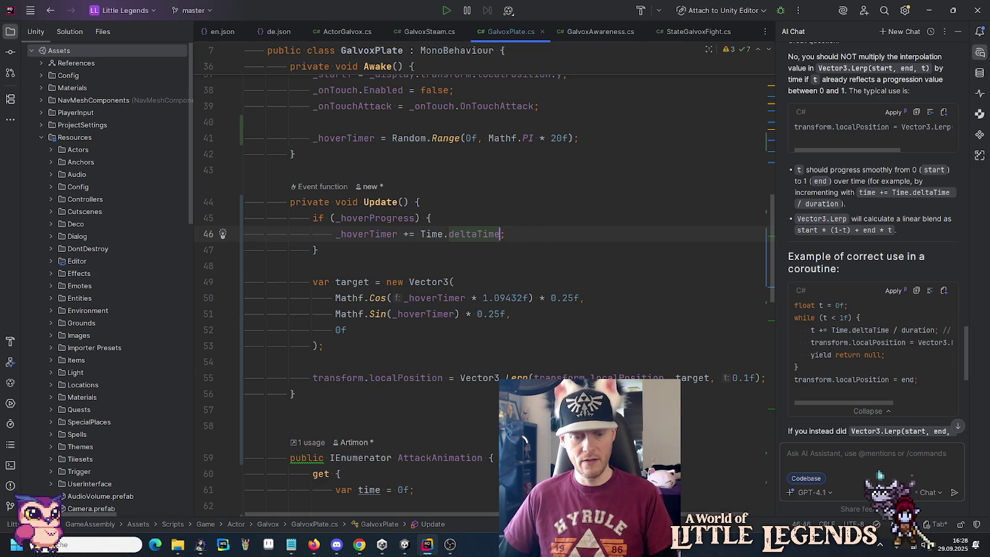
{"action": "left_click", "coordinate": [405, 545]}
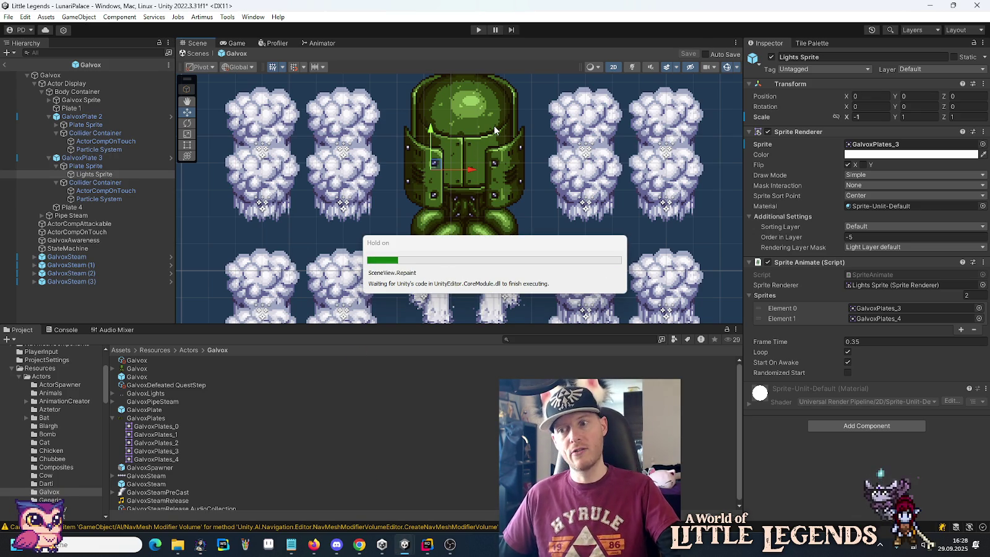
{"action": "left_click", "coordinate": [473, 30]}
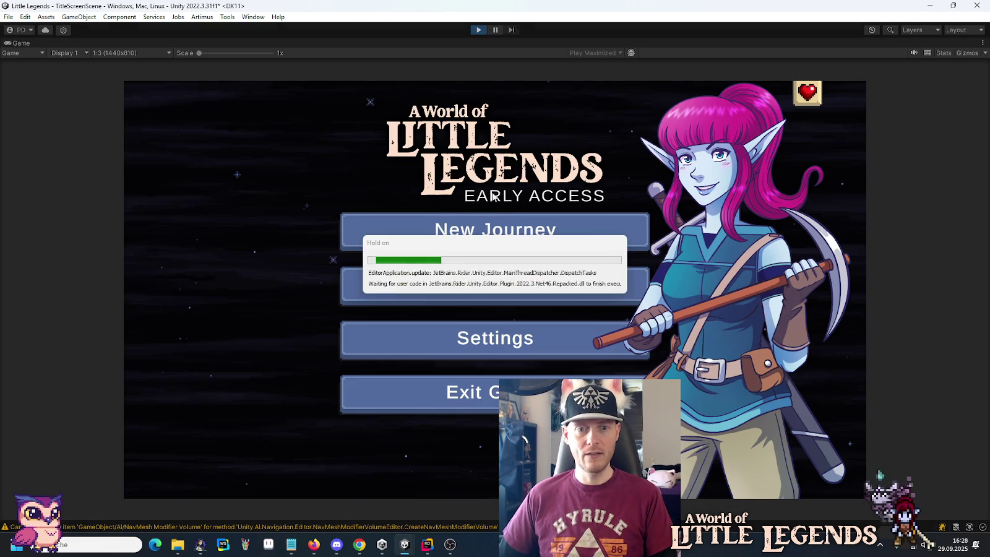
{"action": "left_click", "coordinate": [508, 287]}
{"action": "left_click", "coordinate": [425, 255]}
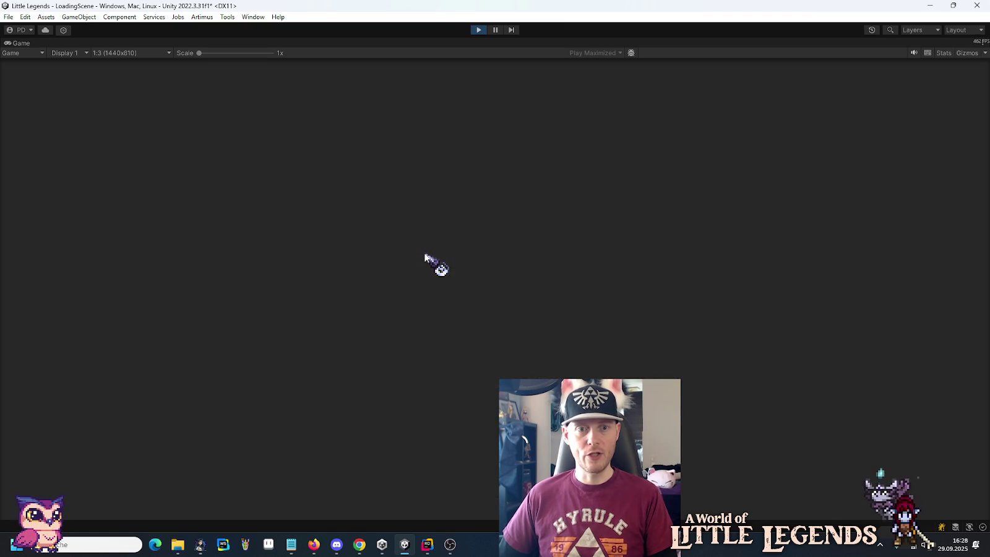
{"action": "left_click", "coordinate": [437, 411]}
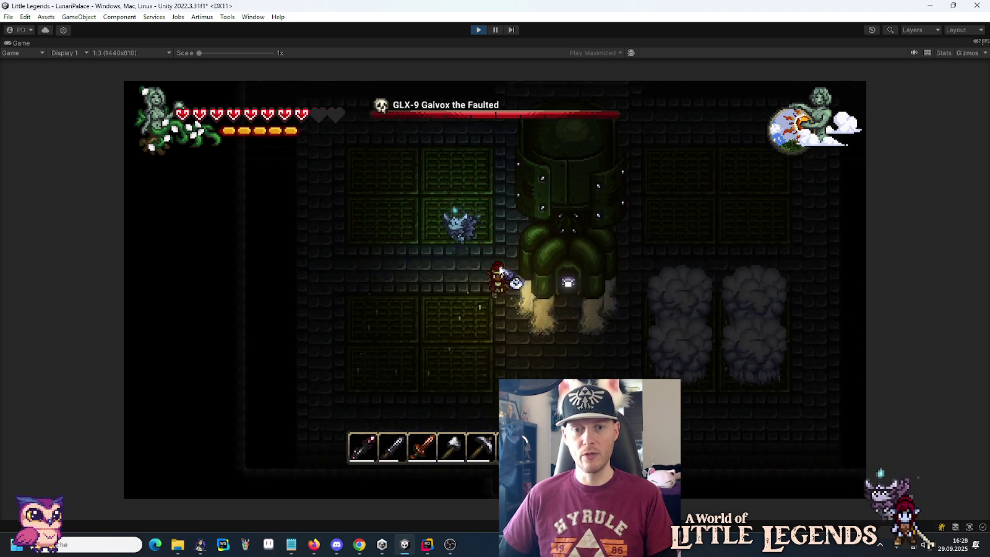
{"action": "key", "text": "a"}
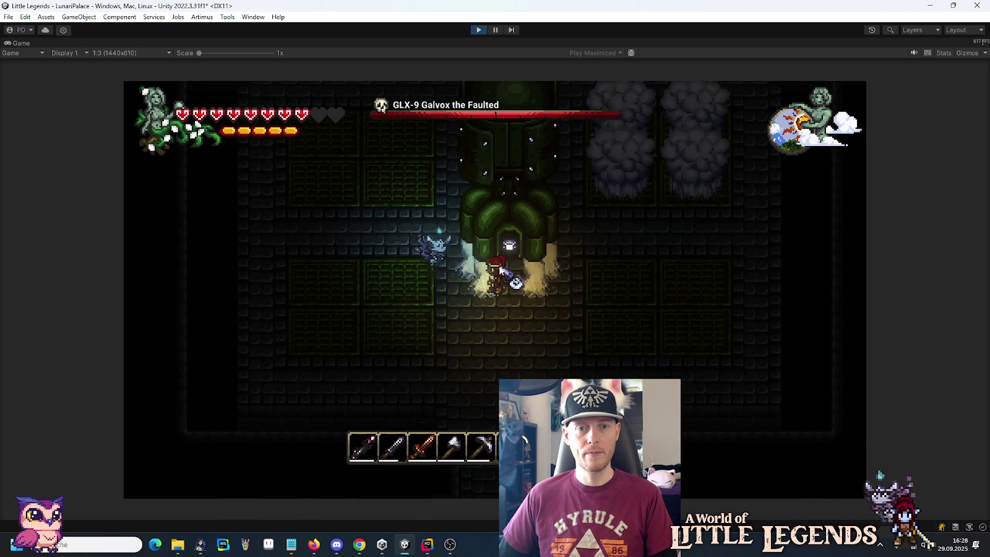
{"action": "key", "text": "w"}
{"action": "key", "text": "d"}
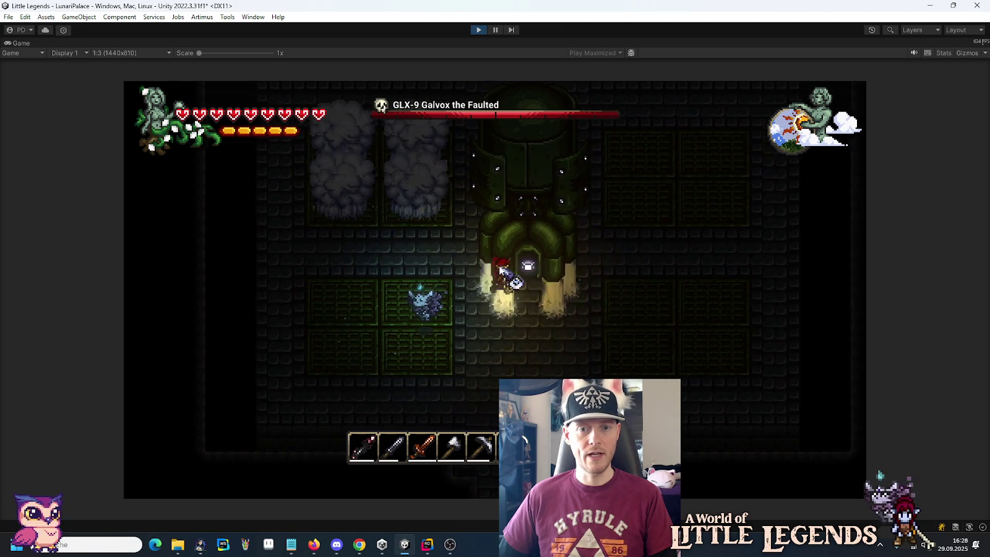
{"action": "key", "text": "w"}
{"action": "key", "text": "d"}
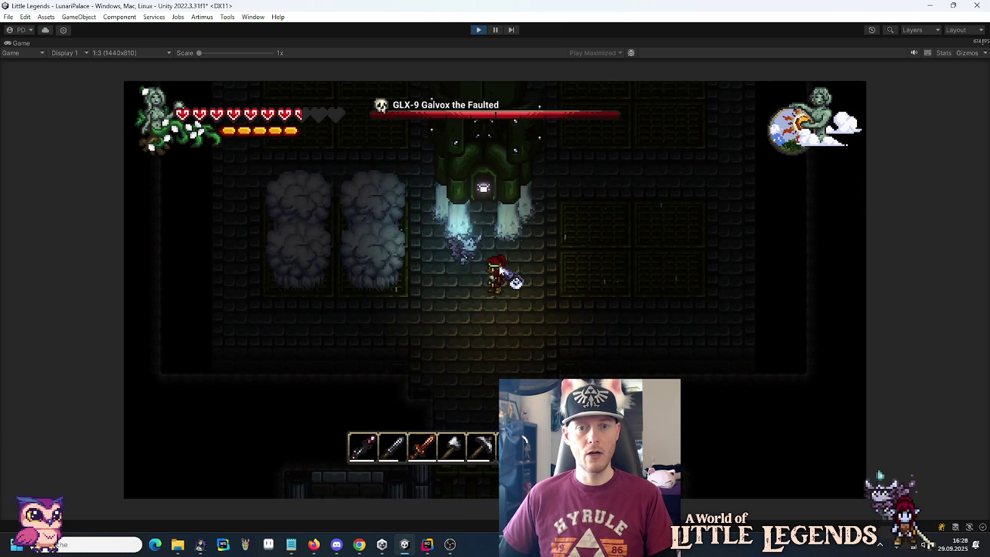
{"action": "key", "text": "w"}
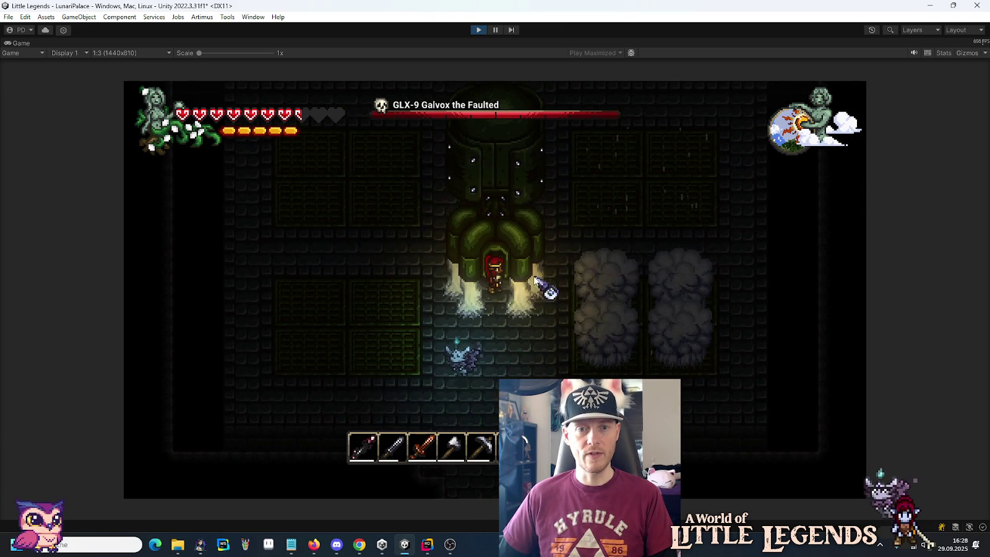
{"action": "key", "text": "s"}
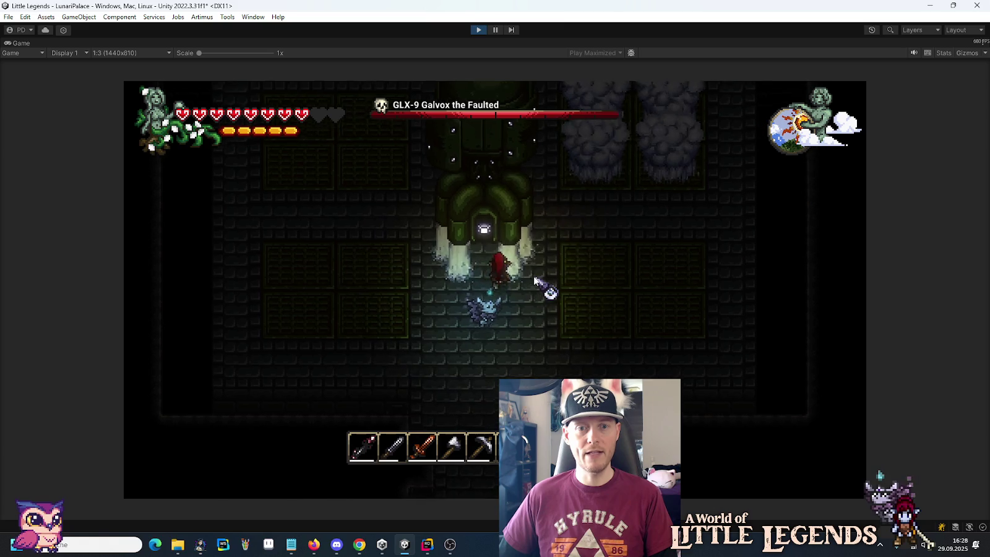
{"action": "key", "text": "w"}
{"action": "key", "text": "a"}
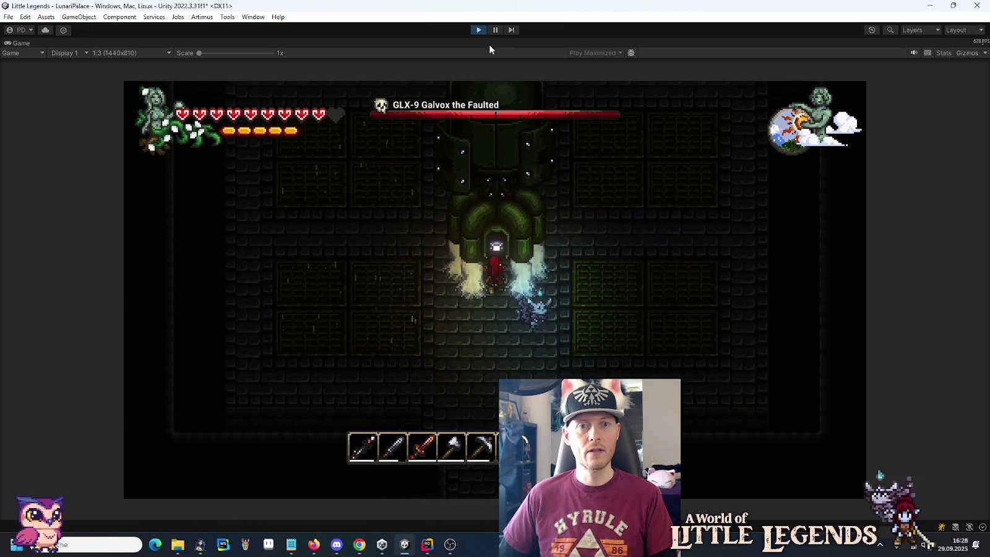
{"action": "left_click", "coordinate": [478, 30]}
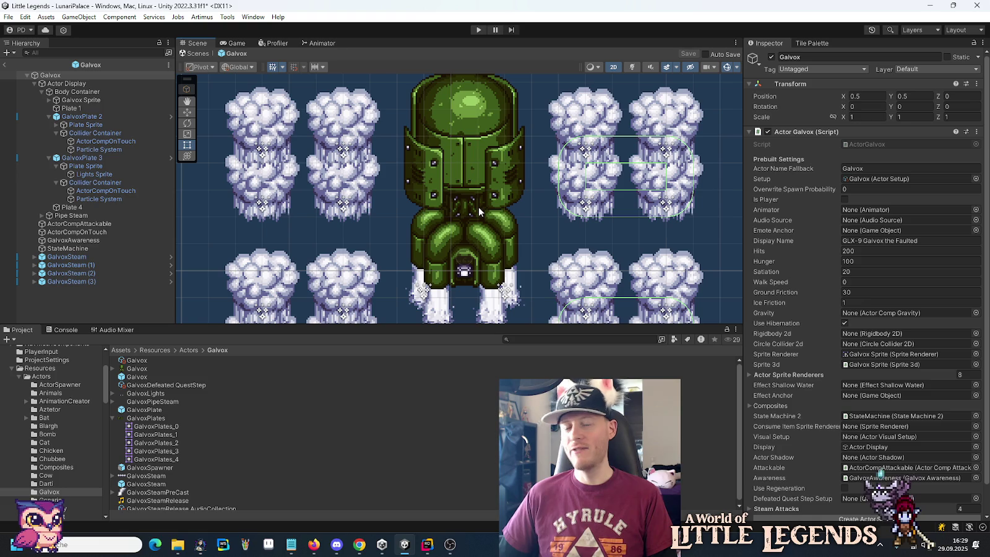
Step: Set GalvoxPlate 3's Circle Collider 2D Offset X to -1.5, save the Galvox prefab, and enter Play mode
{"action": "left_click", "coordinate": [90, 158]}
{"action": "left_click", "coordinate": [93, 184]}
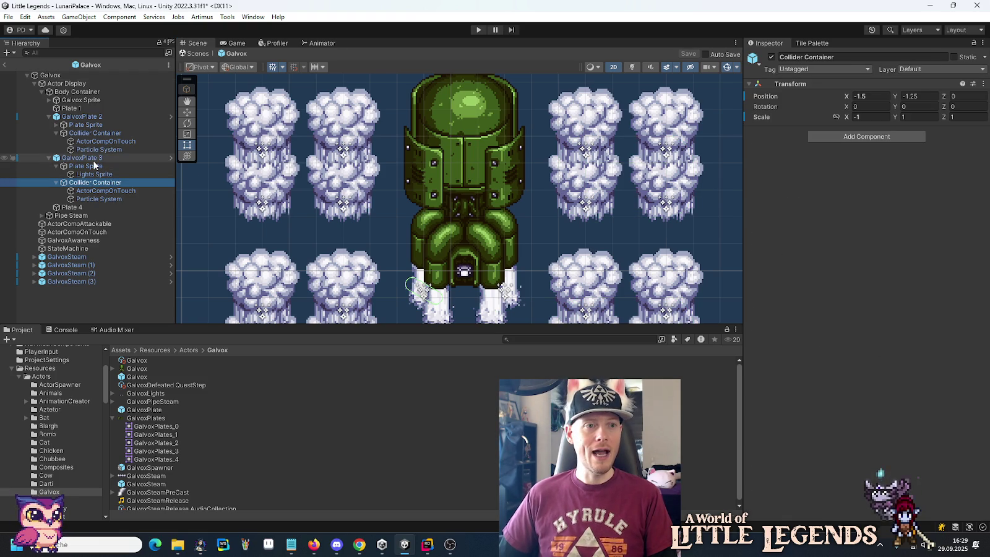
{"action": "left_click", "coordinate": [94, 160]}
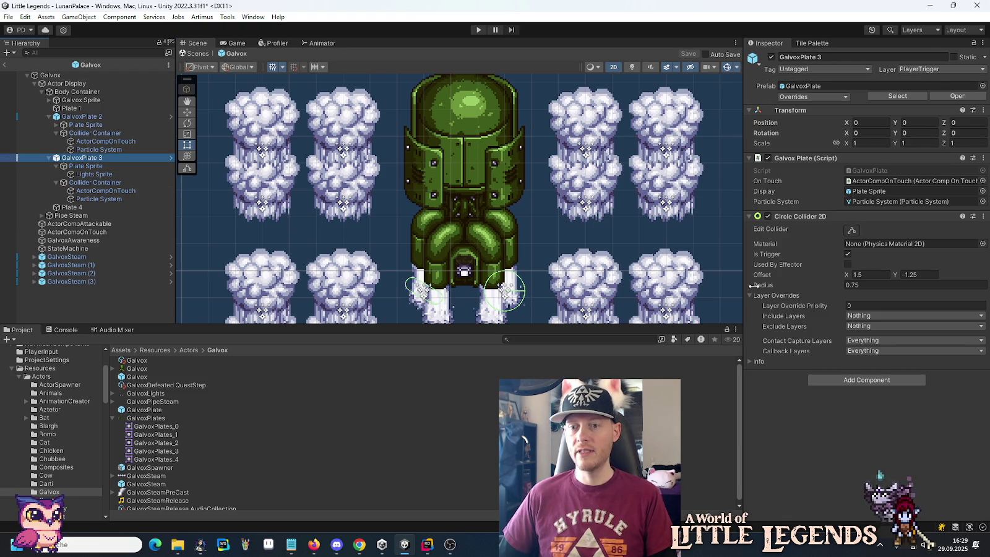
{"action": "left_click", "coordinate": [875, 276]}
{"action": "type", "text": "-1.5"}
{"action": "key", "text": "ctrl+s"}
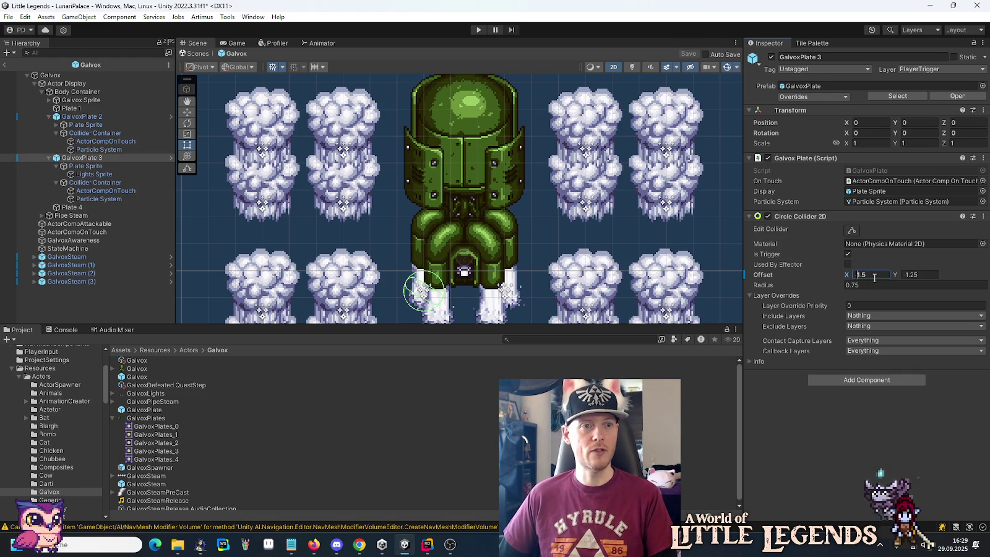
{"action": "left_click", "coordinate": [475, 31]}
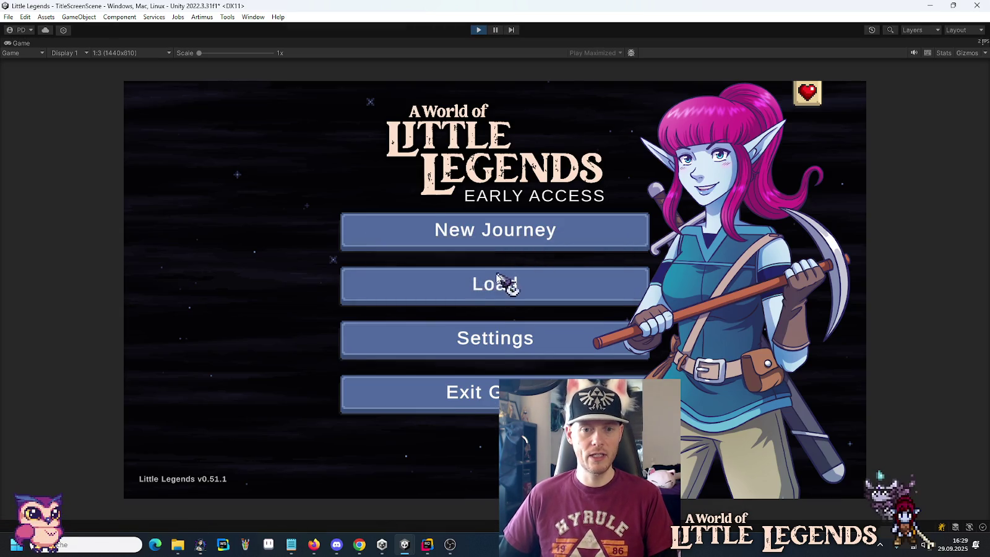
Step: Load the v0.51.0 save and continue into the Lunari Palace level
{"action": "left_click", "coordinate": [503, 285]}
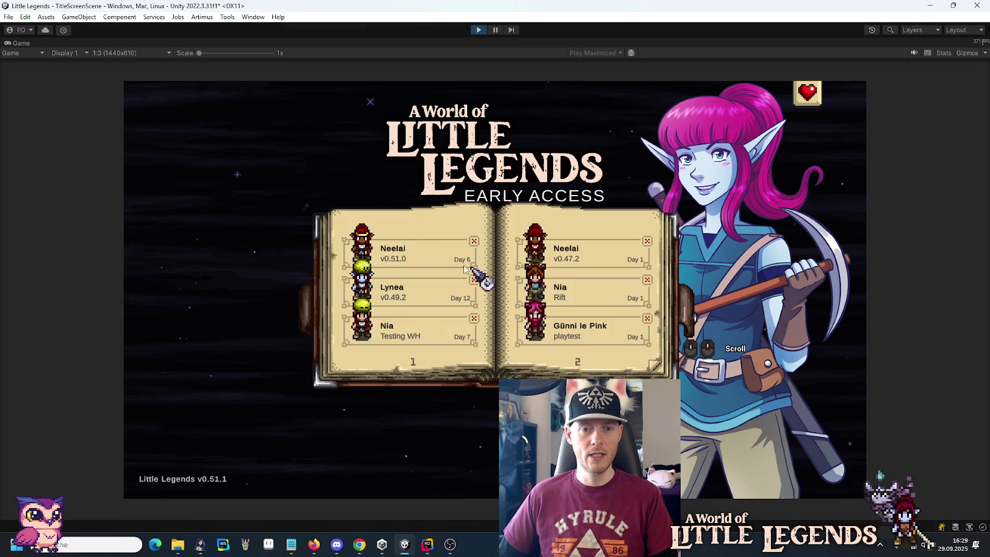
{"action": "left_click", "coordinate": [424, 247]}
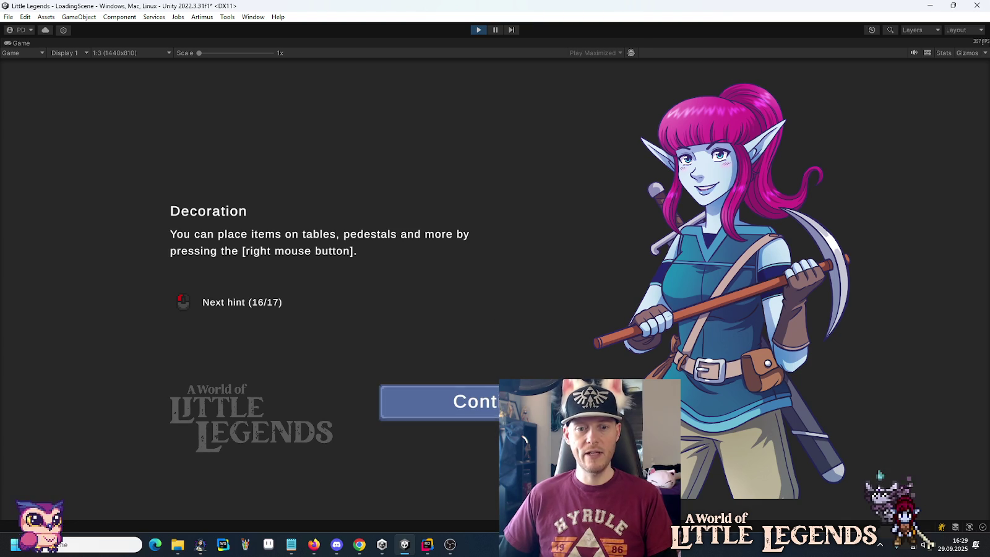
{"action": "left_click", "coordinate": [535, 402]}
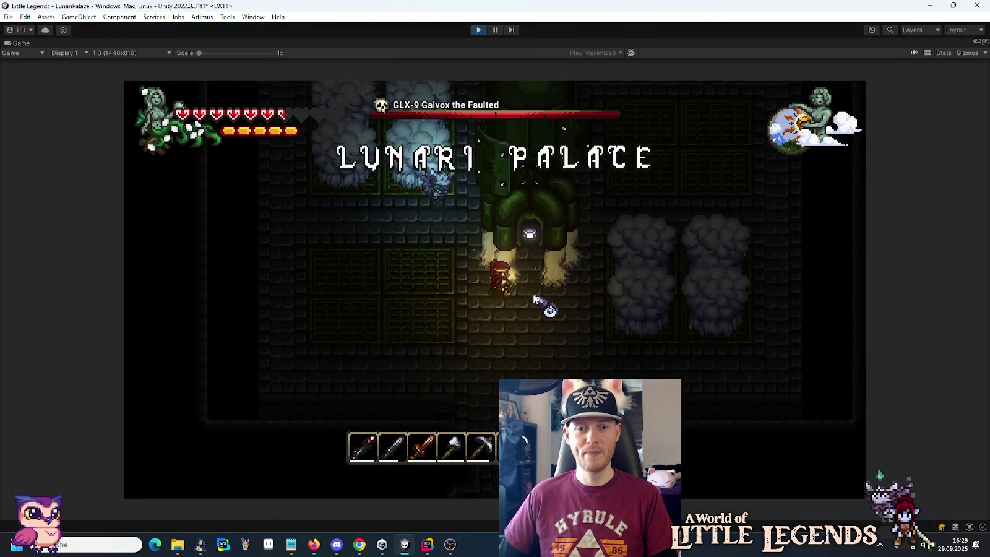
Step: Move around the arena and attack GLX-9 Galvox the Faulted with sword, magic and the second weapon
{"action": "key", "text": "d"}
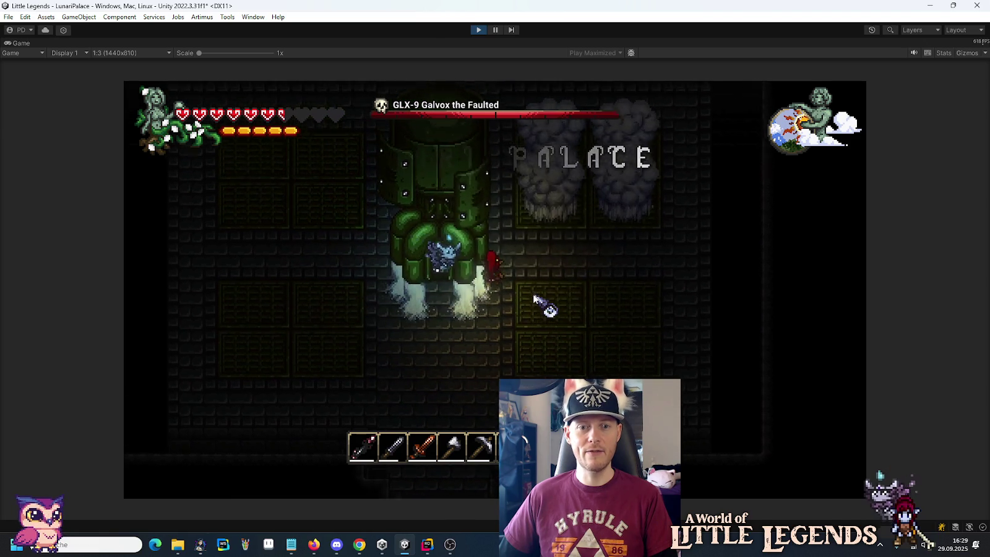
{"action": "key", "text": "a"}
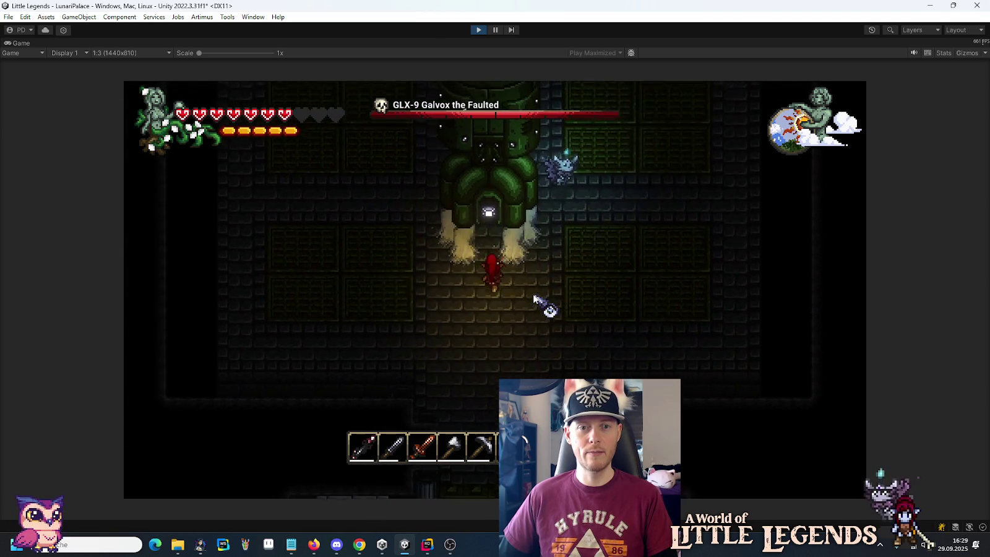
{"action": "key", "text": "w"}
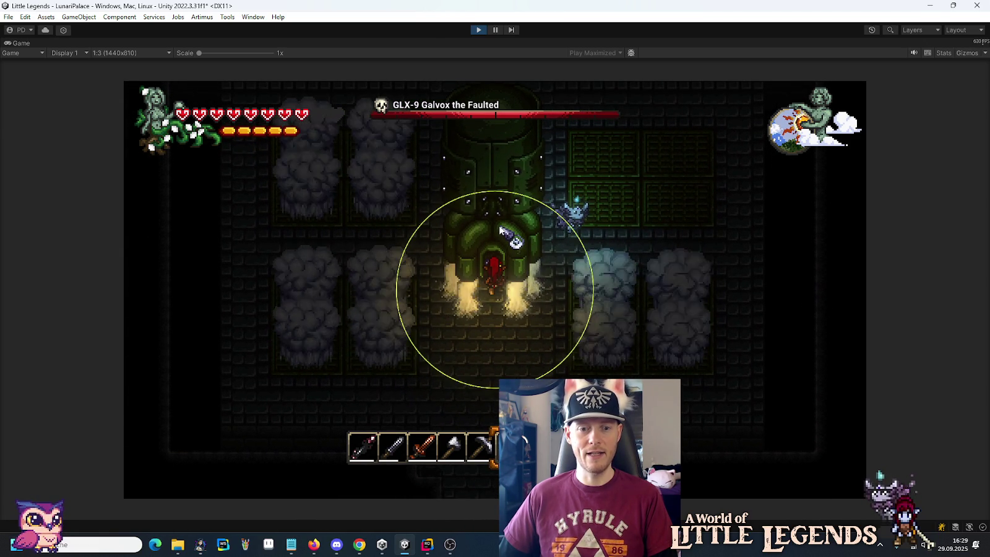
{"action": "key", "text": "3"}
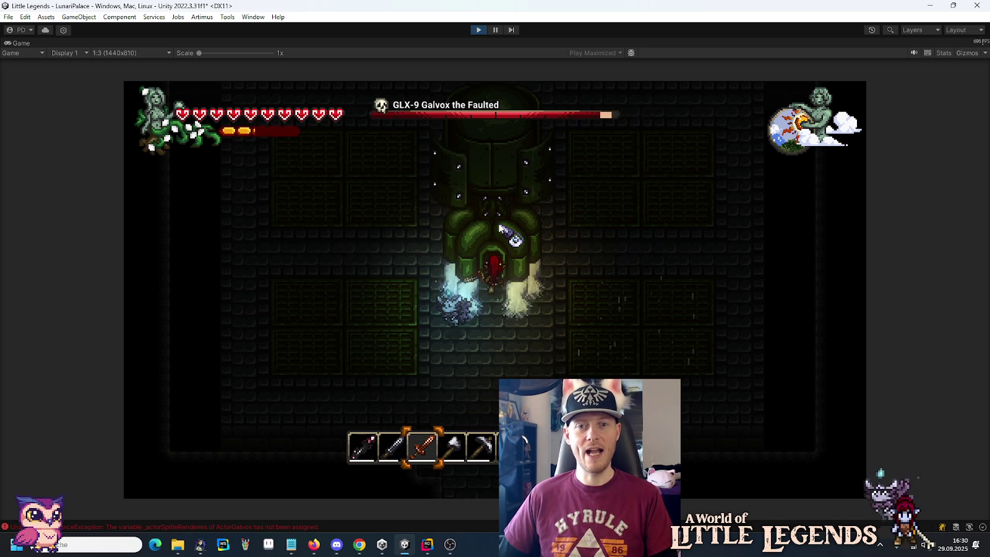
{"action": "scroll", "coordinate": [500, 228], "scroll_direction": "up", "scroll_amount": 2}
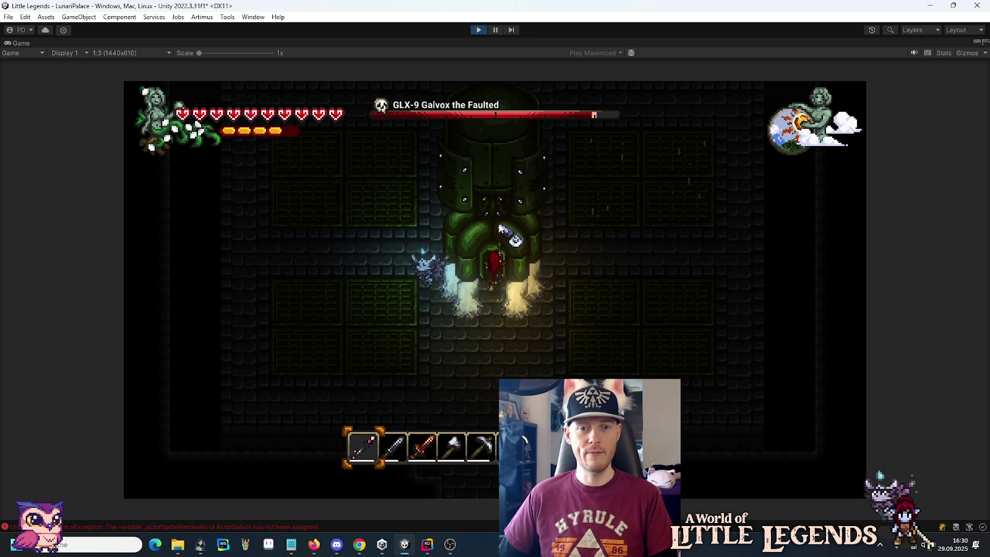
{"action": "left_click", "coordinate": [500, 228]}
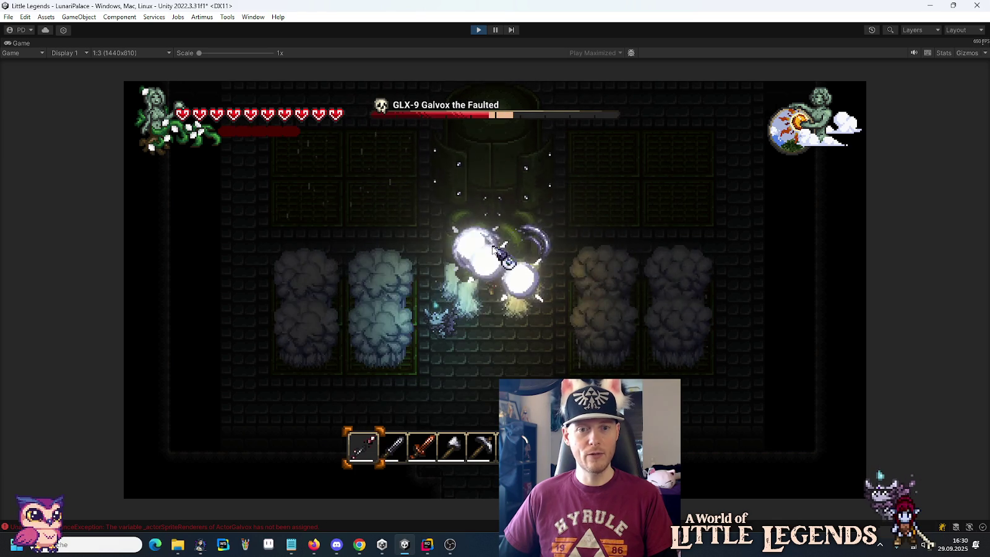
{"action": "key", "text": "2"}
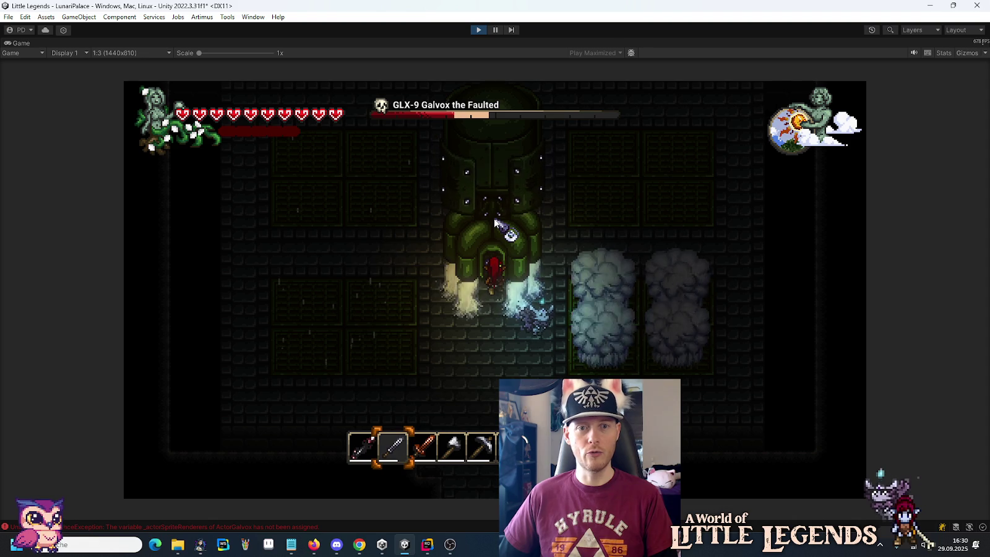
{"action": "key", "text": "d"}
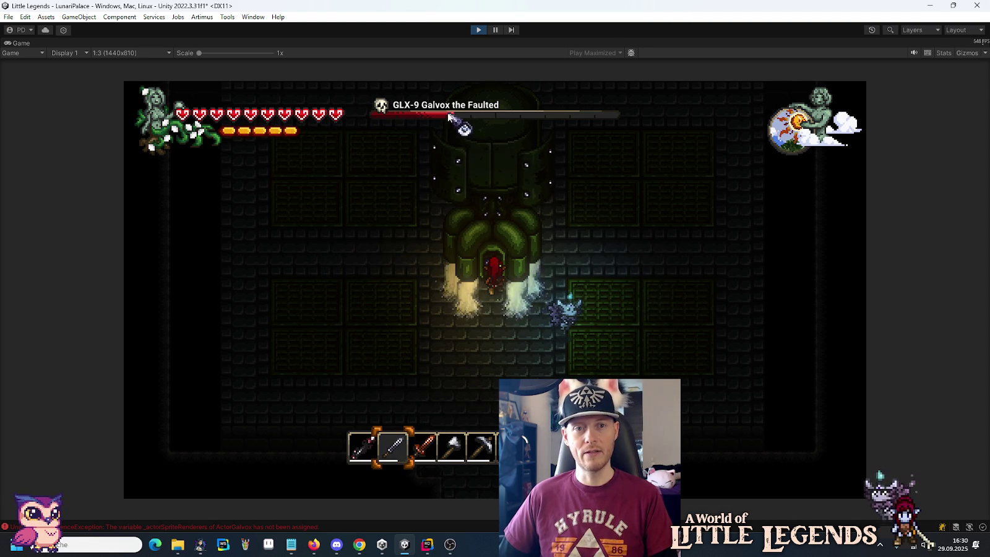
{"action": "left_click", "coordinate": [482, 241]}
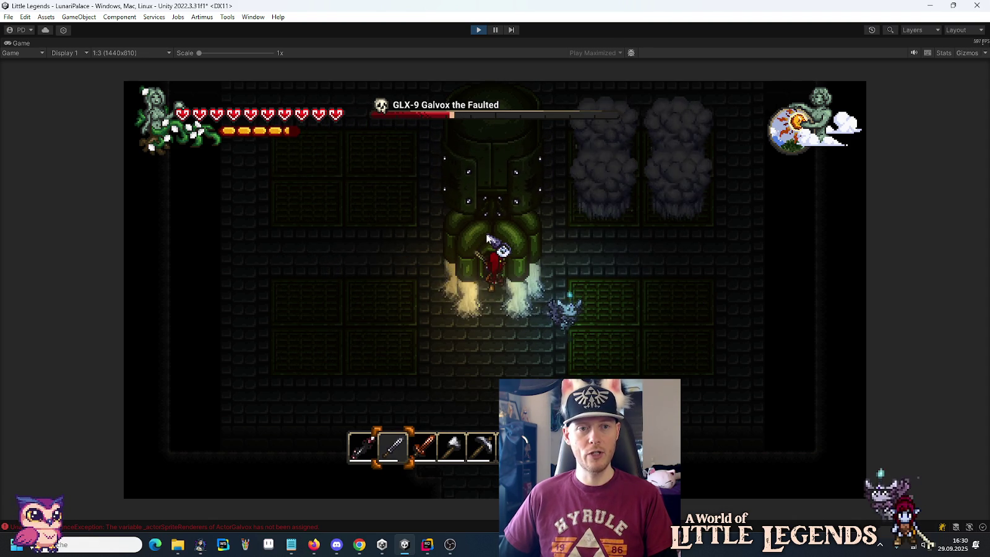
Step: Keep hitting the Galvox boss with the spear until its health bar disappears, then pause the game
{"action": "left_click", "coordinate": [486, 236]}
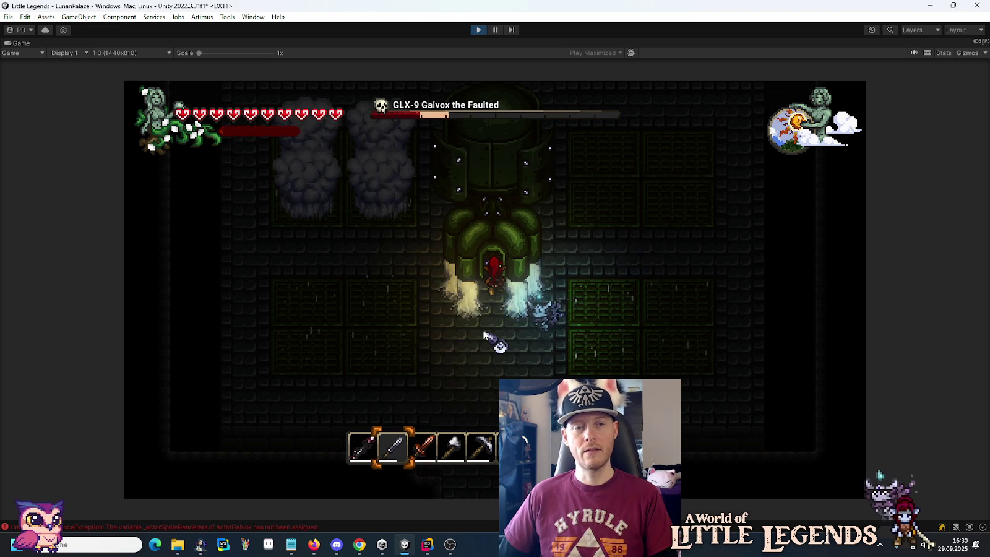
{"action": "left_click", "coordinate": [495, 229]}
{"action": "left_click", "coordinate": [495, 229]}
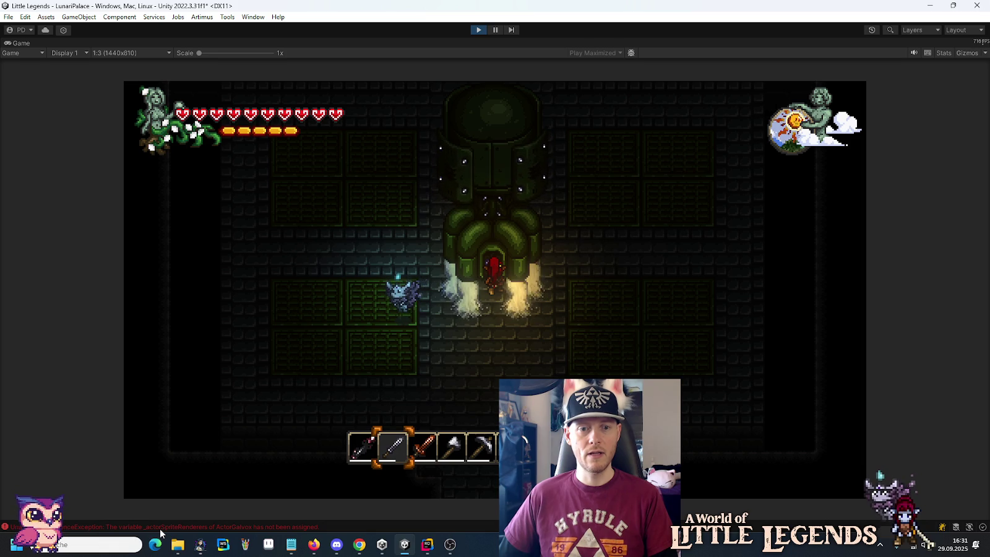
{"action": "left_click", "coordinate": [353, 436]}
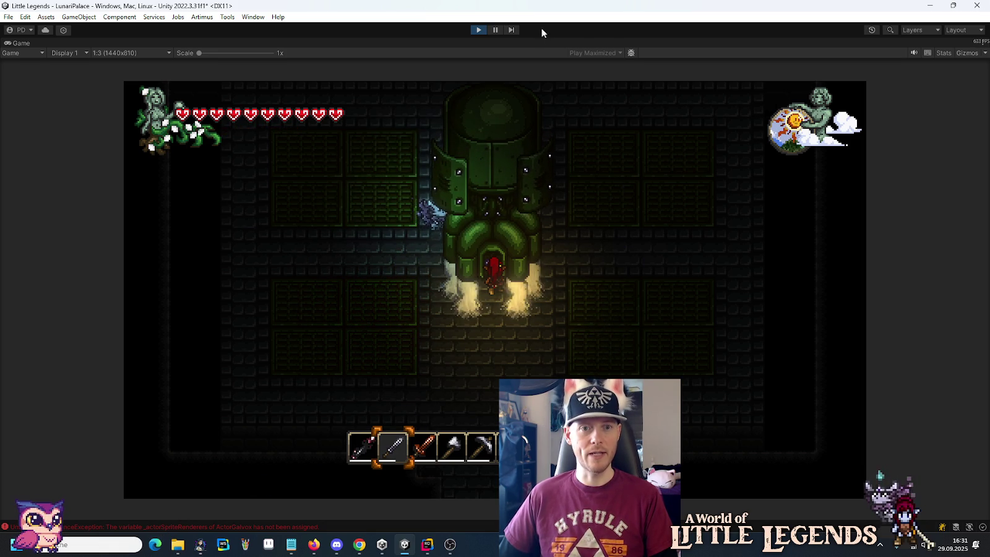
{"action": "left_click", "coordinate": [498, 30]}
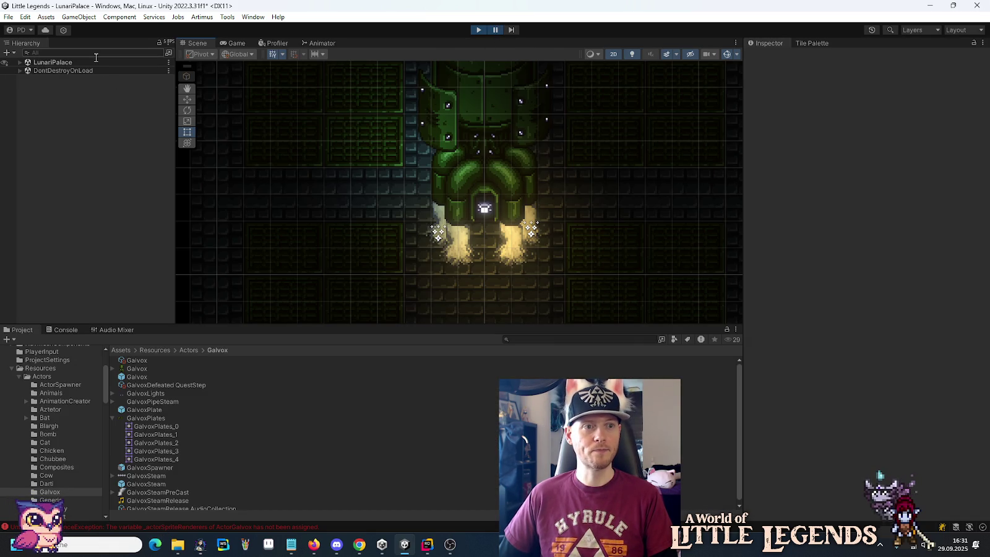
Step: Filter the Hierarchy by 'Galvox' and inspect the GalvoxSteam object's components
{"action": "type", "text": "GalvoxS"}
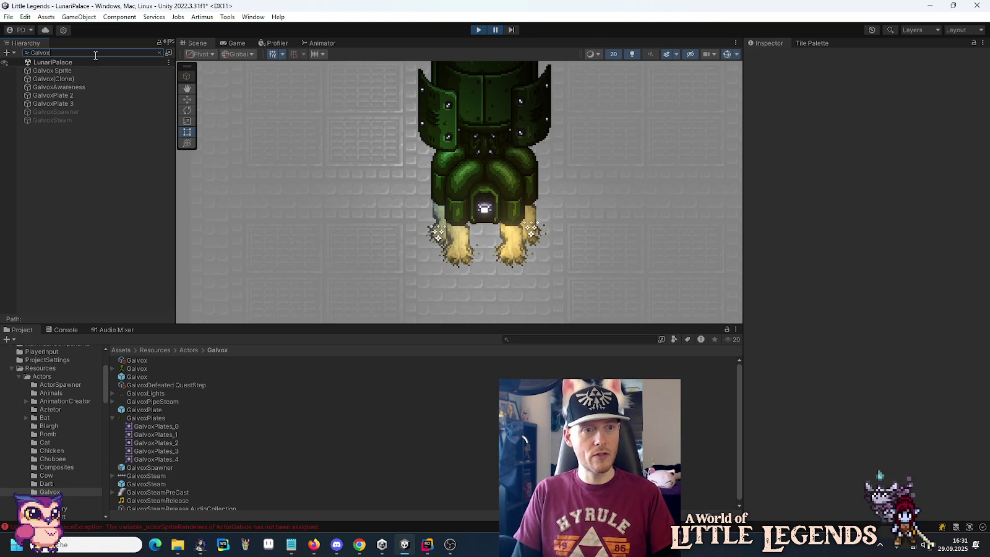
{"action": "key", "text": "BackSpace"}
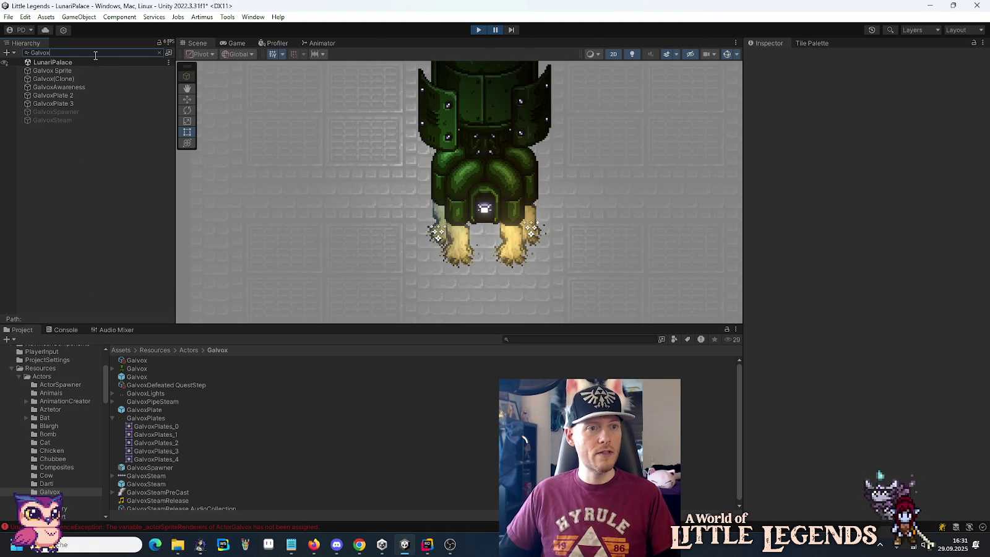
{"action": "left_click", "coordinate": [59, 120]}
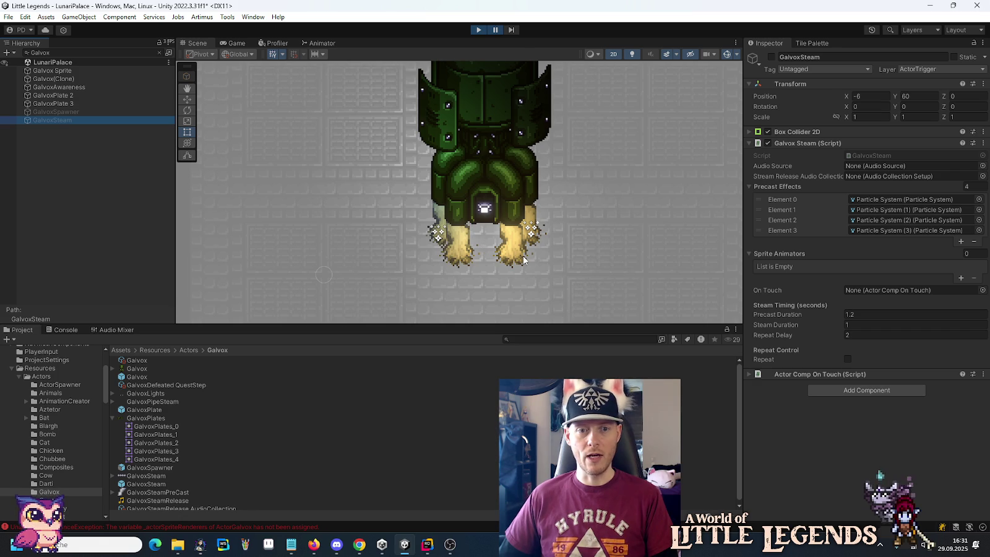
{"action": "scroll", "coordinate": [523, 255], "scroll_direction": "down", "scroll_amount": 2}
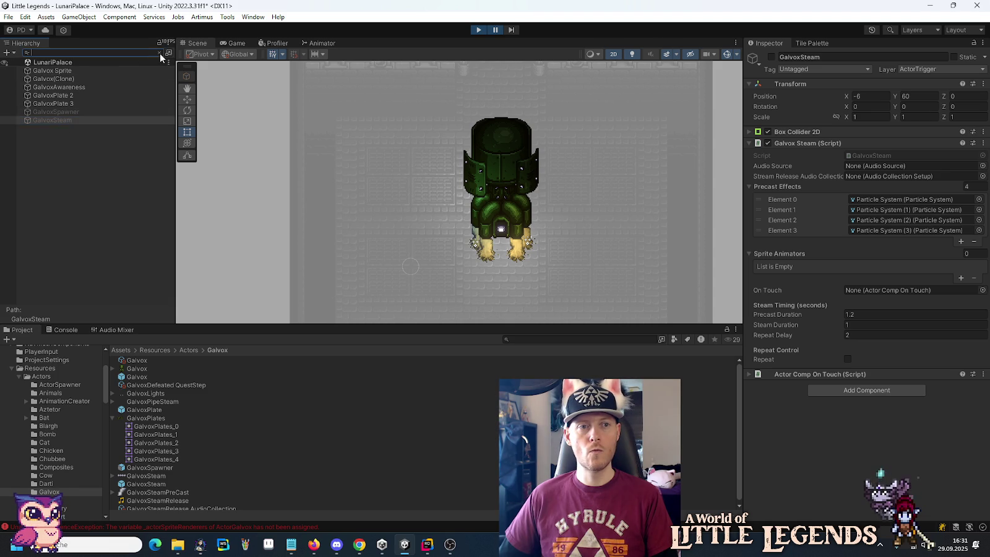
Step: Clear the Hierarchy filter and reselect GalvoxSteam under Boss Room in the full hierarchy
{"action": "left_click", "coordinate": [160, 54]}
{"action": "left_click", "coordinate": [55, 169]}
{"action": "left_click", "coordinate": [53, 177]}
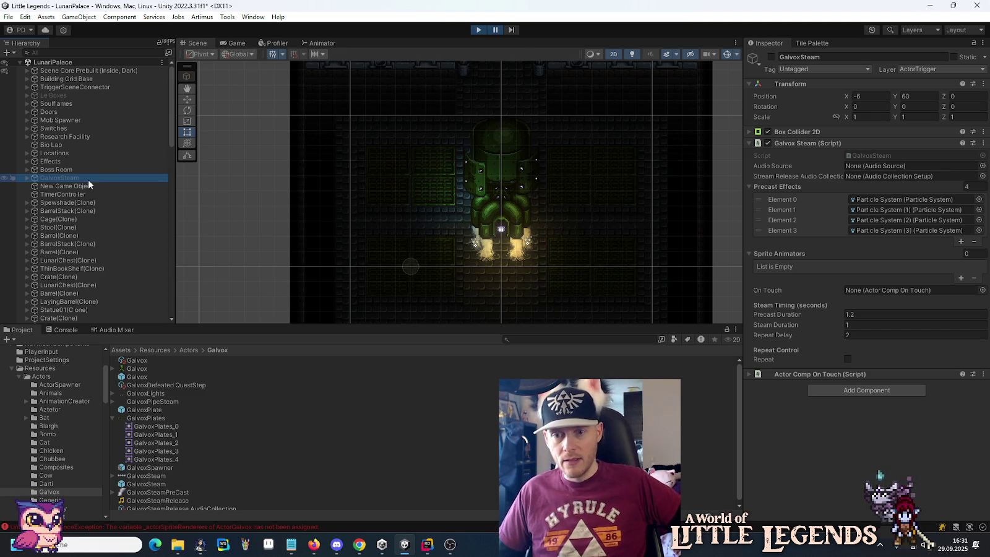
Step: Expand GalvoxSteam's Actor Comp On Touch component to check Deactivate On Death, then stop Play mode
{"action": "left_click", "coordinate": [817, 375]}
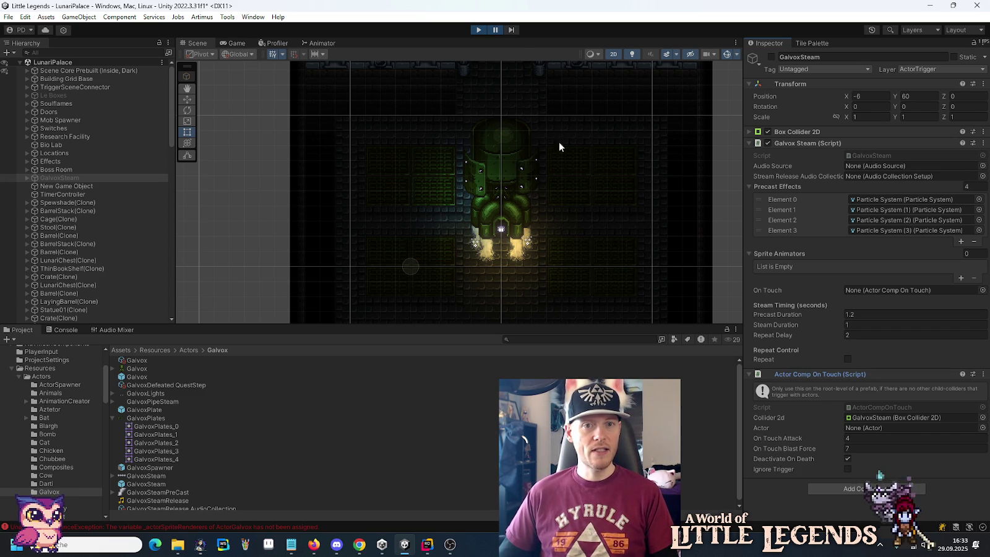
{"action": "left_click", "coordinate": [478, 30]}
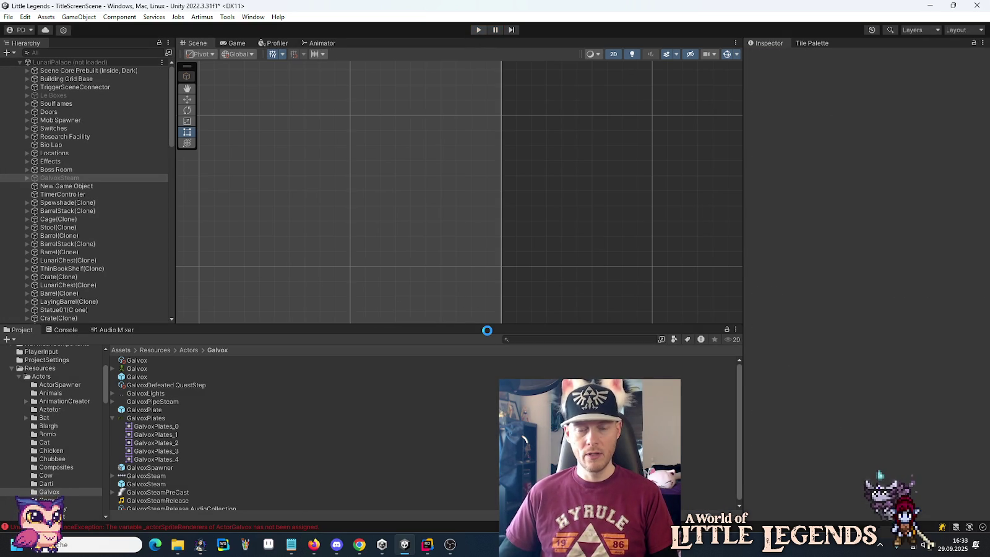
Step: Uncheck Deactivate On Death in the GalvoxSteam prefab, save it, and reopen the Galvox prefab
{"action": "left_click", "coordinate": [147, 484]}
{"action": "double_click", "coordinate": [146, 484]}
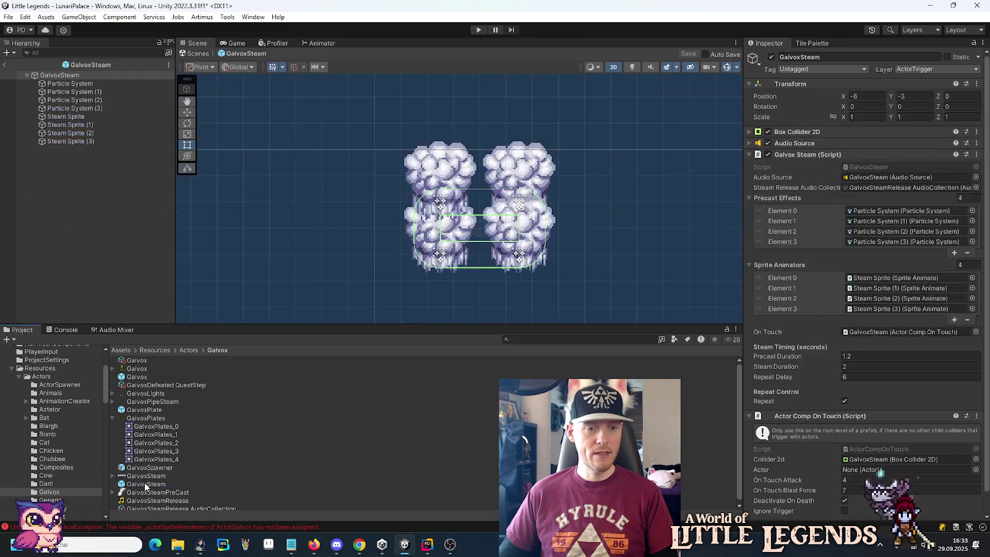
{"action": "scroll", "coordinate": [823, 434], "scroll_direction": "down", "scroll_amount": 1}
{"action": "left_click", "coordinate": [845, 478]}
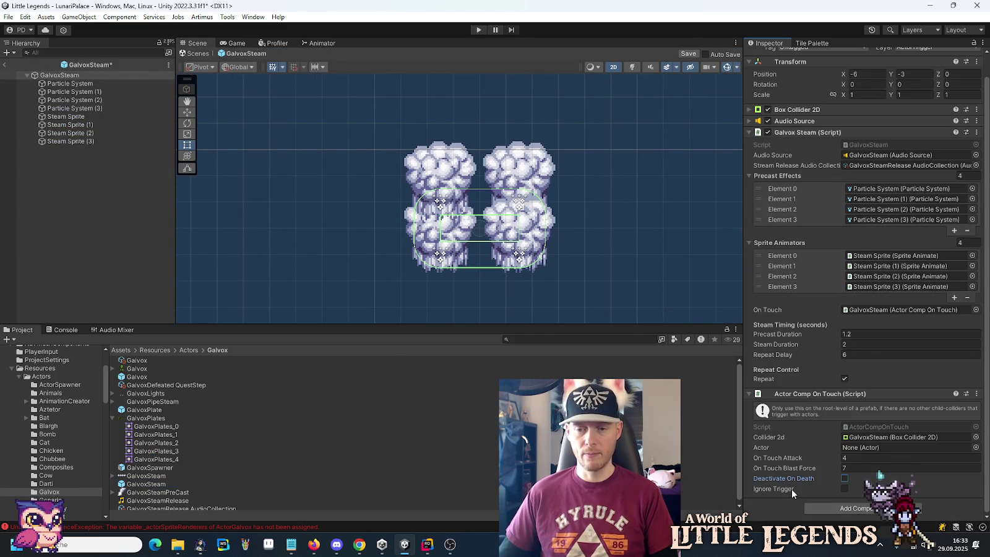
{"action": "key", "text": "ctrl+s"}
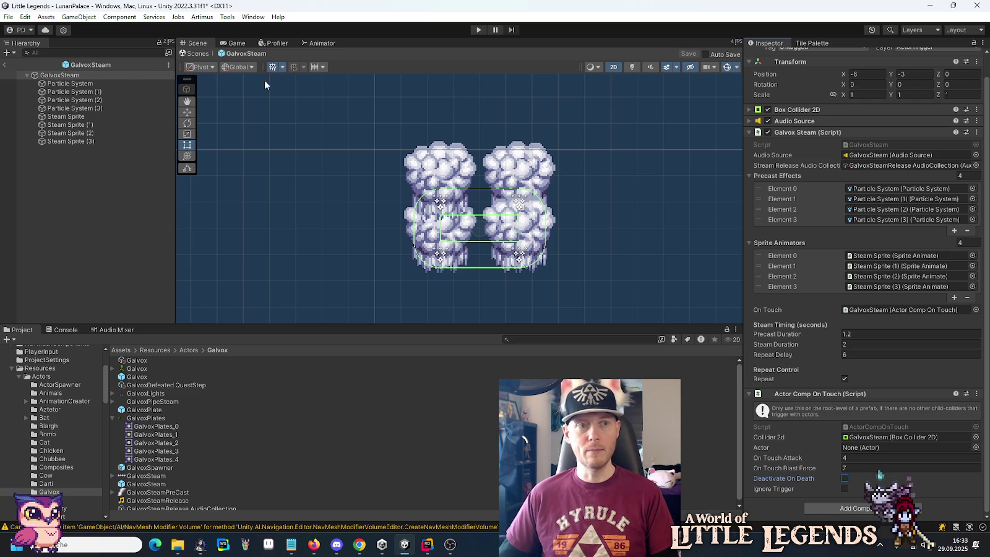
{"action": "double_click", "coordinate": [141, 376]}
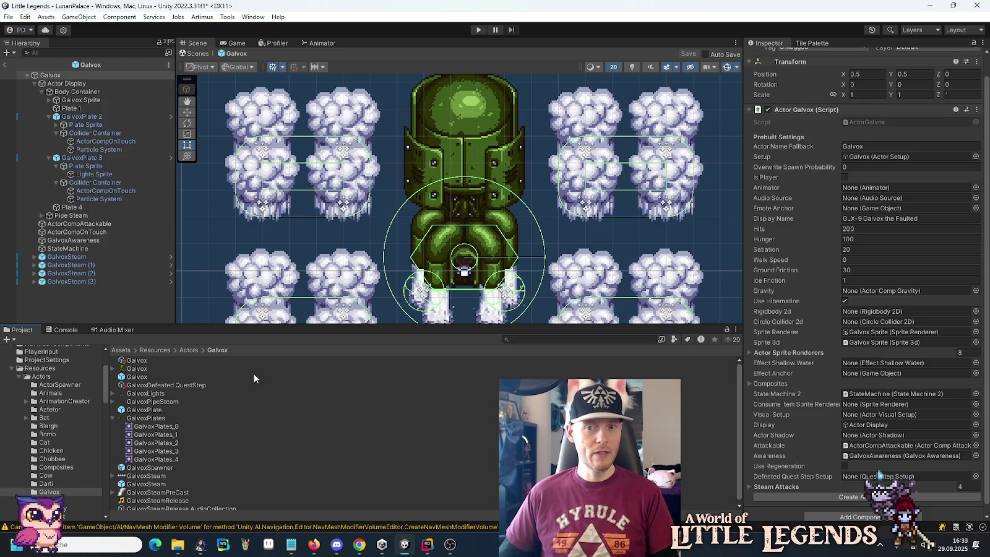
Step: Lower the Galvox boss's Hits from 200 to 50, start Play mode, and open the saved games list
{"action": "left_click", "coordinate": [861, 231]}
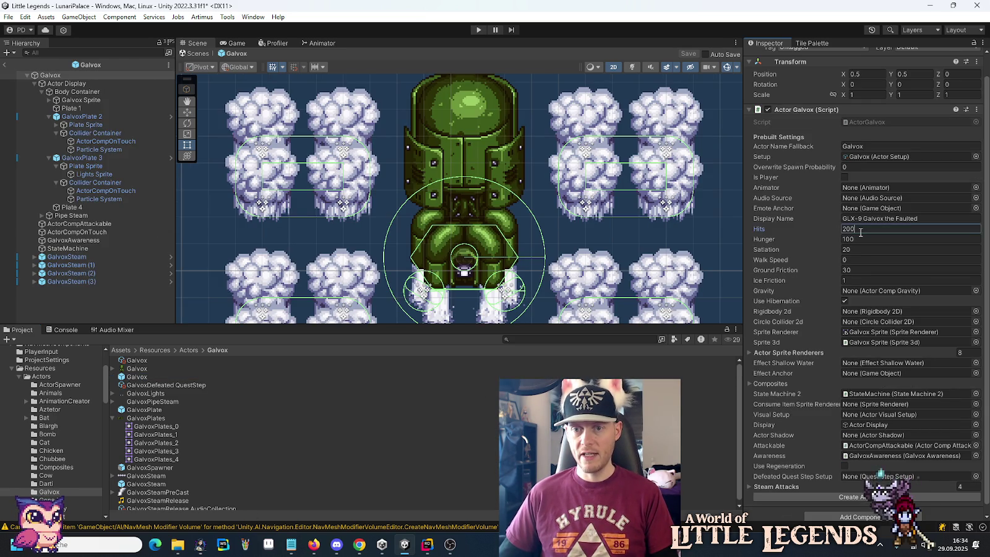
{"action": "type", "text": "50"}
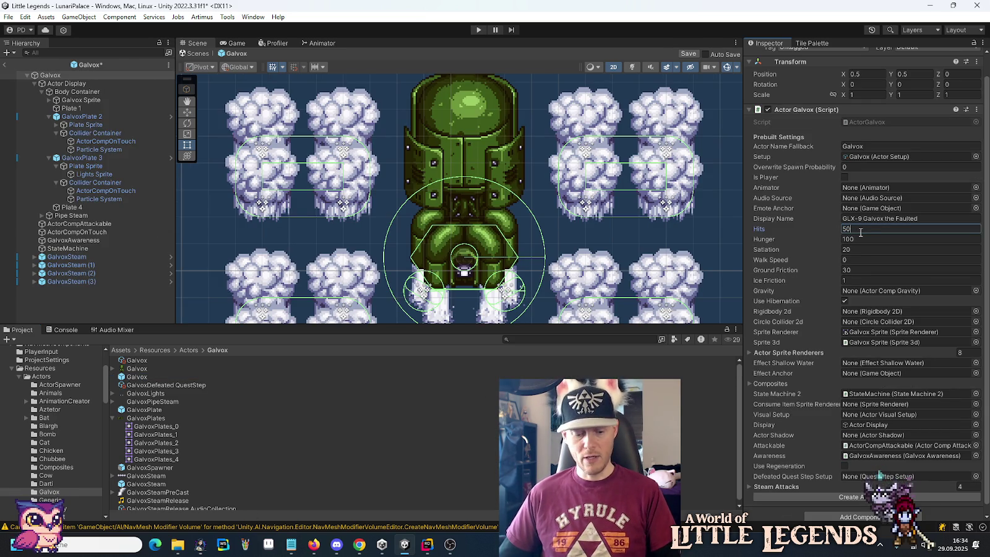
{"action": "left_click", "coordinate": [479, 30]}
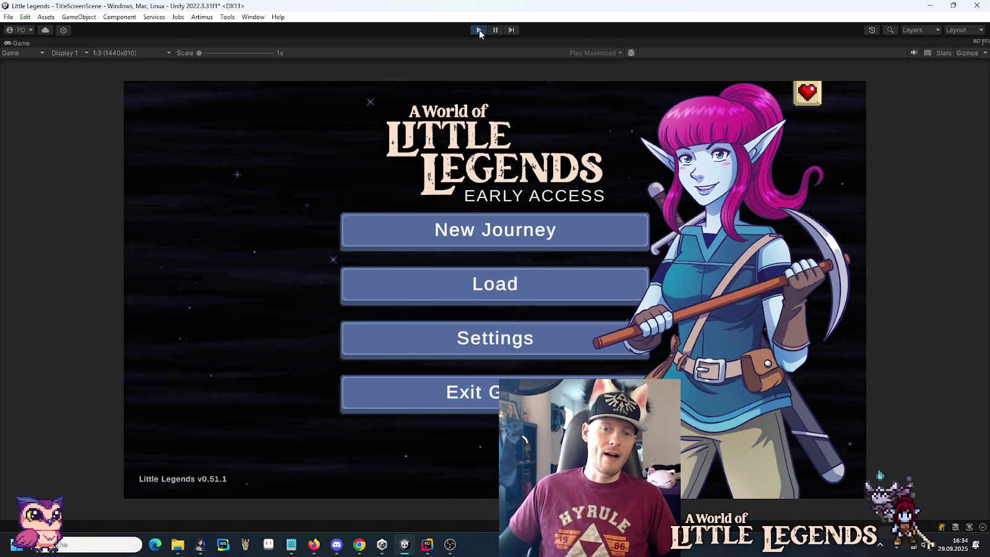
{"action": "left_click", "coordinate": [515, 272]}
Step: Load the save slot, continue into the game, and walk toward the boss with weapon slot 2 equipped
{"action": "left_click", "coordinate": [437, 249]}
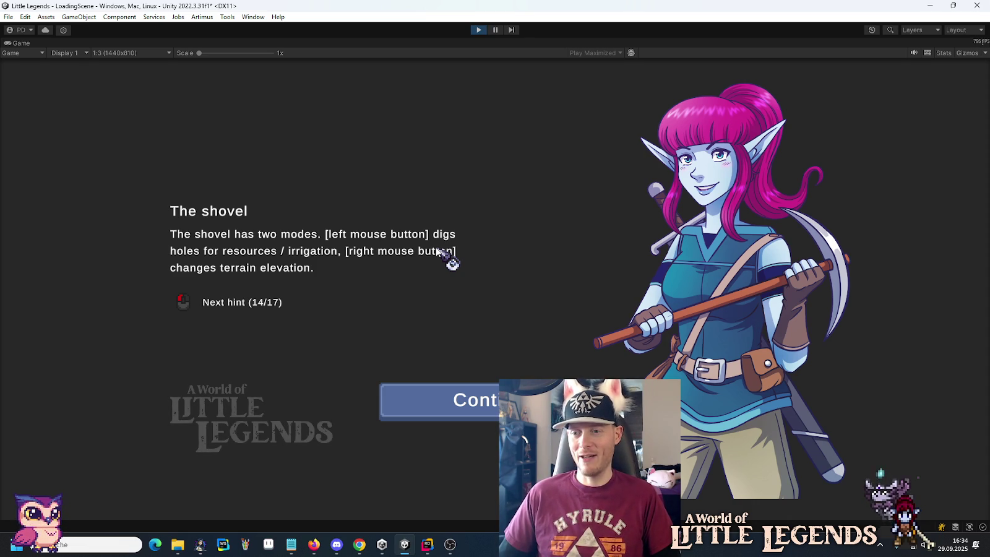
{"action": "left_click", "coordinate": [392, 389]}
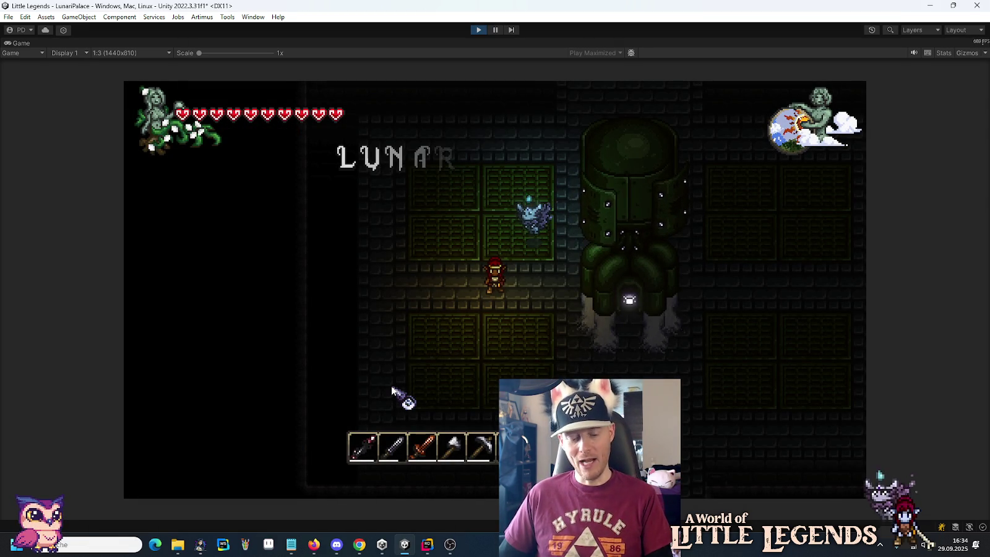
{"action": "key", "text": "d"}
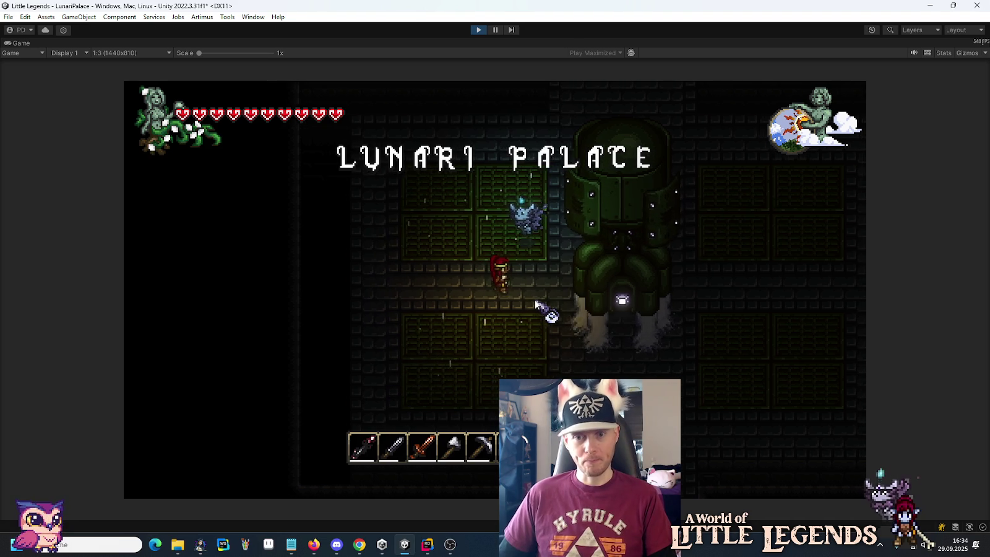
{"action": "key", "text": "d"}
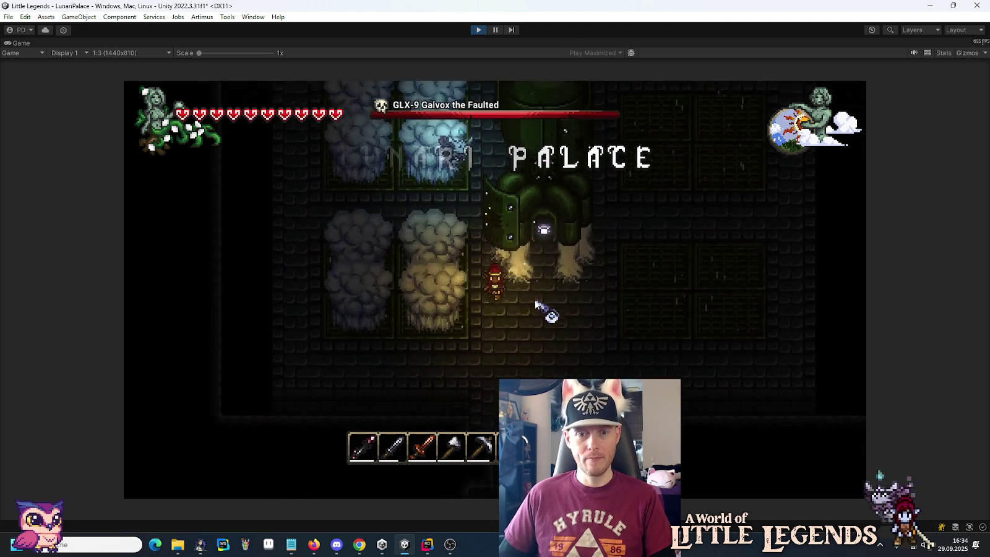
{"action": "key", "text": "d"}
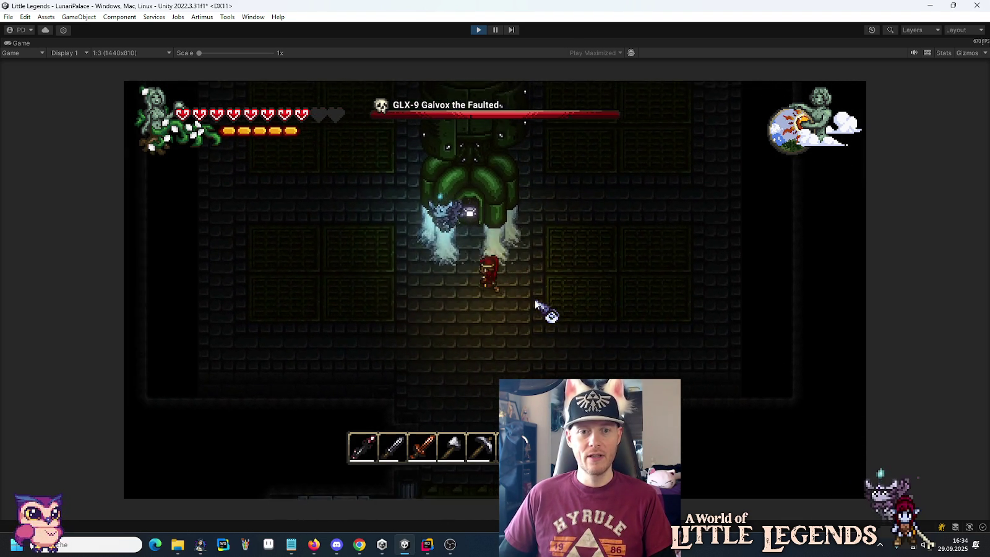
{"action": "key", "text": "3"}
{"action": "key", "text": "2"}
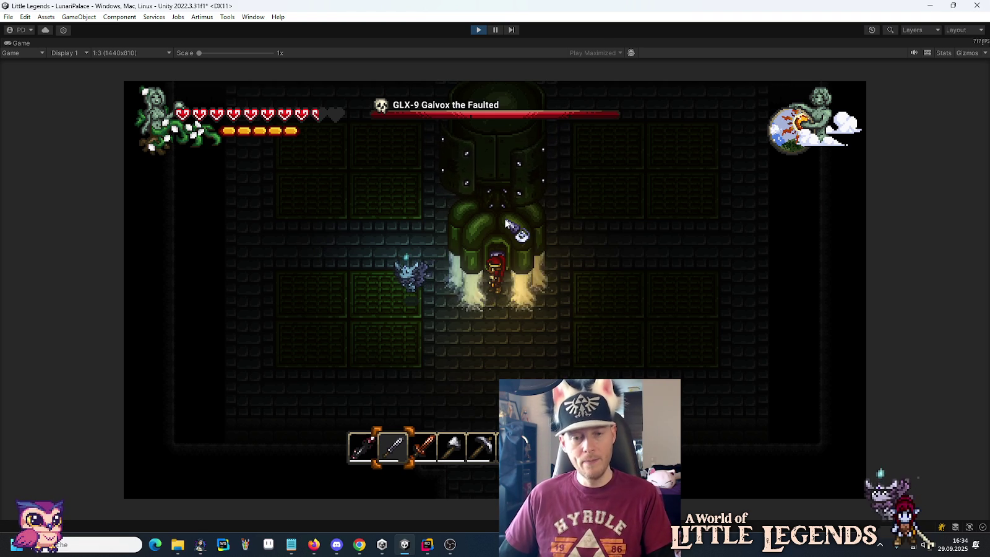
Step: Attack the Galvox boss repeatedly to drain its health, then pause the game
{"action": "left_click", "coordinate": [502, 214]}
{"action": "left_click", "coordinate": [500, 213]}
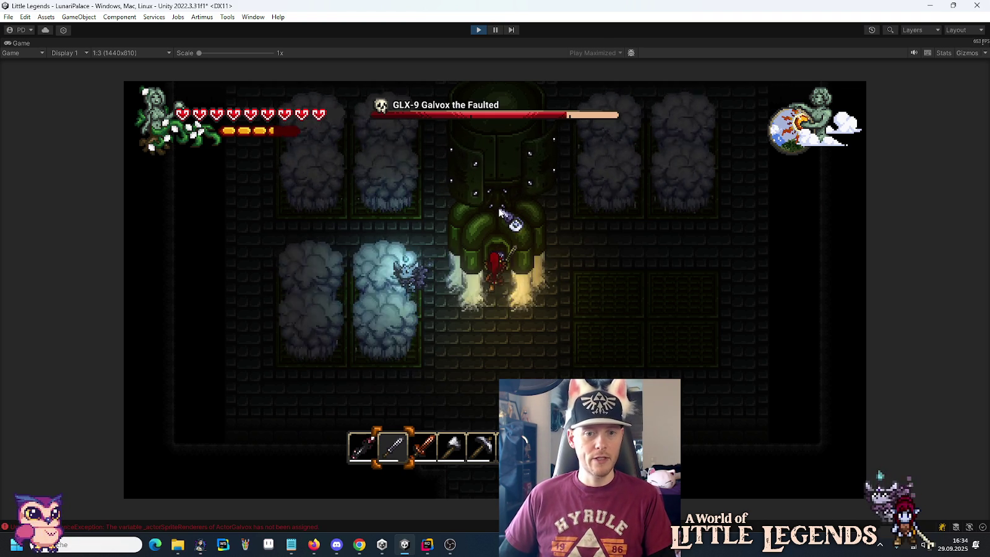
{"action": "left_click", "coordinate": [500, 213]}
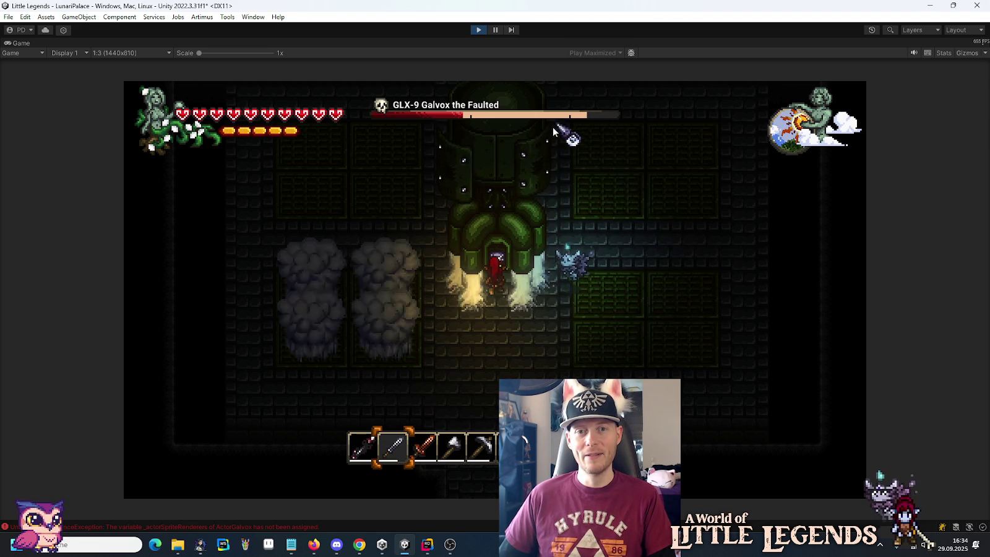
{"action": "left_click", "coordinate": [506, 217]}
{"action": "left_click", "coordinate": [506, 216]}
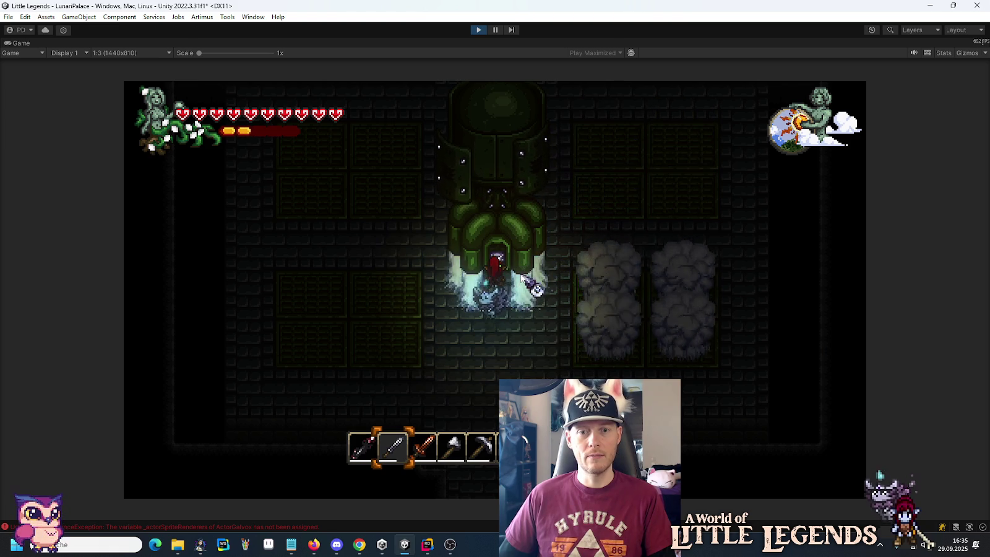
{"action": "key", "text": "s"}
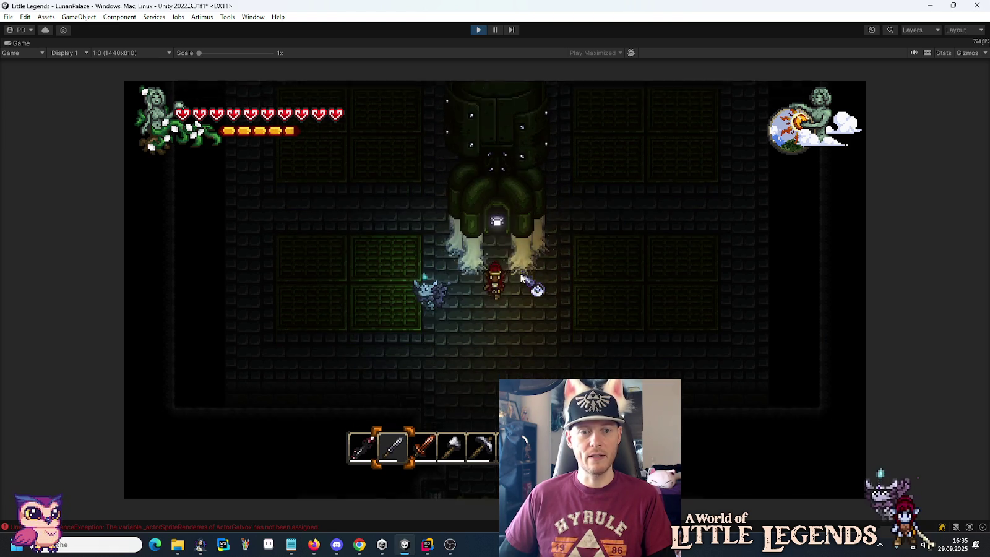
{"action": "key", "text": "w"}
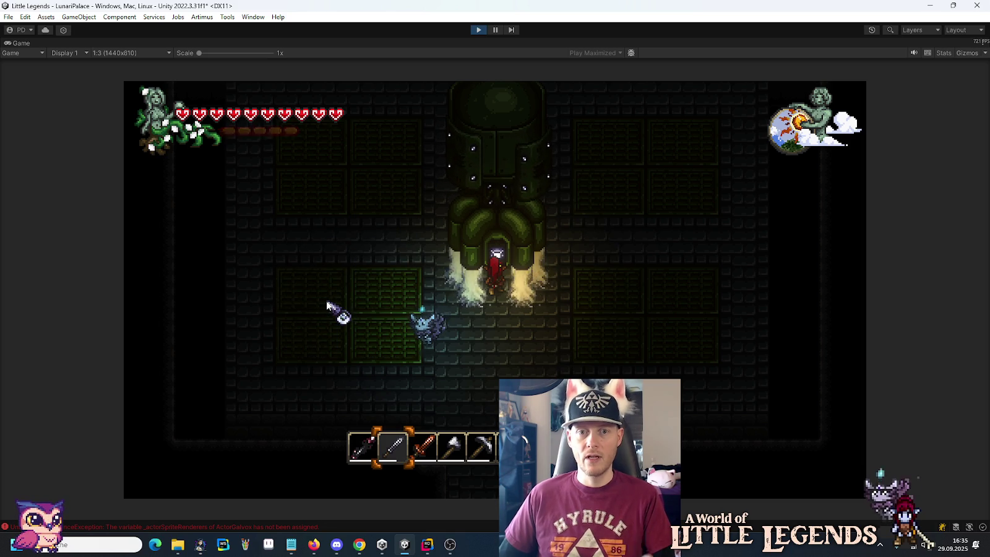
{"action": "left_click", "coordinate": [499, 29]}
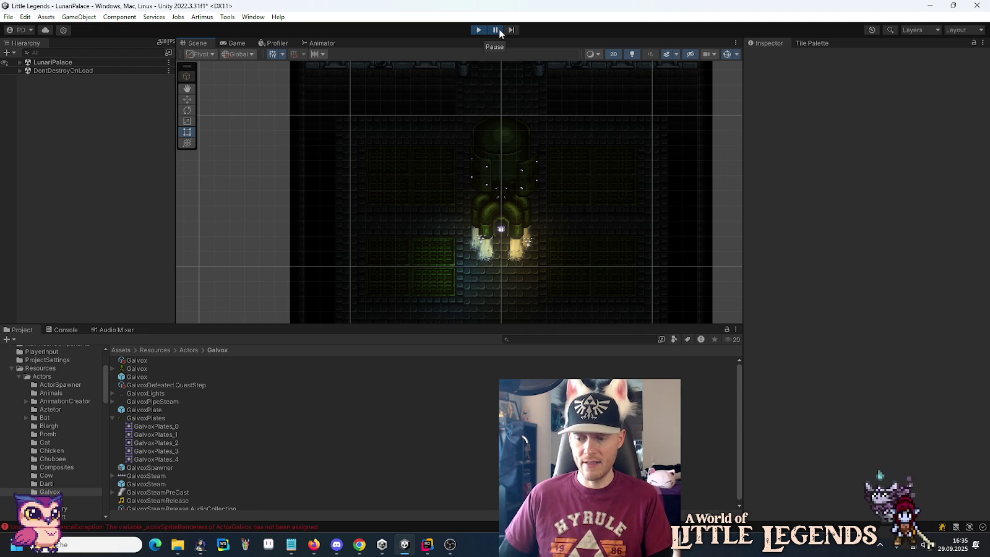
Step: Filter the running scene's Hierarchy by 'Galvox', inspect GalvoxSteam, then stop Play mode
{"action": "left_click", "coordinate": [47, 53]}
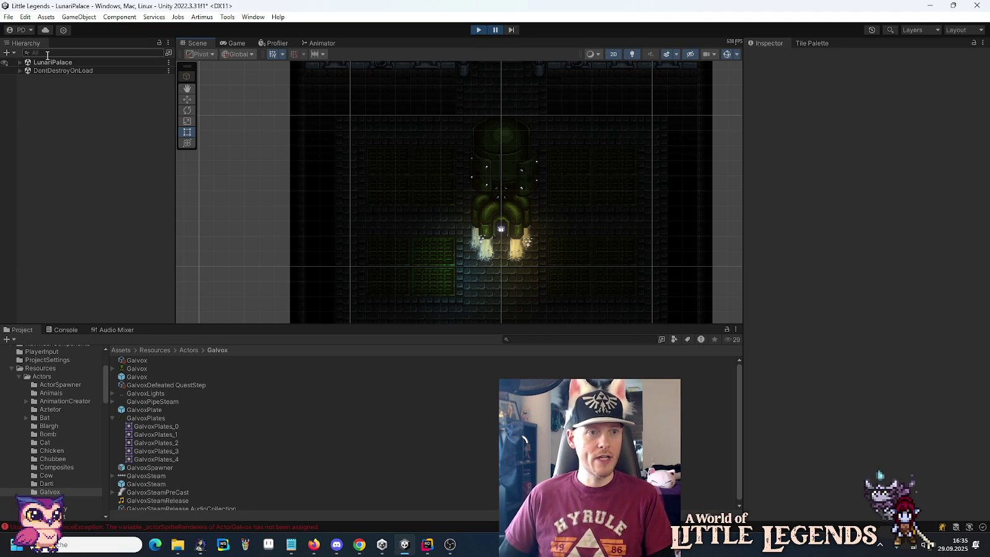
{"action": "type", "text": "Galv"}
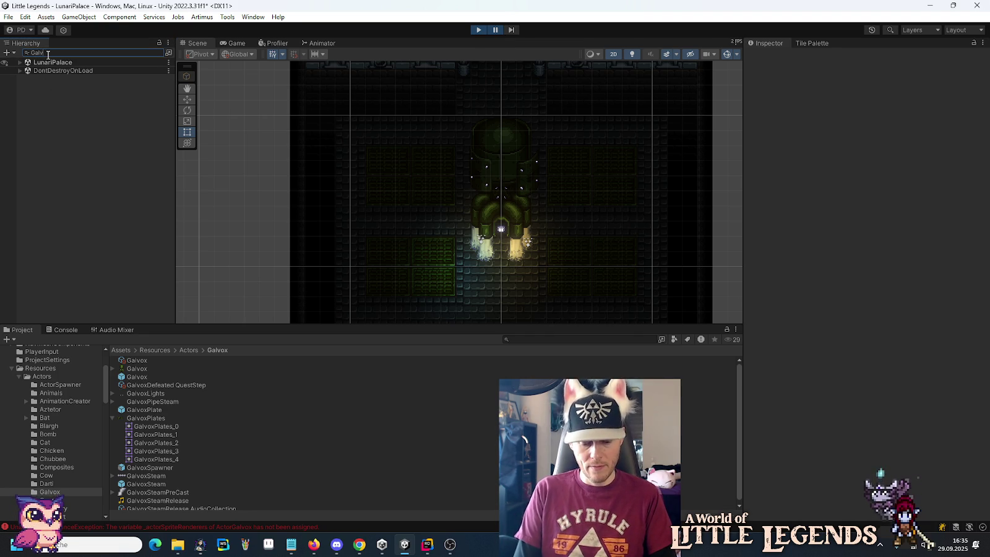
{"action": "type", "text": "ox"}
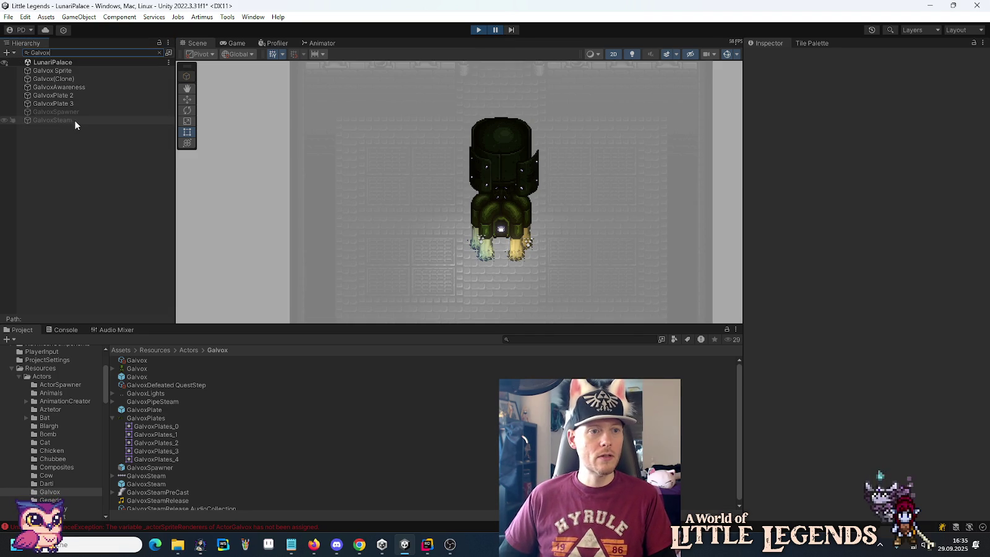
{"action": "left_click", "coordinate": [74, 121]}
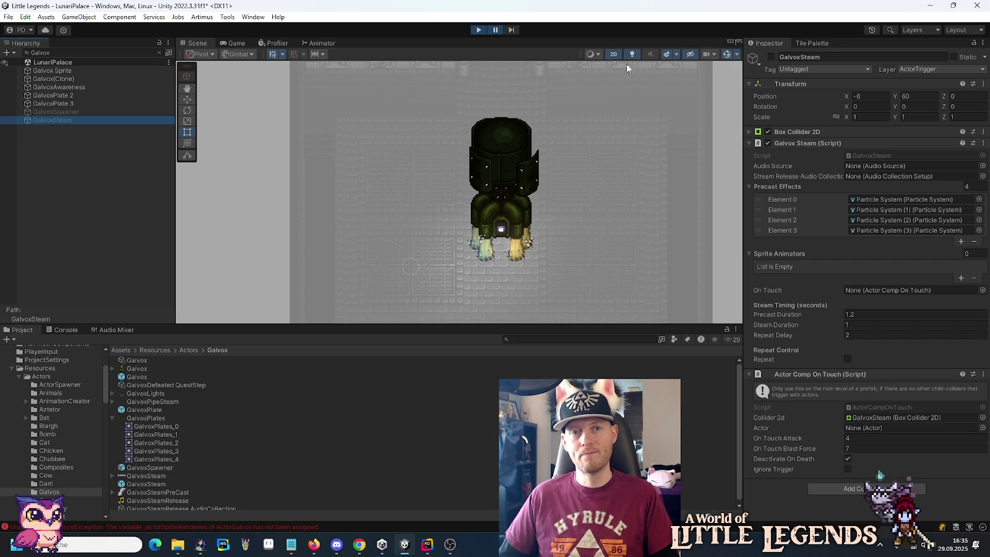
{"action": "left_click", "coordinate": [476, 30]}
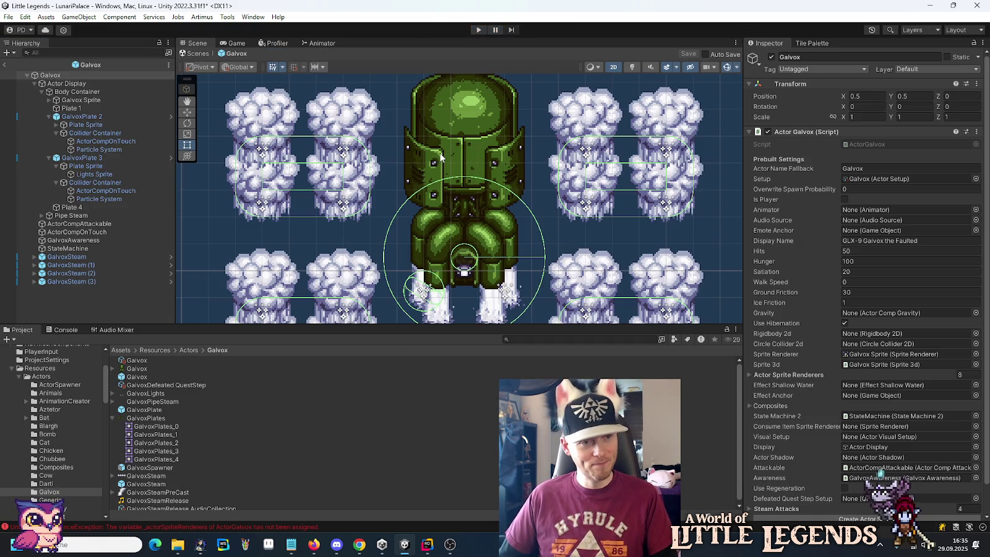
Step: Return to the LunariPalace scene, delete the leftover GalvoxSteam object, and switch to Rider
{"action": "left_click", "coordinate": [5, 64]}
{"action": "left_click", "coordinate": [53, 179]}
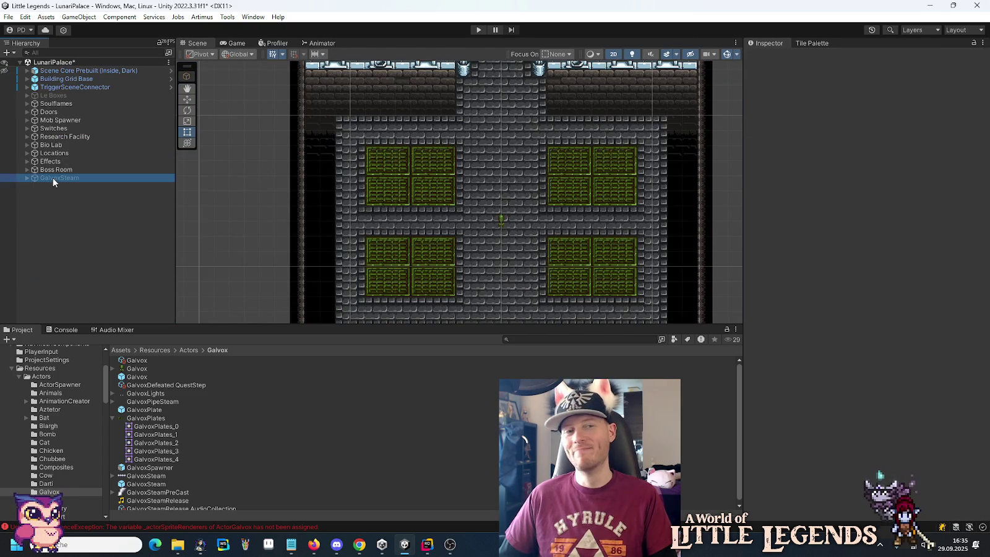
{"action": "key", "text": "Delete"}
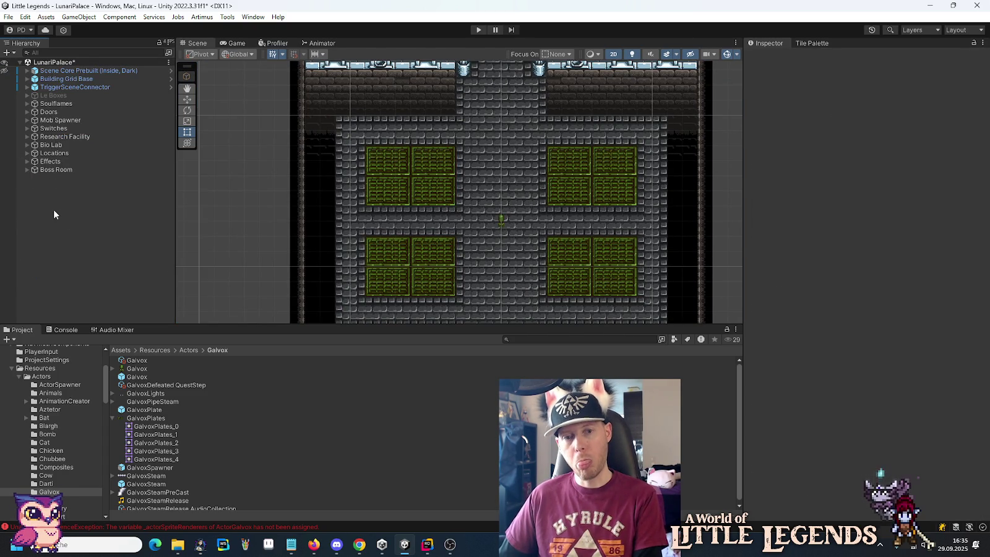
{"action": "left_click", "coordinate": [427, 544]}
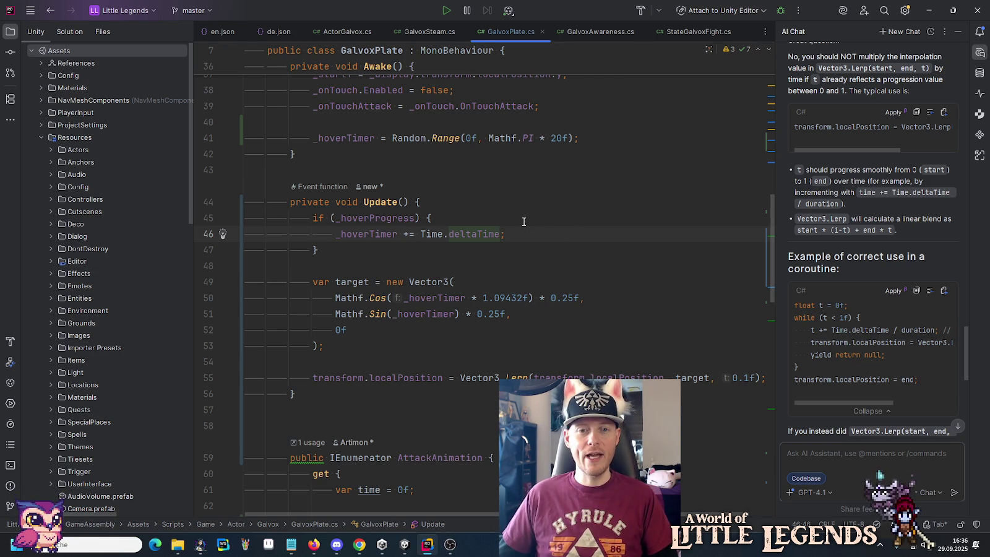
Step: Read through GalvoxPlate's Update hover code and deltaTime docs, then switch to GalvoxSteam.cs
{"action": "left_click", "coordinate": [487, 203]}
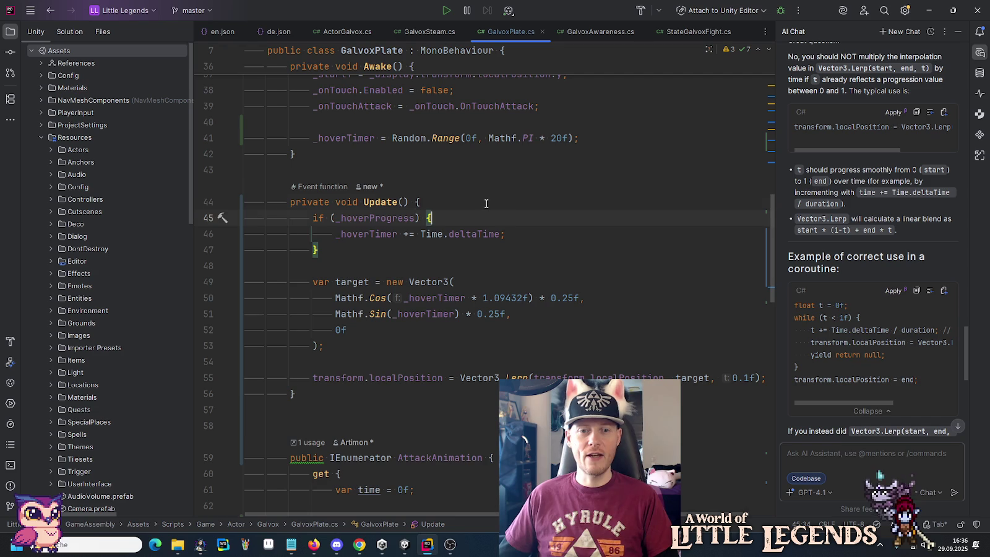
{"action": "left_click", "coordinate": [421, 218]}
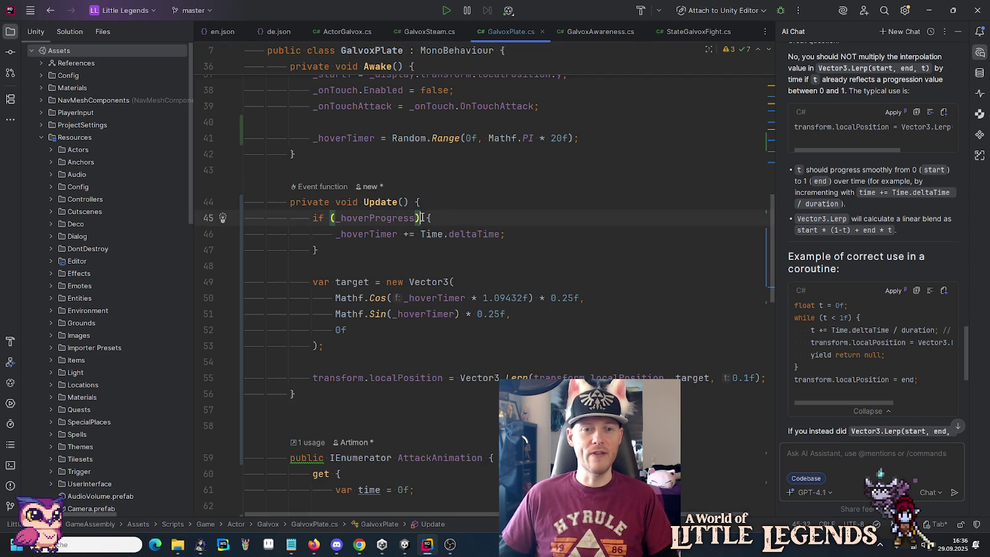
{"action": "left_click", "coordinate": [464, 232]}
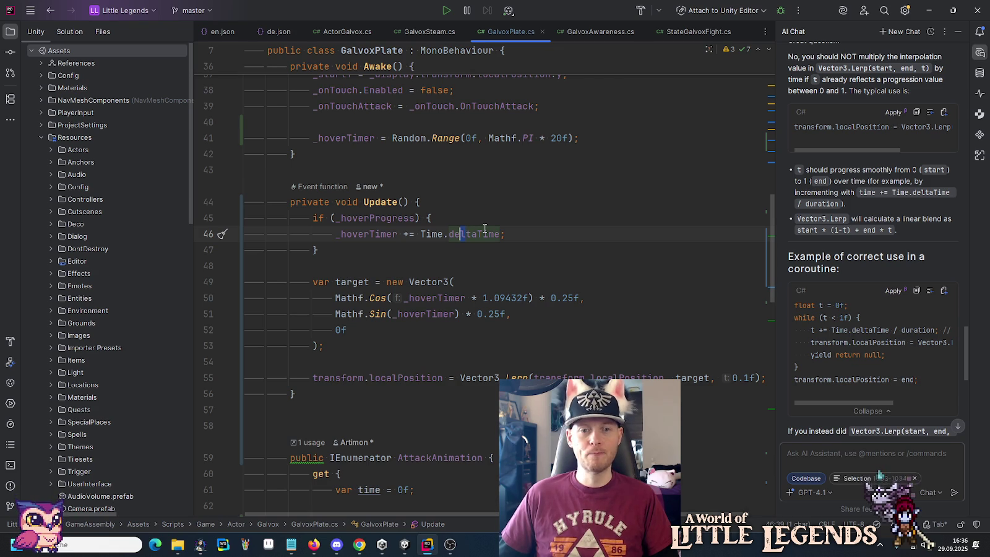
{"action": "mouse_move", "coordinate": [484, 229]}
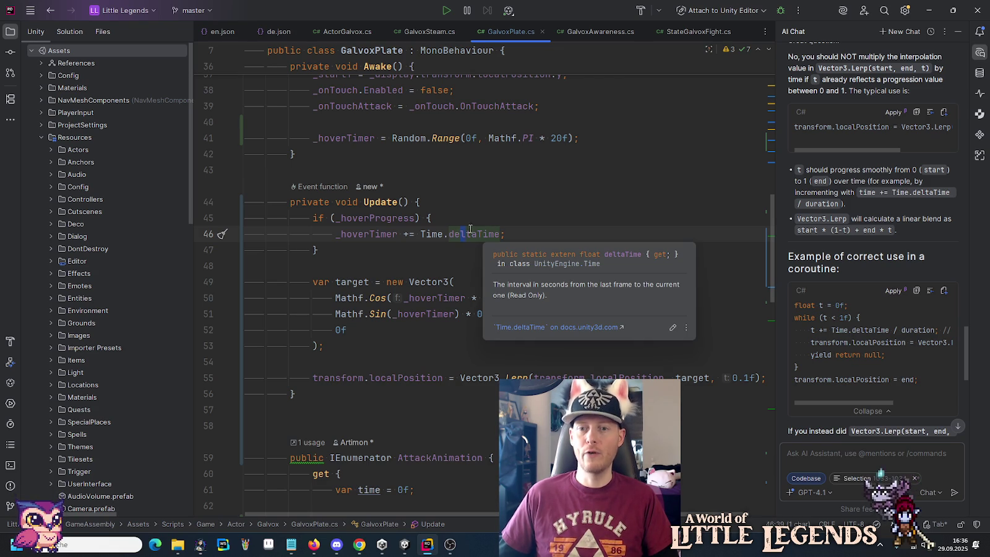
{"action": "left_click", "coordinate": [480, 313]}
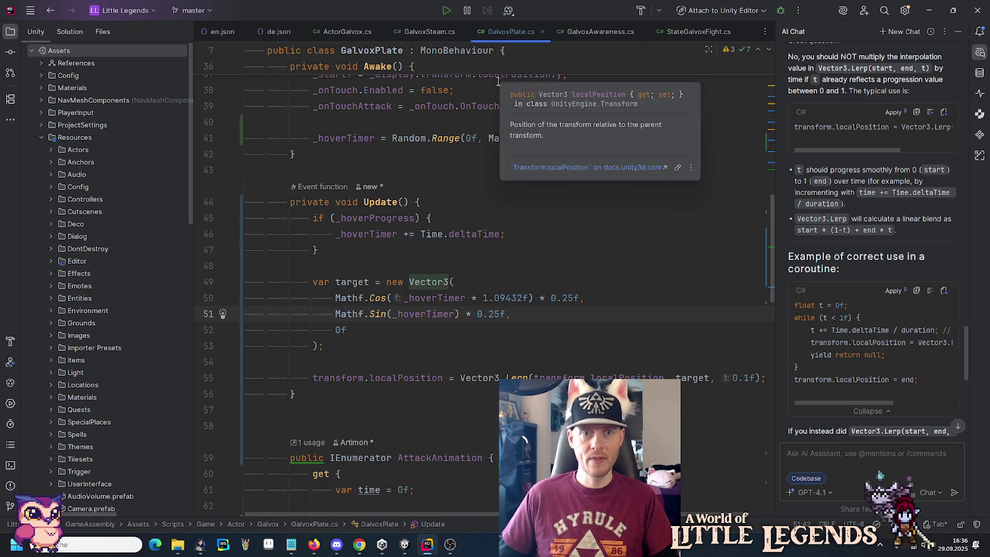
{"action": "left_click", "coordinate": [430, 31]}
{"action": "scroll", "coordinate": [543, 251], "scroll_direction": "down", "scroll_amount": 4}
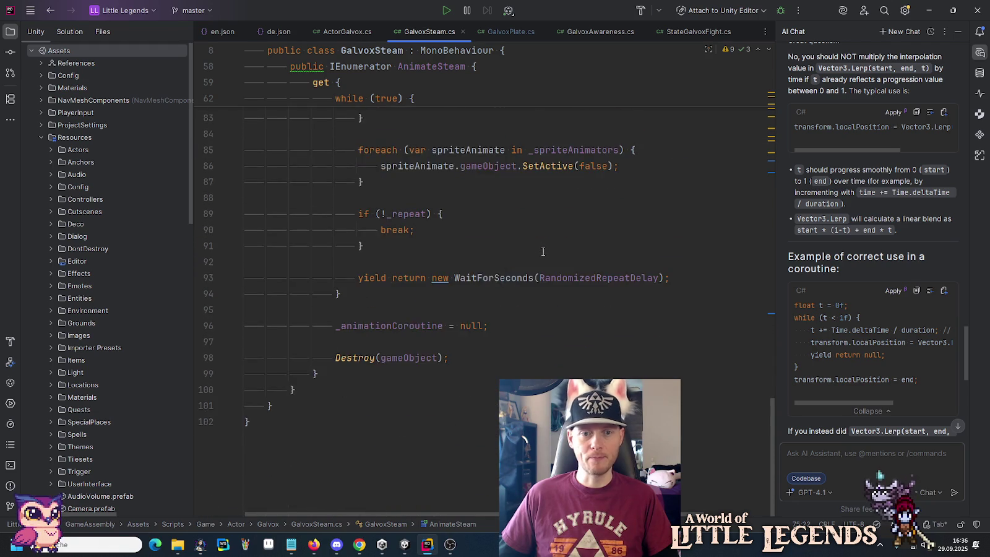
Step: Inspect AnimateSteam's RandomizedRepeatDelay wait, precast loop and endless while (true) condition
{"action": "left_click", "coordinate": [630, 327]}
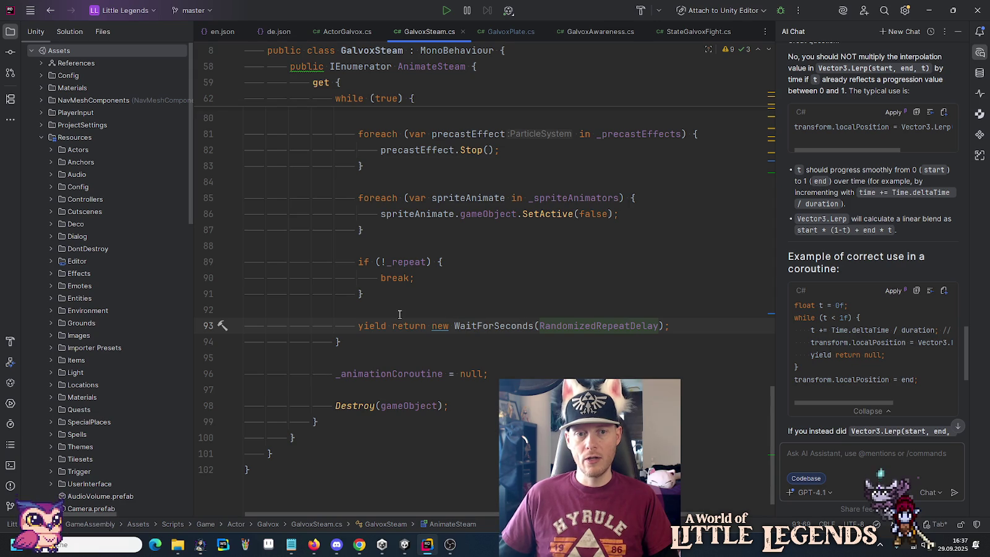
{"action": "scroll", "coordinate": [355, 311], "scroll_direction": "up", "scroll_amount": 1}
{"action": "scroll", "coordinate": [368, 340], "scroll_direction": "up", "scroll_amount": 8}
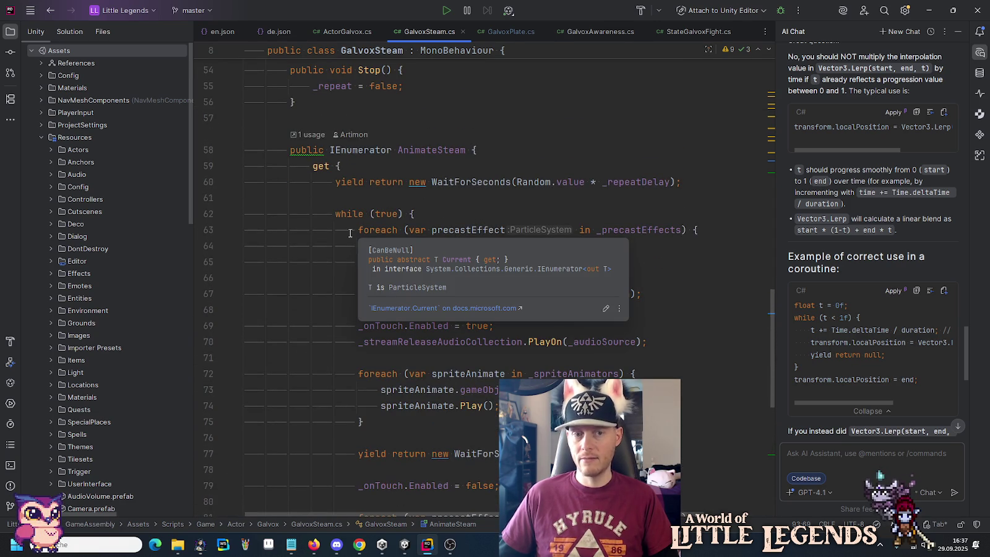
{"action": "left_click", "coordinate": [358, 228]}
{"action": "left_click", "coordinate": [384, 214]}
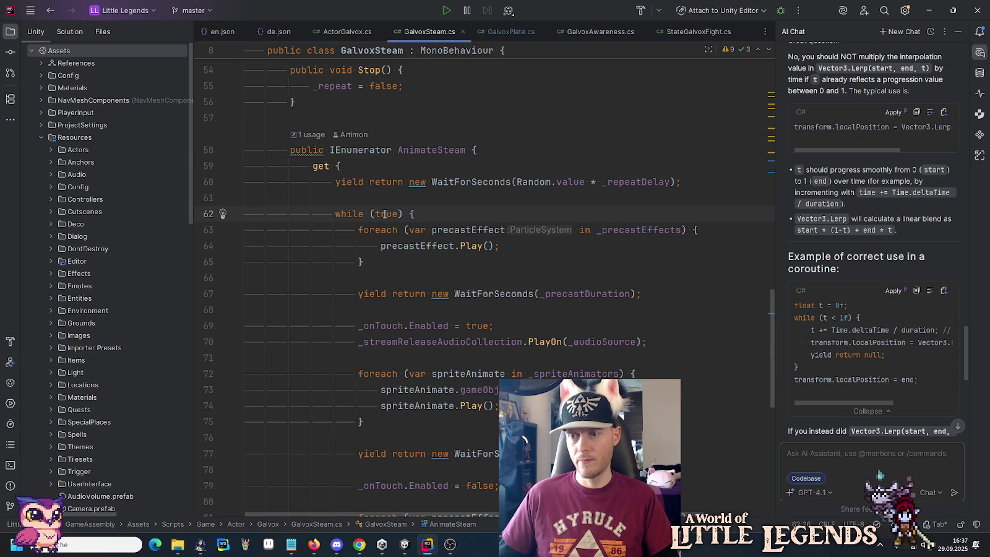
{"action": "scroll", "coordinate": [384, 214], "scroll_direction": "down", "scroll_amount": 6}
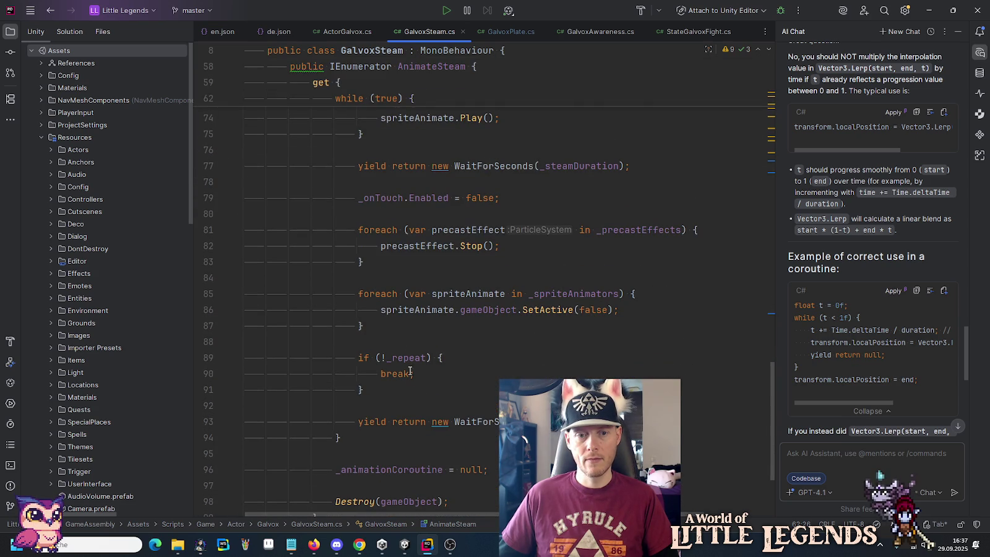
Step: Replace true in the while loop with _repeat and select the redundant if (!_repeat) break block
{"action": "double_click", "coordinate": [405, 357]}
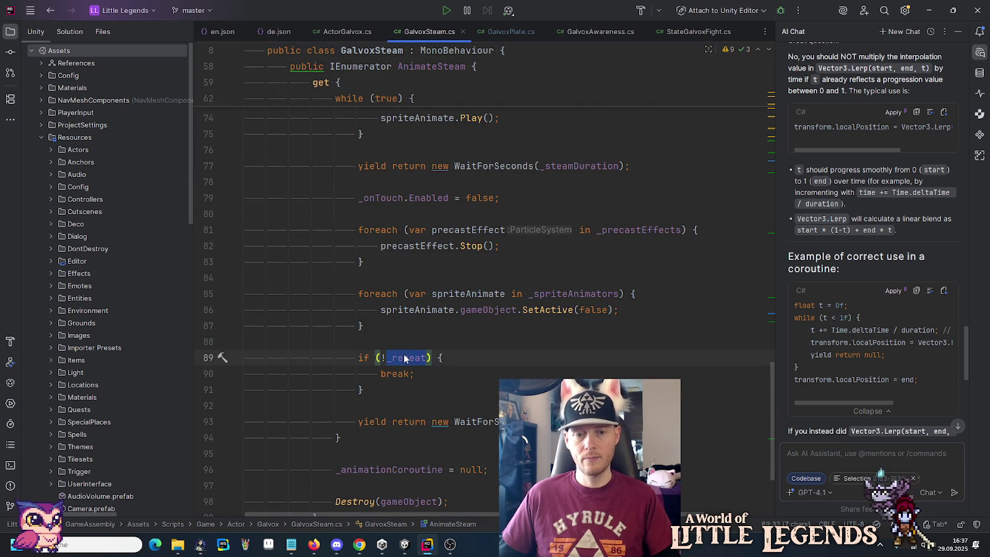
{"action": "mouse_move", "coordinate": [416, 298]}
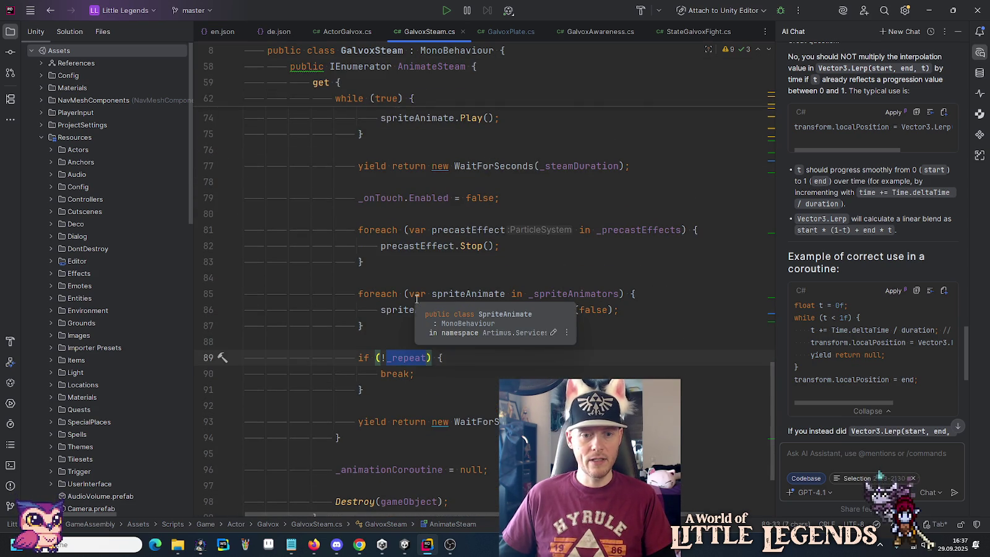
{"action": "key", "text": "ctrl+alt+Page_Up"}
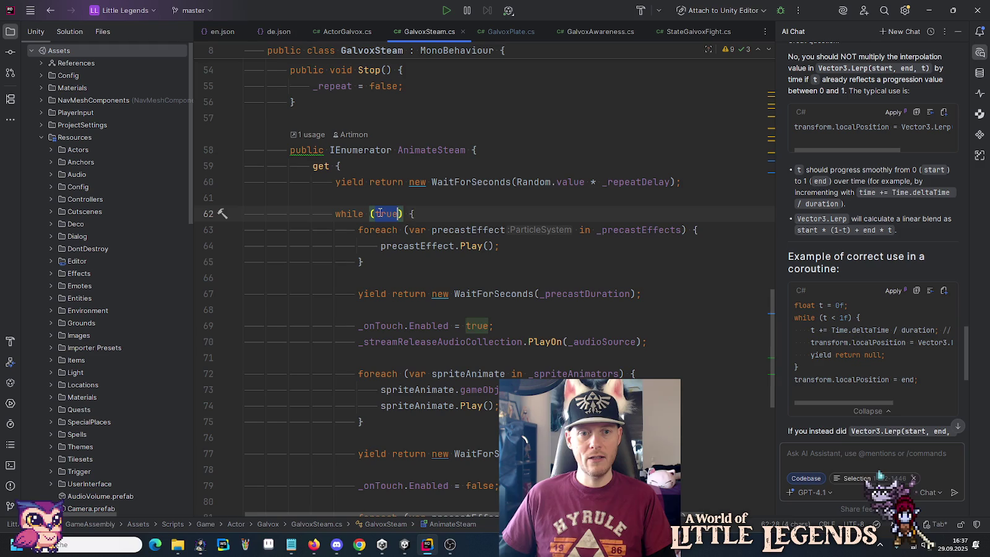
{"action": "scroll", "coordinate": [407, 277], "scroll_direction": "down", "scroll_amount": 8}
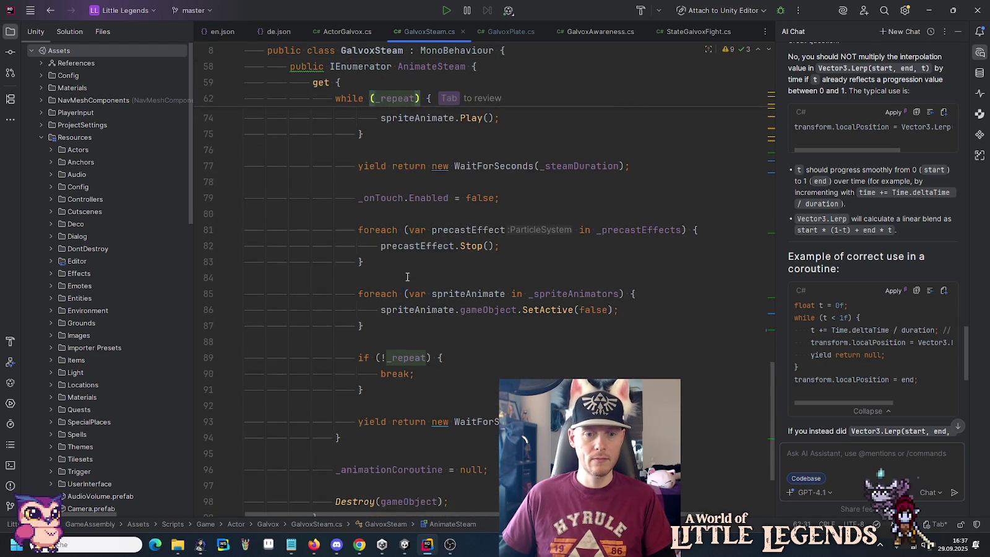
{"action": "scroll", "coordinate": [408, 276], "scroll_direction": "down", "scroll_amount": 1}
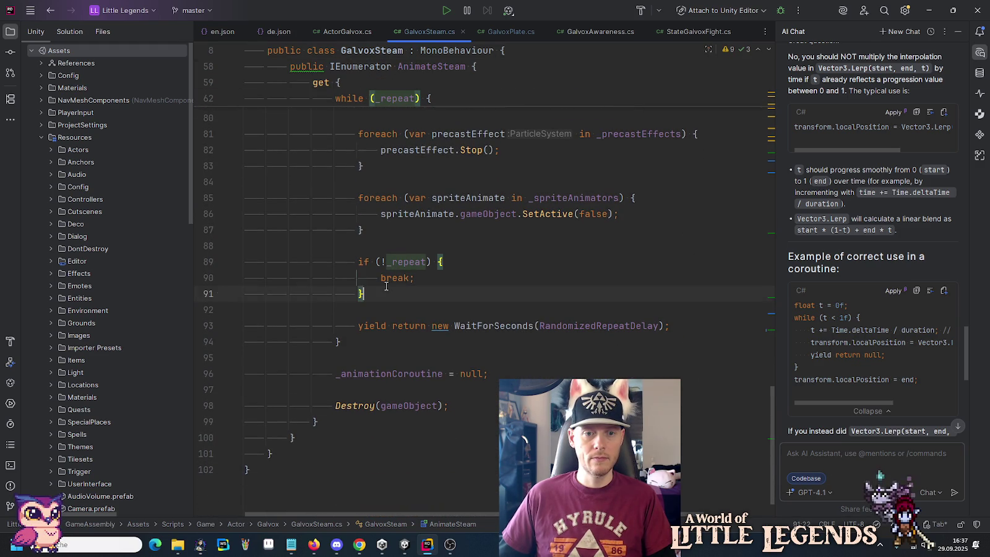
{"action": "left_click_drag", "start_coordinate": [387, 289], "coordinate": [387, 252]}
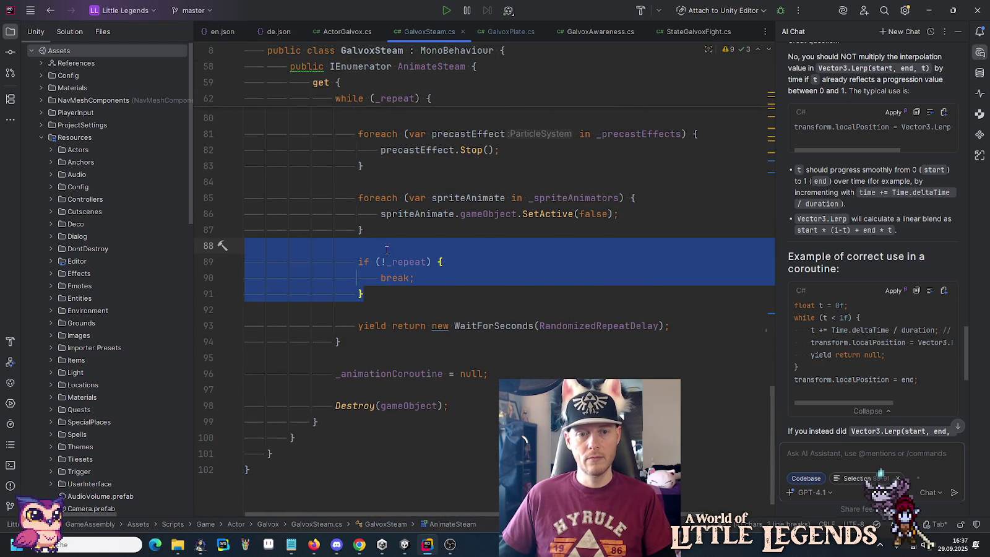
Step: Delete the redundant if (!_repeat) break block from the AnimateSteam loop
{"action": "key", "text": "Delete"}
{"action": "scroll", "coordinate": [398, 277], "scroll_direction": "up", "scroll_amount": 3}
{"action": "scroll", "coordinate": [398, 277], "scroll_direction": "up", "scroll_amount": 6}
{"action": "left_click", "coordinate": [385, 279]}
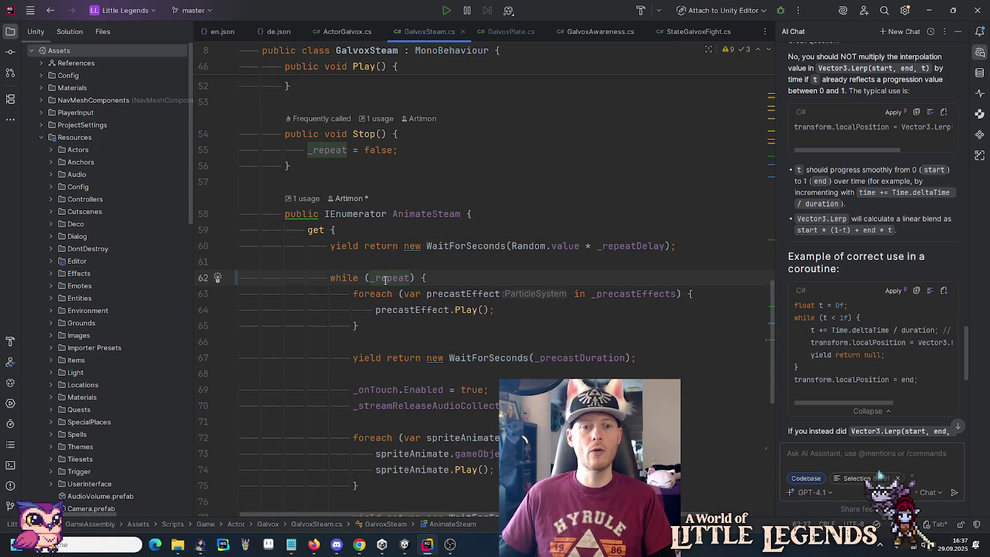
{"action": "scroll", "coordinate": [335, 279], "scroll_direction": "down", "scroll_amount": 9}
{"action": "scroll", "coordinate": [386, 344], "scroll_direction": "up", "scroll_amount": 5}
{"action": "scroll", "coordinate": [380, 345], "scroll_direction": "down", "scroll_amount": 3}
Step: Remove the `_animationCoroutine = null;` line at the end of AnimateSteam
{"action": "left_click", "coordinate": [380, 425]}
{"action": "key", "text": "End"}
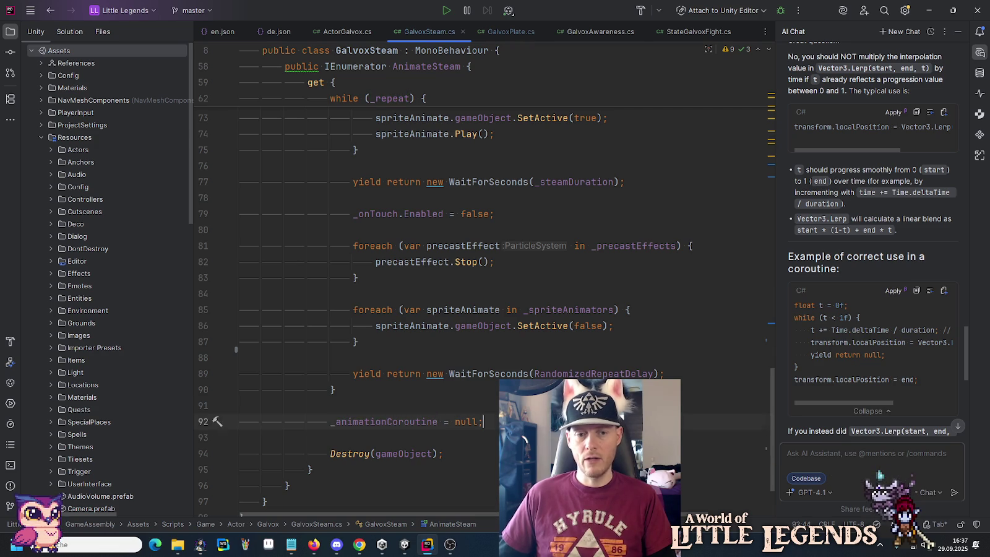
{"action": "key", "text": "shift+Up"}
{"action": "key", "text": "BackSpace"}
{"action": "scroll", "coordinate": [400, 323], "scroll_direction": "up", "scroll_amount": 4}
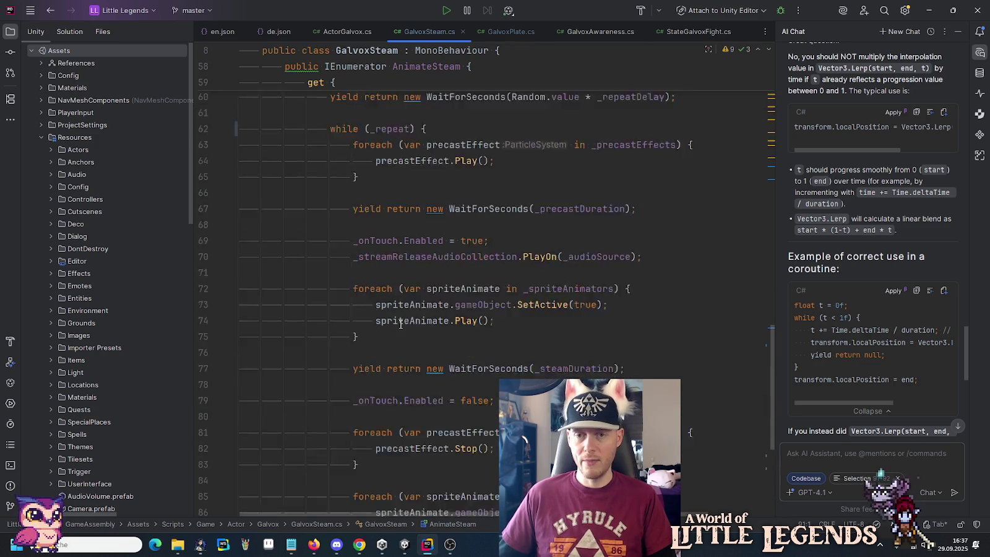
{"action": "scroll", "coordinate": [400, 323], "scroll_direction": "up", "scroll_amount": 7}
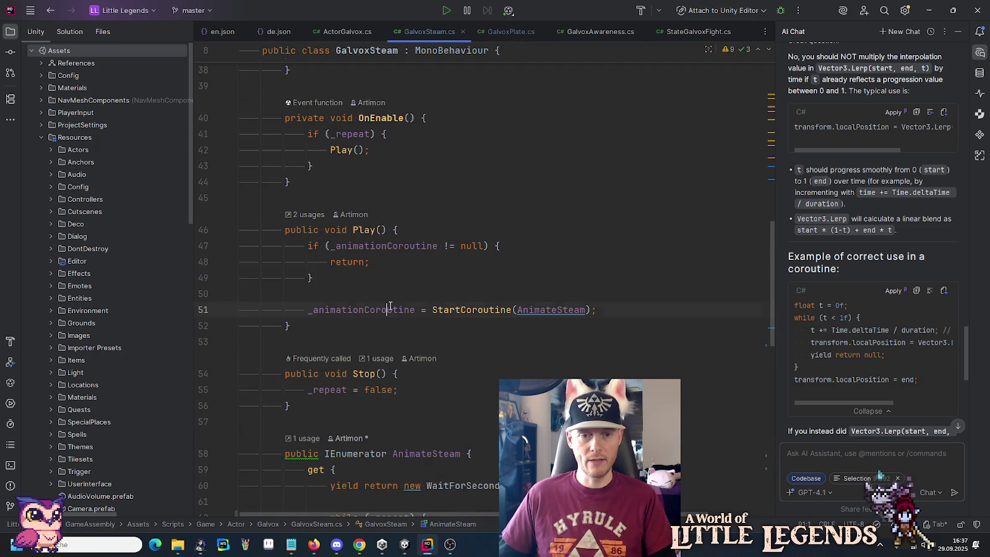
Step: Strip the _animationCoroutine assignment and early-return guard from Play so it just calls StartCoroutine(AnimateSteam)
{"action": "double_click", "coordinate": [389, 309]}
{"action": "key", "text": "Delete"}
{"action": "key", "text": "Delete"}
{"action": "key", "text": "Delete"}
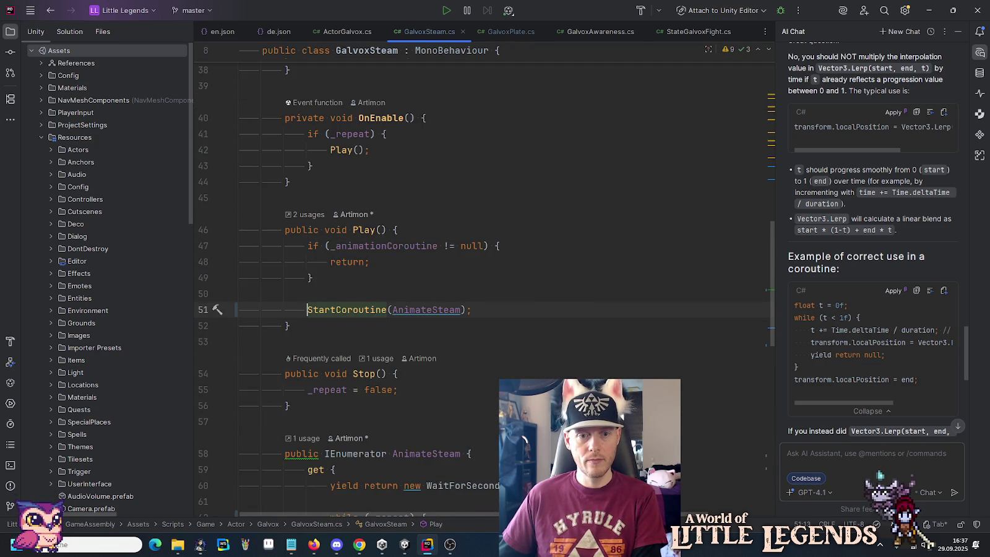
{"action": "left_click", "coordinate": [400, 287]}
{"action": "left_click_drag", "start_coordinate": [401, 287], "coordinate": [424, 235]}
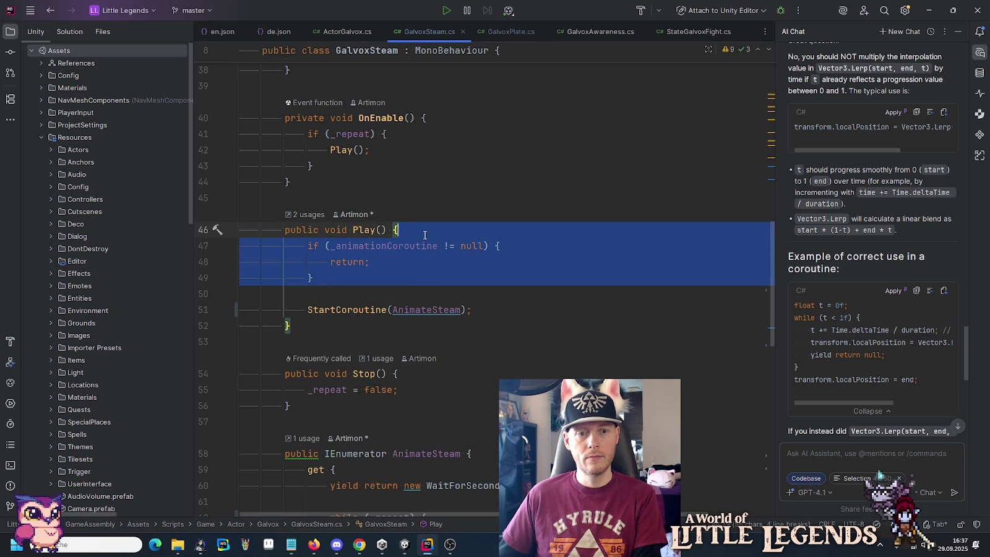
{"action": "key", "text": "BackSpace"}
{"action": "scroll", "coordinate": [432, 253], "scroll_direction": "up", "scroll_amount": 5}
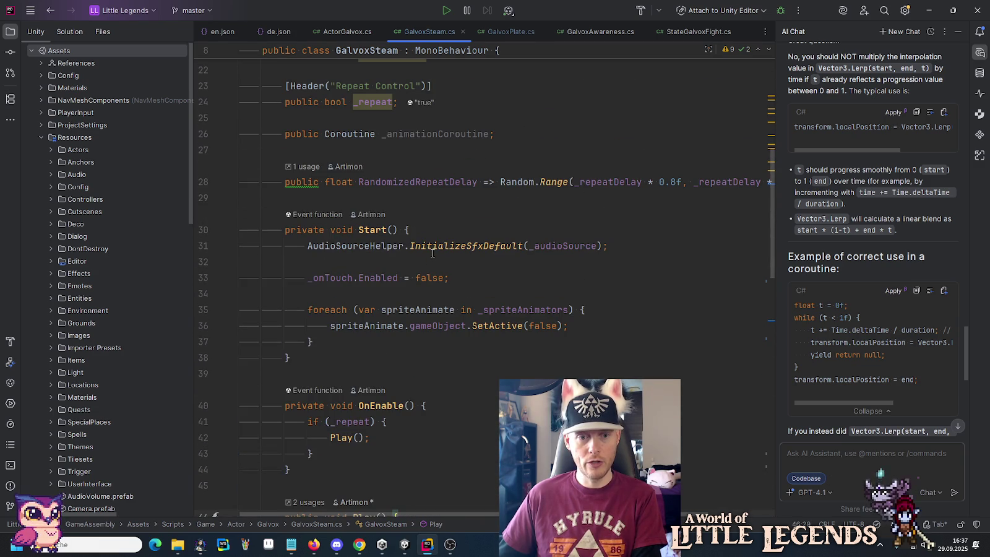
{"action": "scroll", "coordinate": [433, 253], "scroll_direction": "down", "scroll_amount": 3}
{"action": "left_click", "coordinate": [381, 262]}
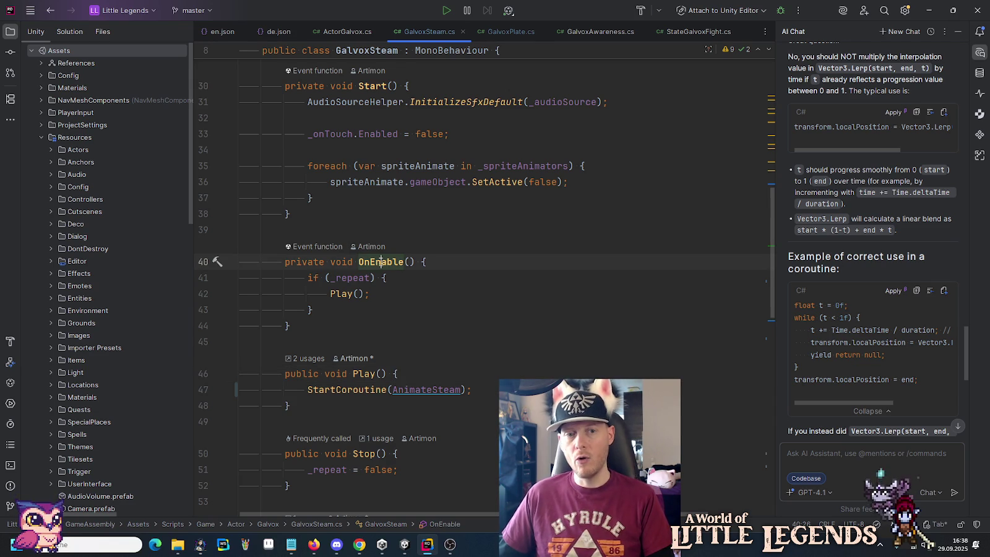
{"action": "left_click", "coordinate": [363, 374]}
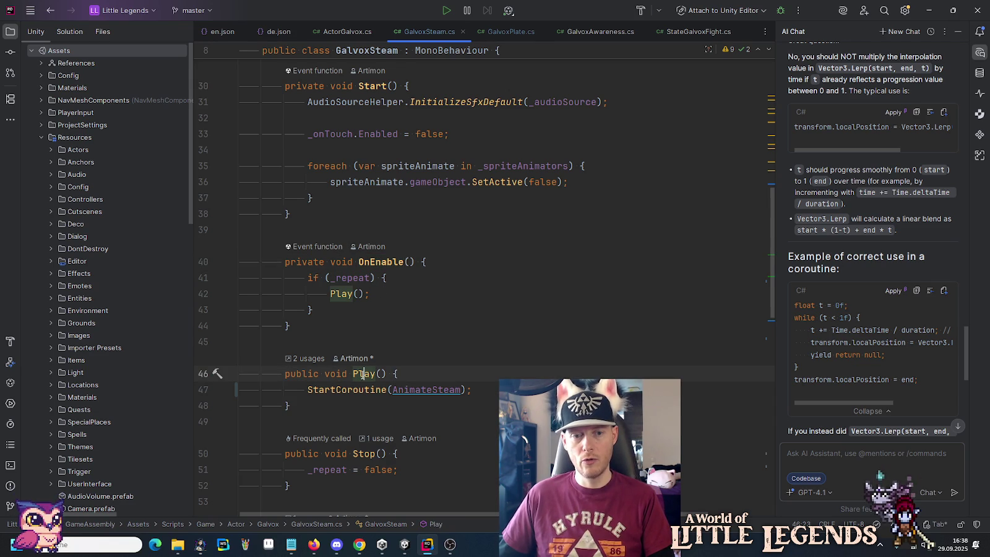
{"action": "scroll", "coordinate": [362, 372], "scroll_direction": "down", "scroll_amount": 3}
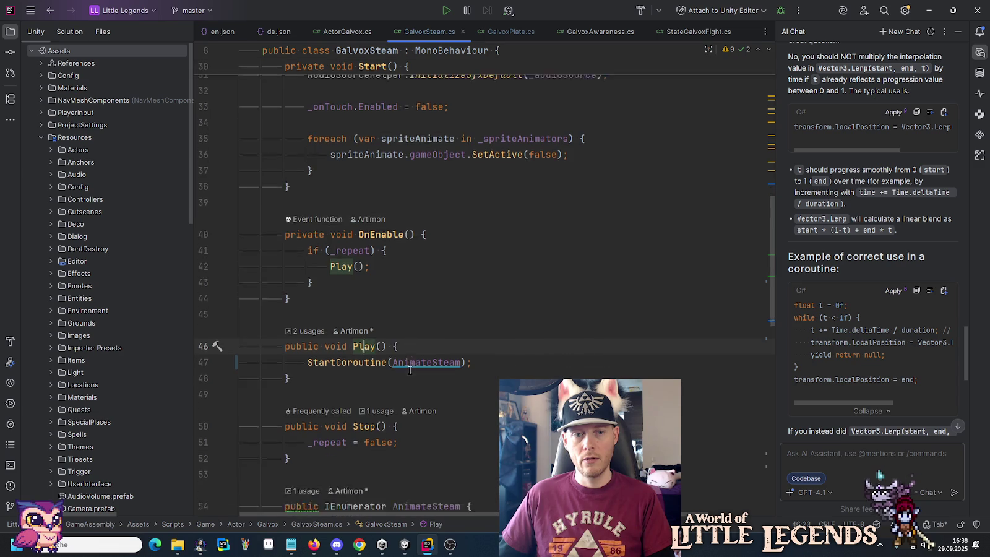
{"action": "scroll", "coordinate": [347, 248], "scroll_direction": "up", "scroll_amount": 9}
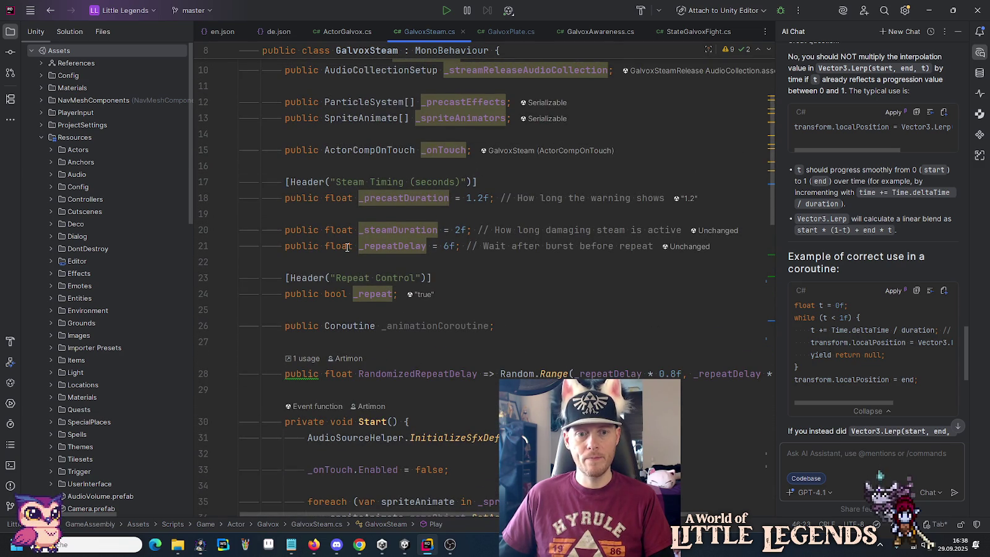
Step: Delete the unused `public Coroutine _animationCoroutine;` field
{"action": "triple_click", "coordinate": [412, 323]}
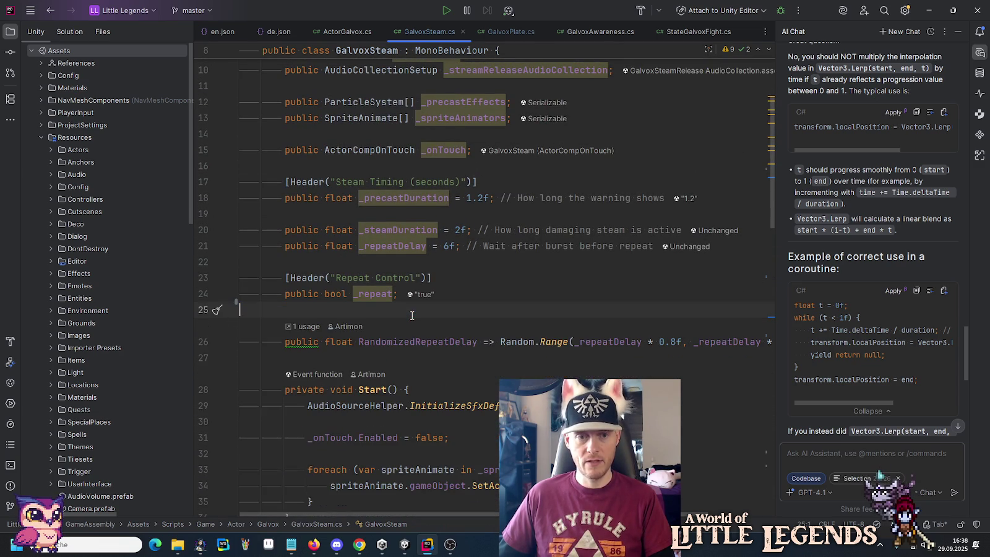
{"action": "key", "text": "BackSpace"}
{"action": "key", "text": "BackSpace"}
{"action": "scroll", "coordinate": [420, 322], "scroll_direction": "down", "scroll_amount": 7}
Step: Add a /** */ doc comment above Play reading 'Is intended to only play once.'
{"action": "left_click", "coordinate": [344, 305]}
{"action": "key", "text": "Return"}
{"action": "type", "text": "*"}
{"action": "key", "text": "Return"}
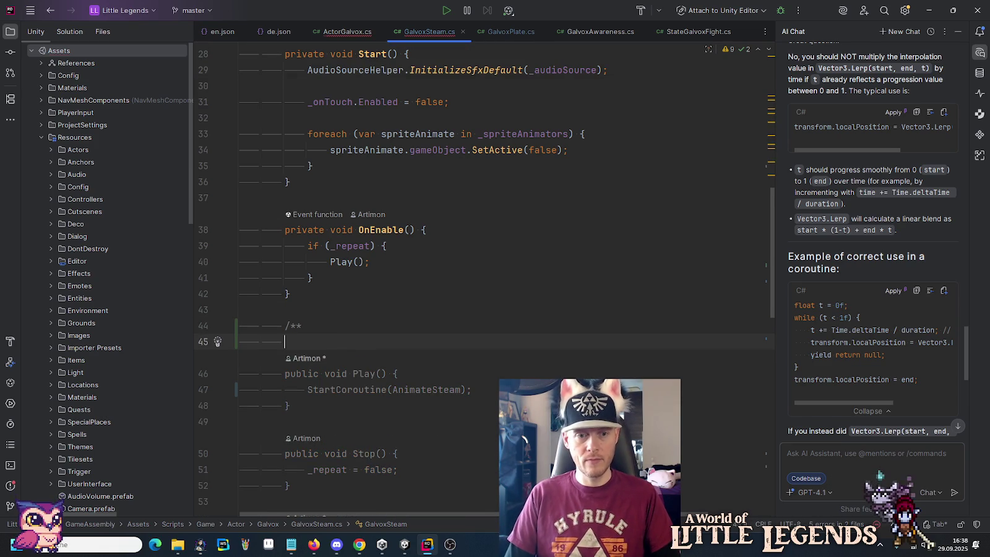
{"action": "key", "text": "Tab"}
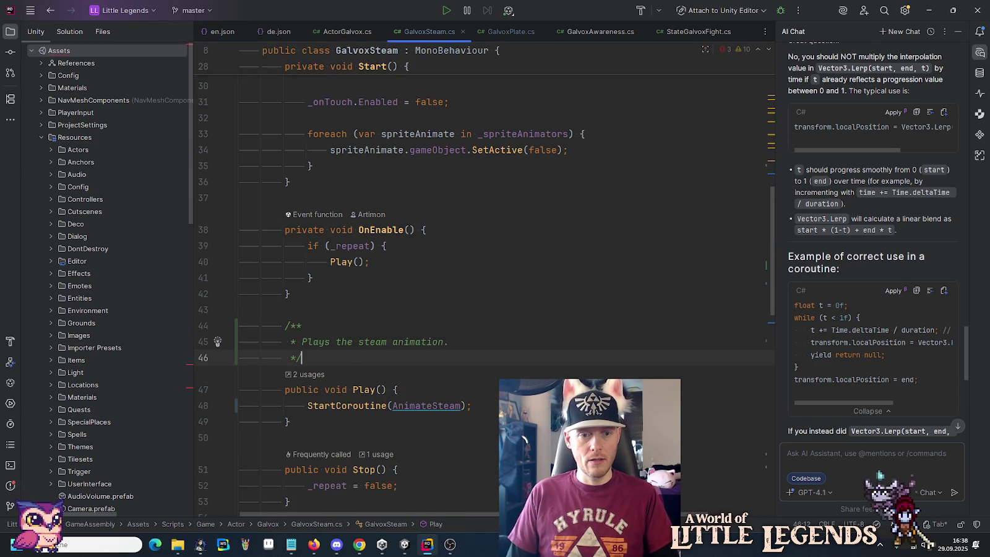
{"action": "key", "text": "shift+Home"}
{"action": "type", "text": "Is intended t"}
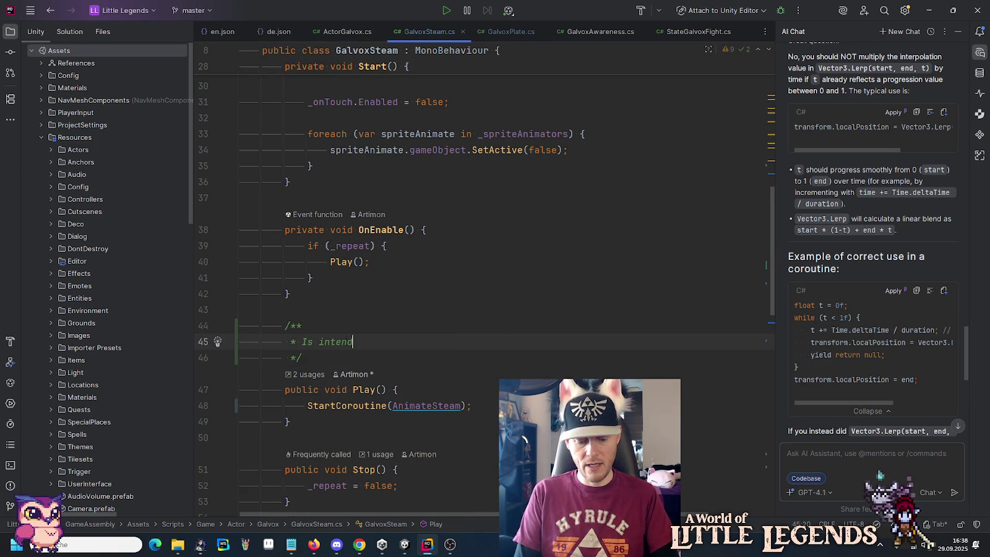
{"action": "type", "text": "o only "}
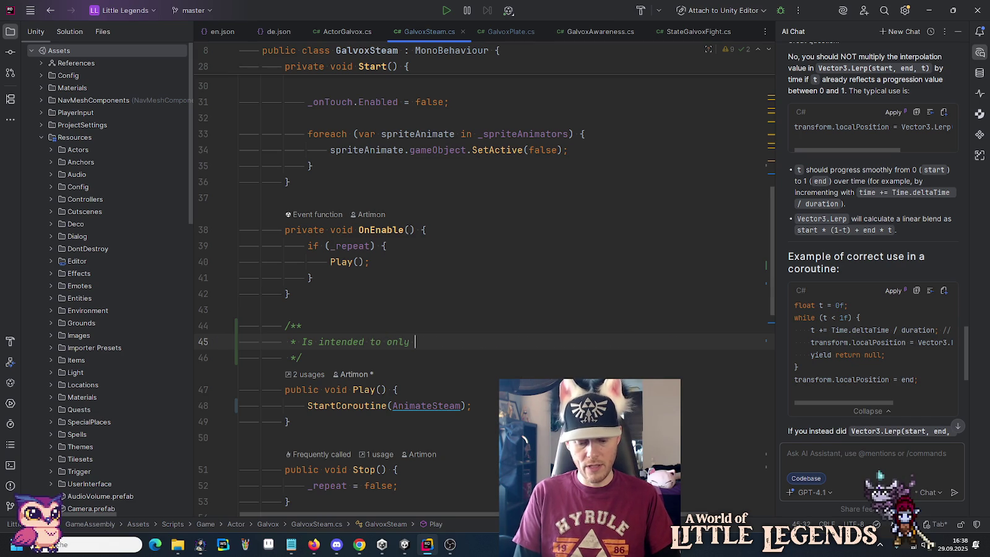
{"action": "type", "text": "play once."}
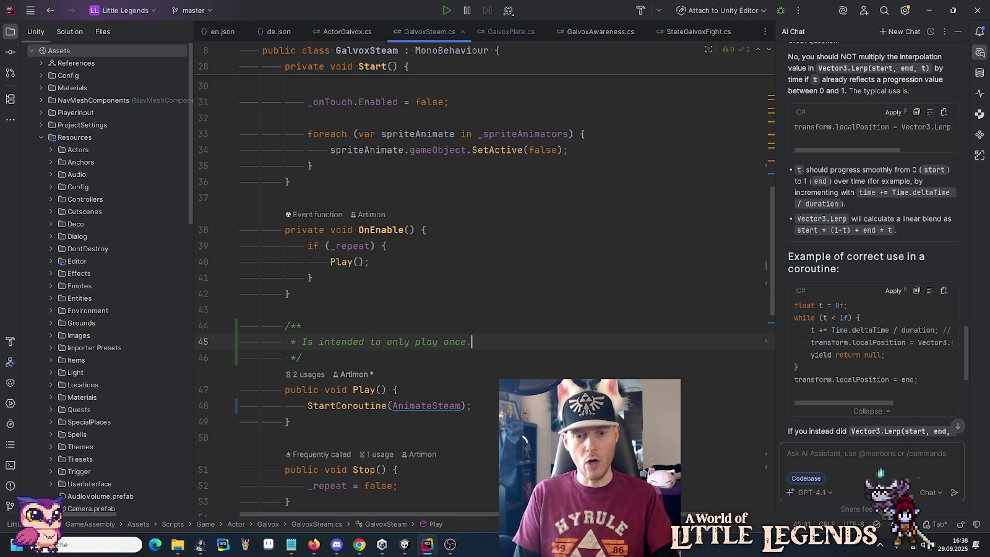
{"action": "scroll", "coordinate": [360, 239], "scroll_direction": "down", "scroll_amount": 2}
{"action": "left_click", "coordinate": [360, 239]}
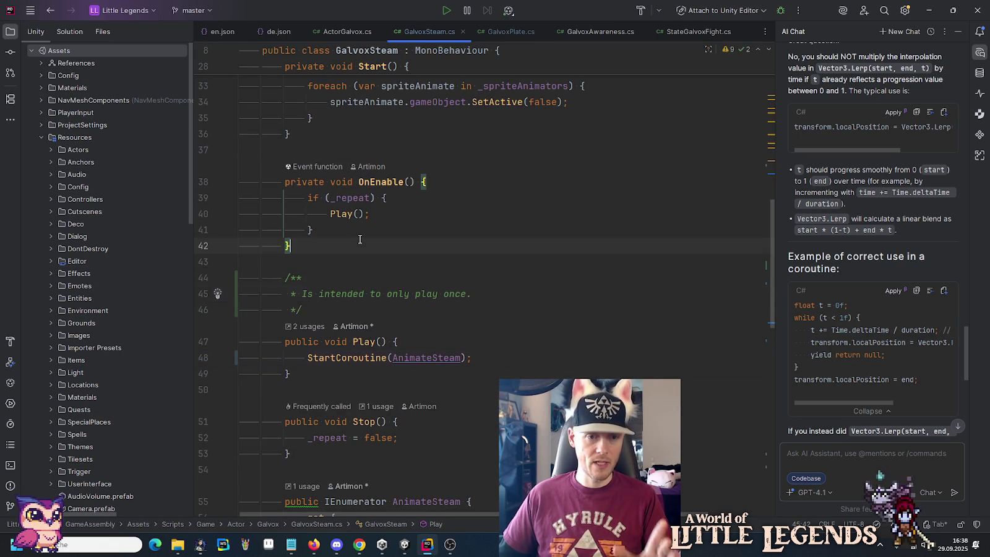
{"action": "left_click", "coordinate": [370, 182]}
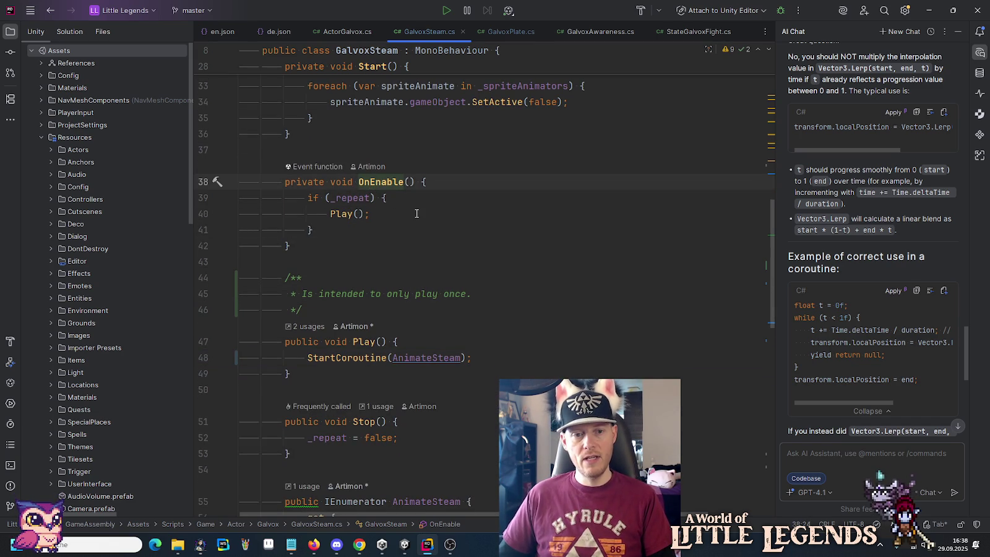
{"action": "scroll", "coordinate": [416, 214], "scroll_direction": "up", "scroll_amount": 4}
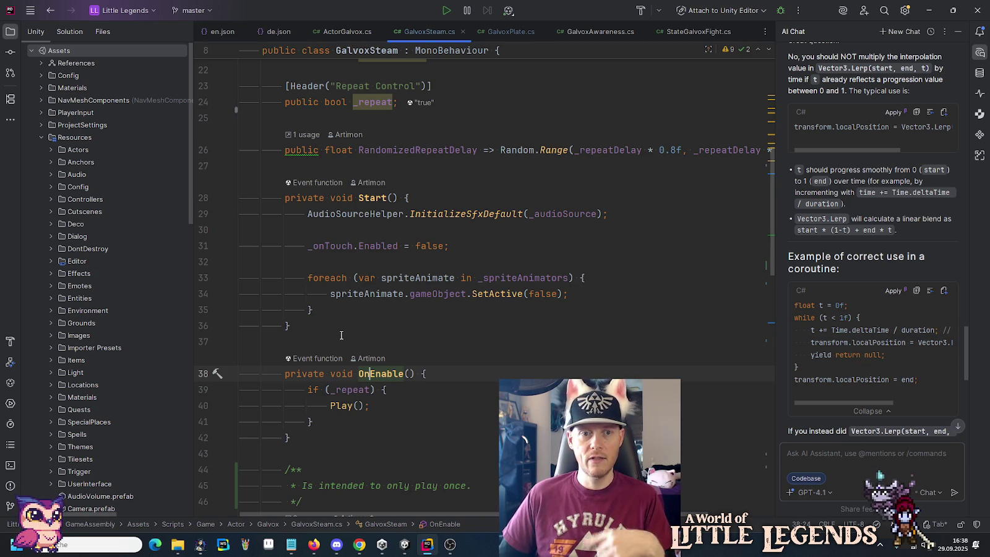
{"action": "scroll", "coordinate": [341, 335], "scroll_direction": "up", "scroll_amount": 5}
Step: Replace the [Header("Repeat Control")] attribute with [System.NonSerialized]
{"action": "left_click", "coordinate": [504, 331]}
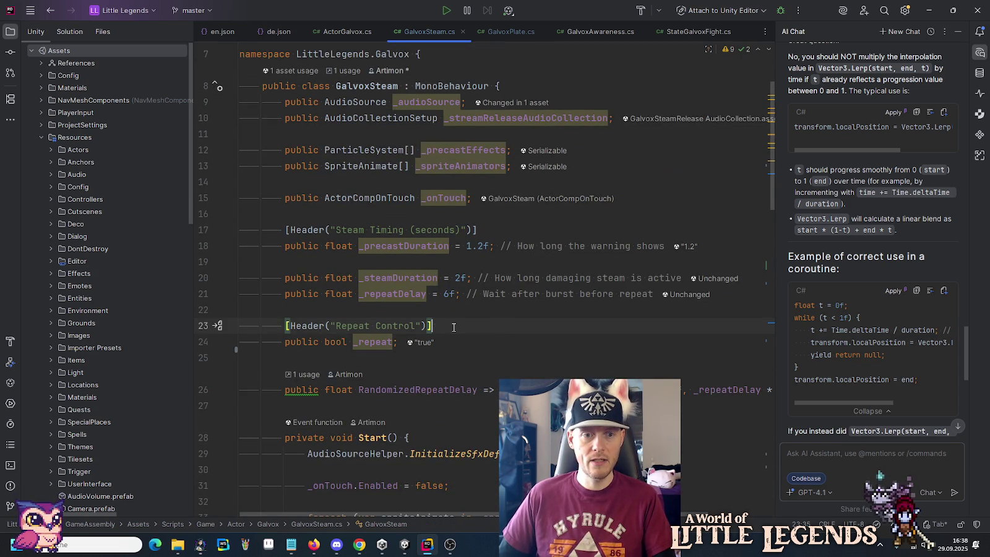
{"action": "key", "text": "shift+Home"}
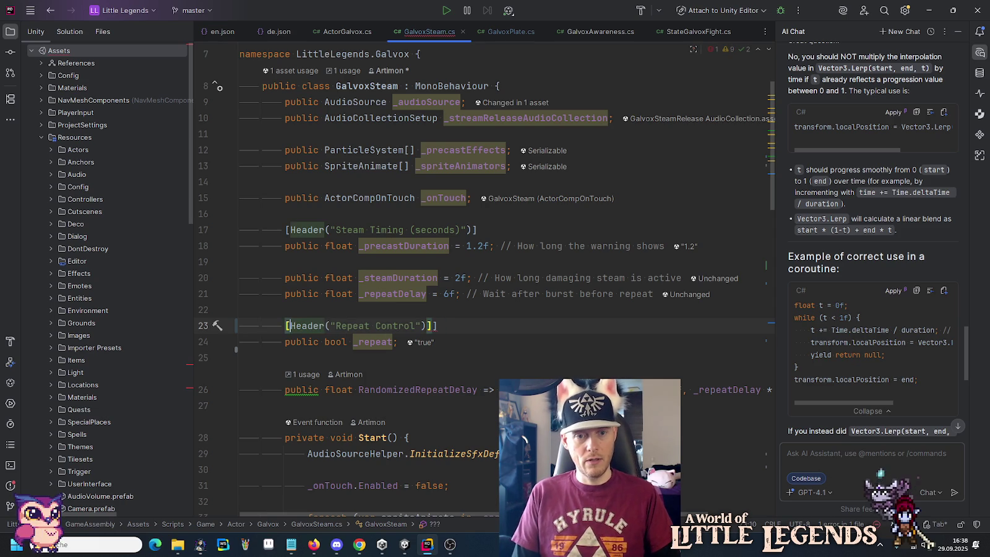
{"action": "type", "text": "[System"}
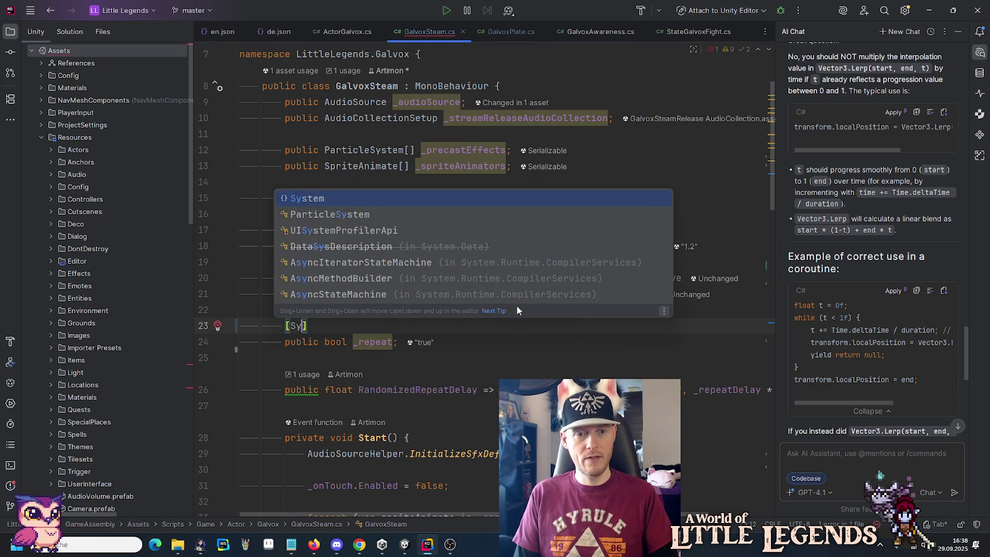
{"action": "key", "text": "Tab"}
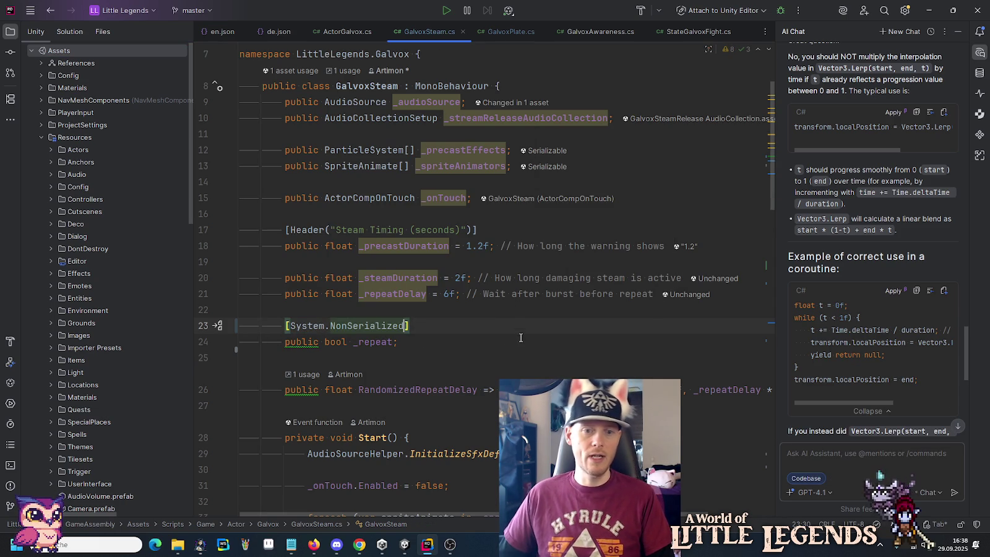
Step: Give the _repeat field a default value of true
{"action": "left_click", "coordinate": [401, 343]}
{"action": "type", "text": "= true"}
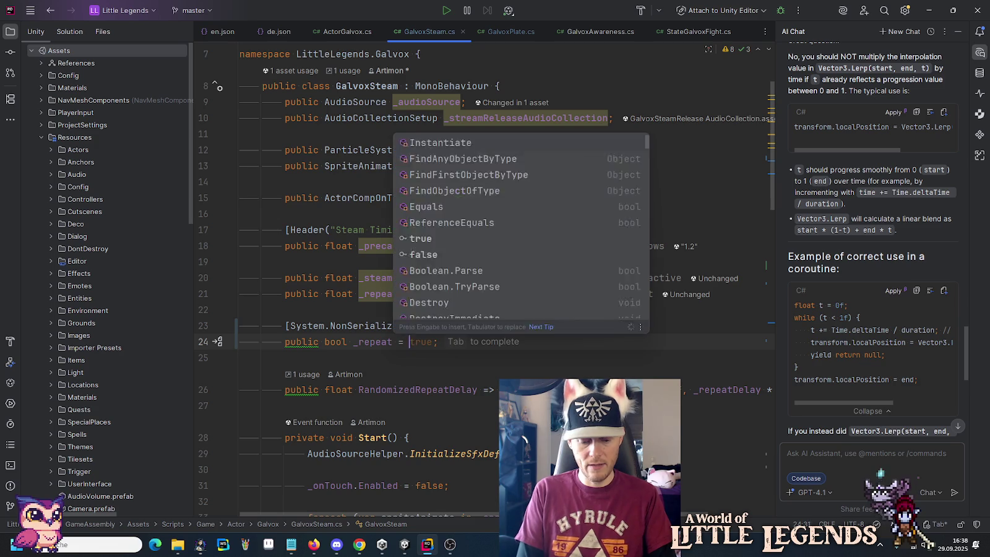
{"action": "key", "text": "Escape"}
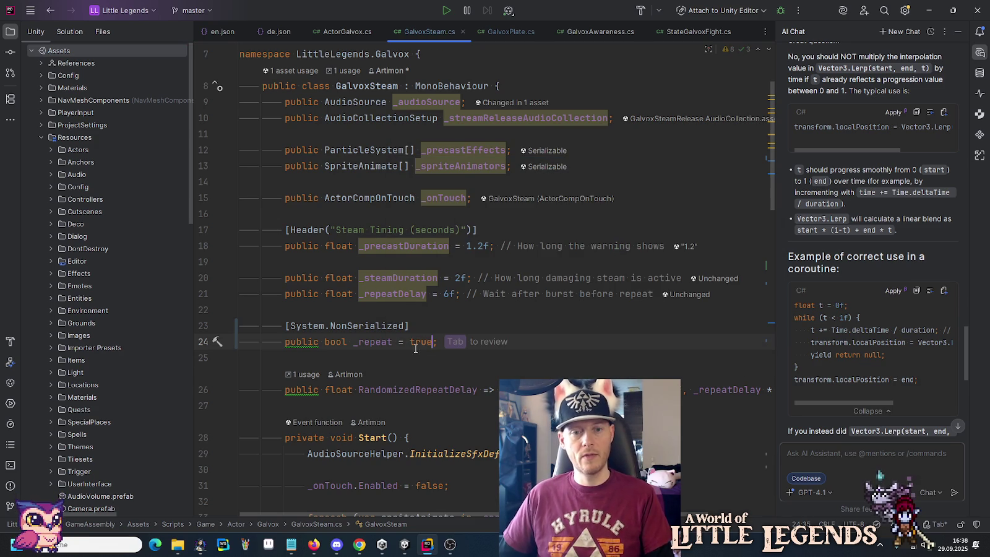
{"action": "left_click", "coordinate": [437, 323]}
{"action": "left_click", "coordinate": [498, 229]}
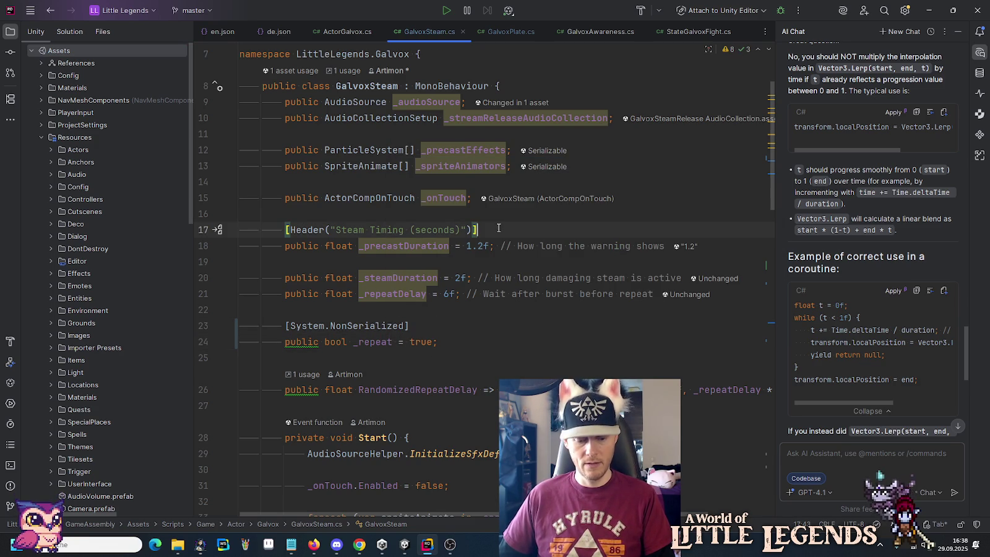
{"action": "scroll", "coordinate": [499, 228], "scroll_direction": "down", "scroll_amount": 5}
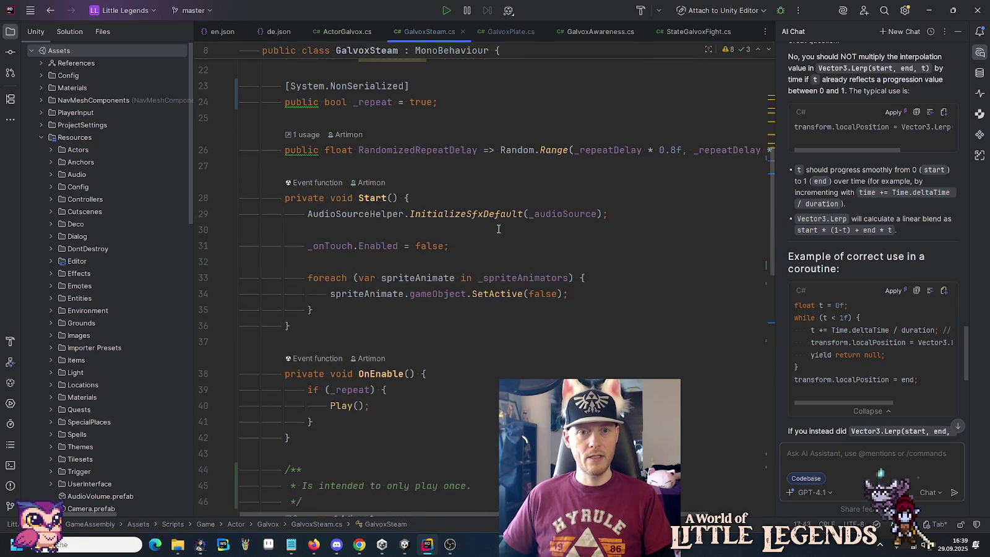
{"action": "scroll", "coordinate": [499, 229], "scroll_direction": "up", "scroll_amount": 6}
{"action": "scroll", "coordinate": [499, 229], "scroll_direction": "down", "scroll_amount": 13}
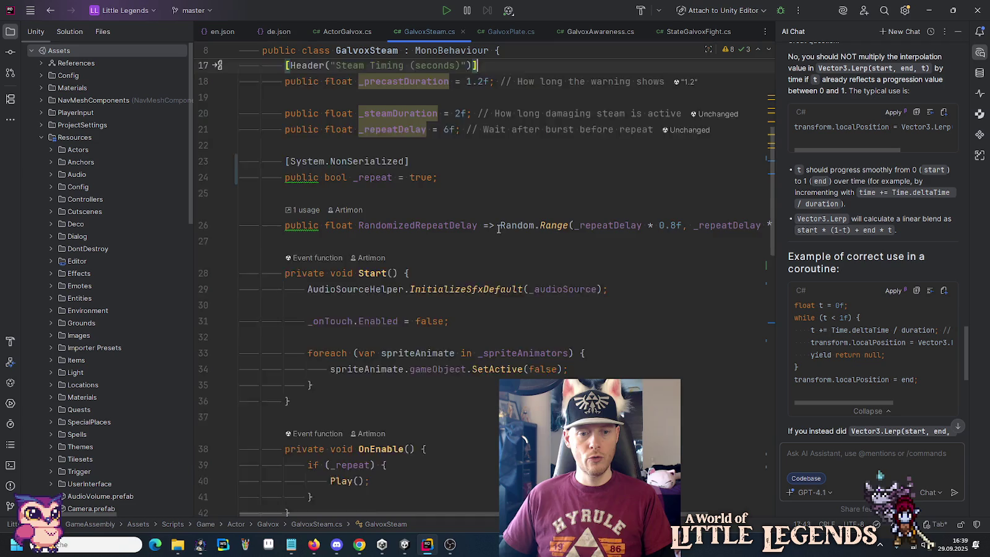
{"action": "scroll", "coordinate": [499, 229], "scroll_direction": "down", "scroll_amount": 3}
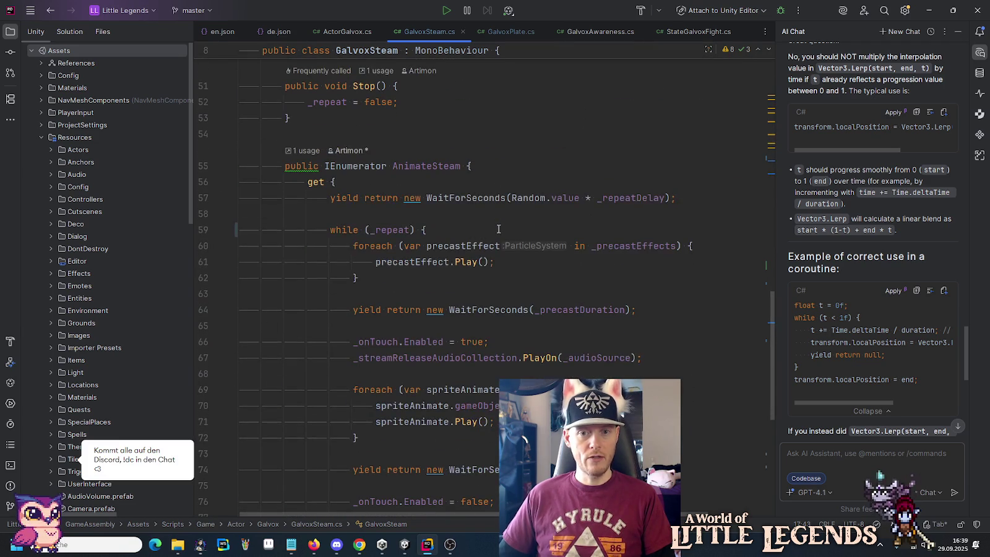
Step: Delete the trailing // comments on the steam timing fields on lines 18, 20 and 21
{"action": "scroll", "coordinate": [499, 229], "scroll_direction": "down", "scroll_amount": 5}
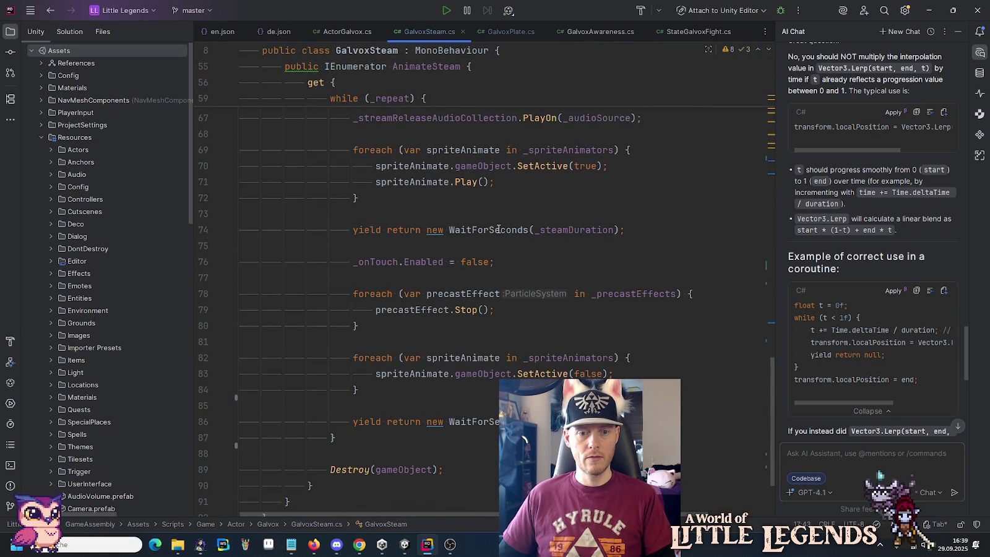
{"action": "scroll", "coordinate": [499, 230], "scroll_direction": "up", "scroll_amount": 3}
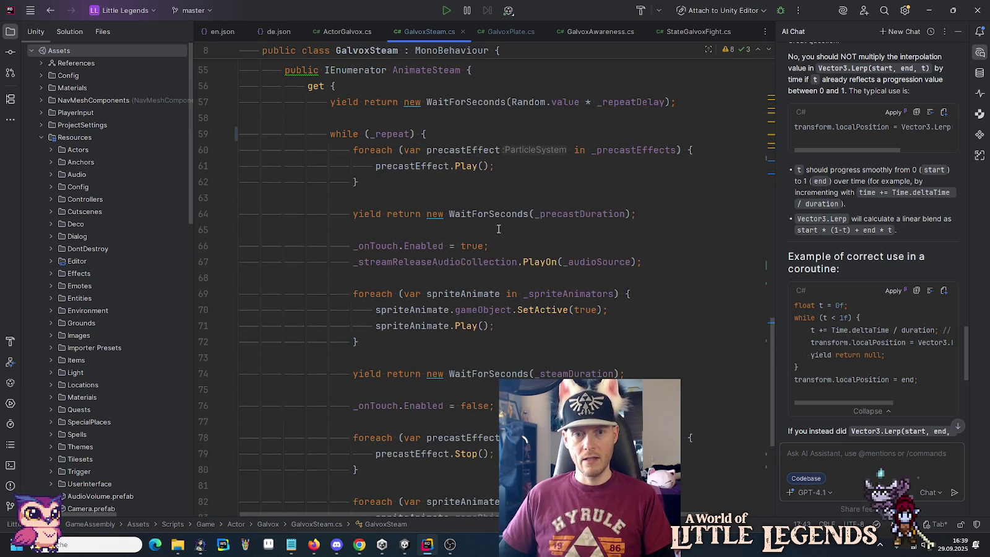
{"action": "scroll", "coordinate": [499, 229], "scroll_direction": "up", "scroll_amount": 2}
{"action": "scroll", "coordinate": [499, 229], "scroll_direction": "down", "scroll_amount": 3}
{"action": "left_click", "coordinate": [554, 320], "text": "ctrl"}
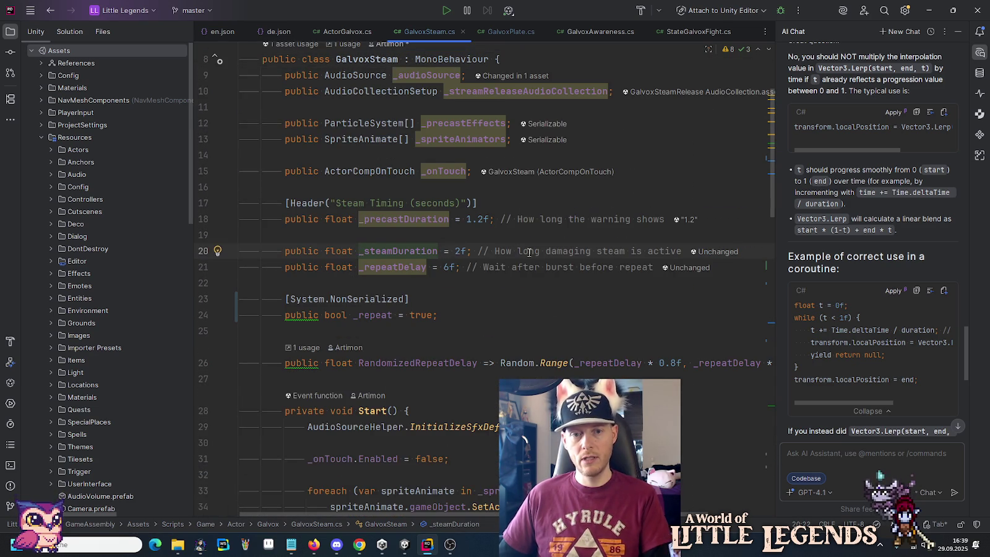
{"action": "left_click_drag", "start_coordinate": [473, 252], "coordinate": [716, 255]}
{"action": "key", "text": "Delete"}
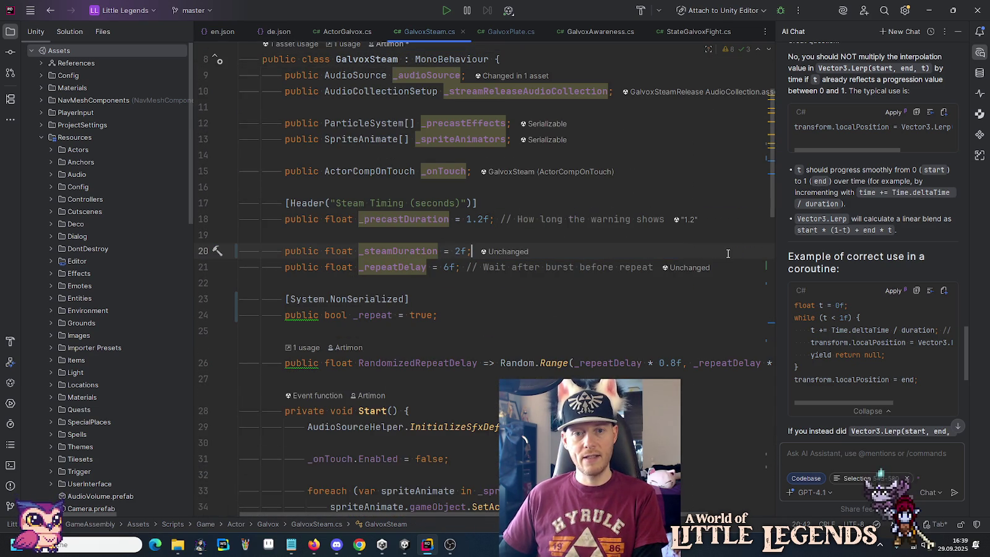
{"action": "left_click_drag", "start_coordinate": [494, 219], "coordinate": [666, 221]}
{"action": "key", "text": "Delete"}
{"action": "left_click_drag", "start_coordinate": [459, 267], "coordinate": [706, 271]}
{"action": "key", "text": "Delete"}
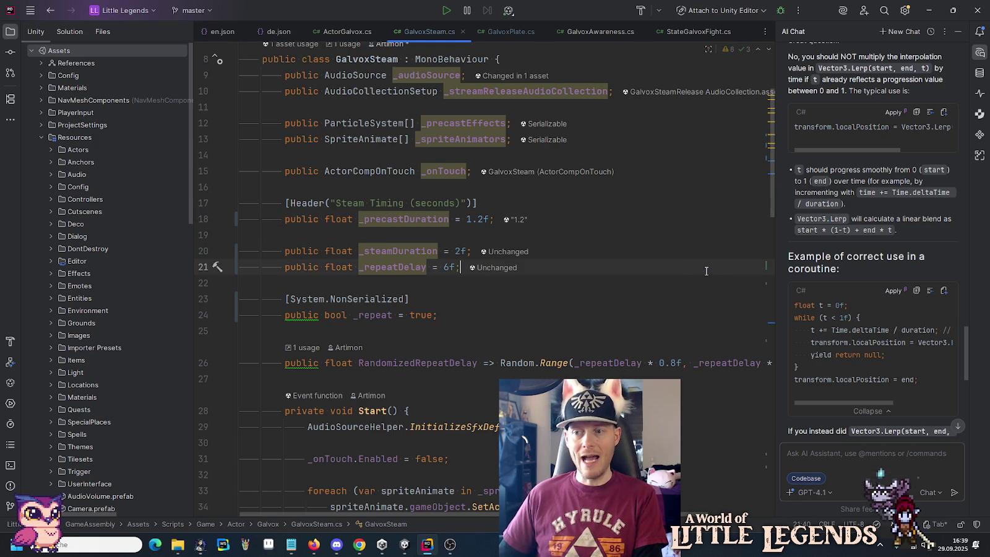
{"action": "left_click", "coordinate": [538, 283]}
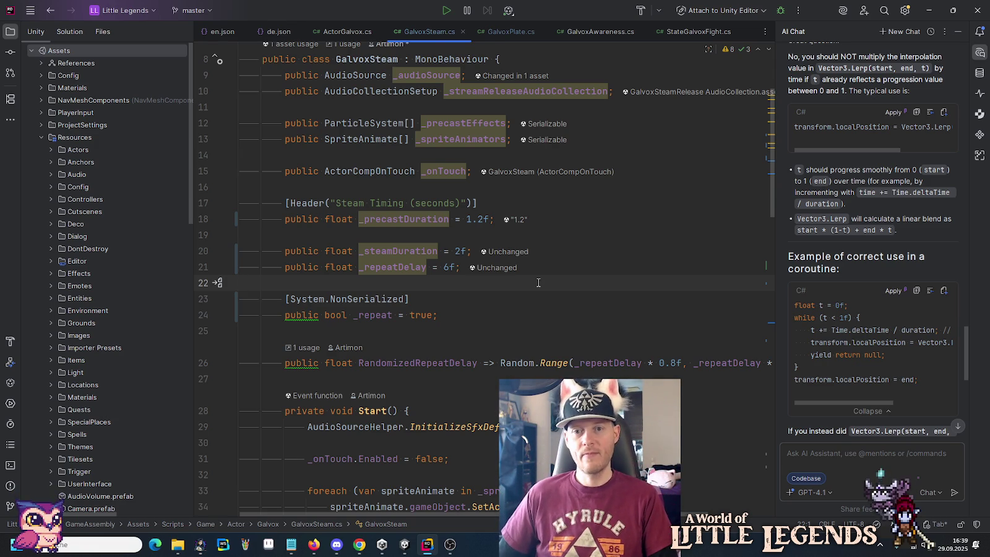
{"action": "scroll", "coordinate": [539, 283], "scroll_direction": "down", "scroll_amount": 5}
{"action": "left_click", "coordinate": [533, 284]}
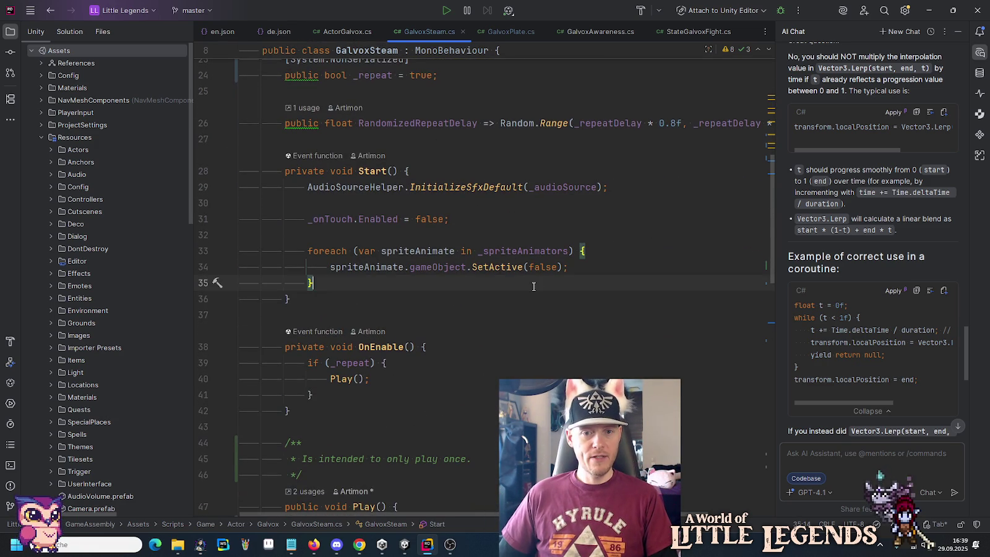
{"action": "left_click", "coordinate": [530, 295]}
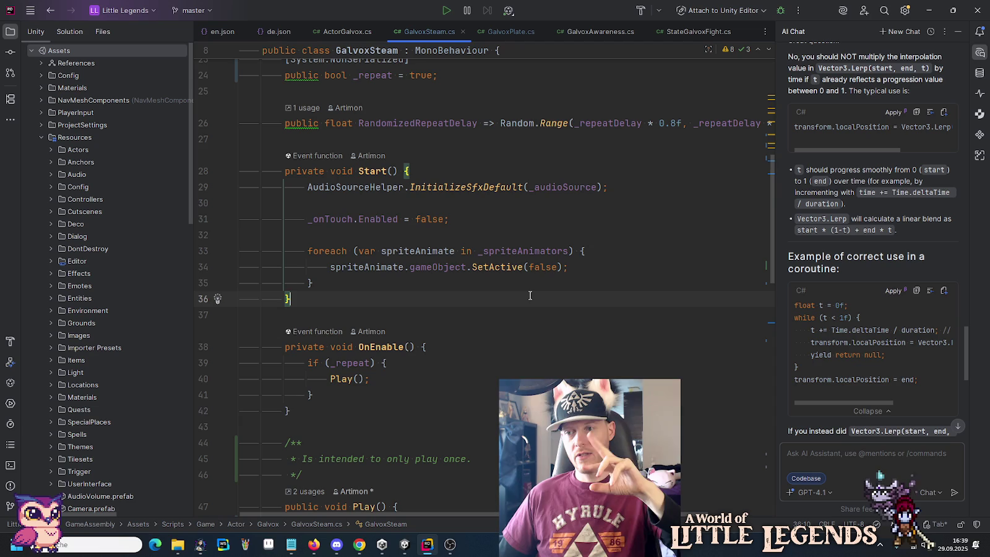
{"action": "scroll", "coordinate": [530, 296], "scroll_direction": "down", "scroll_amount": 5}
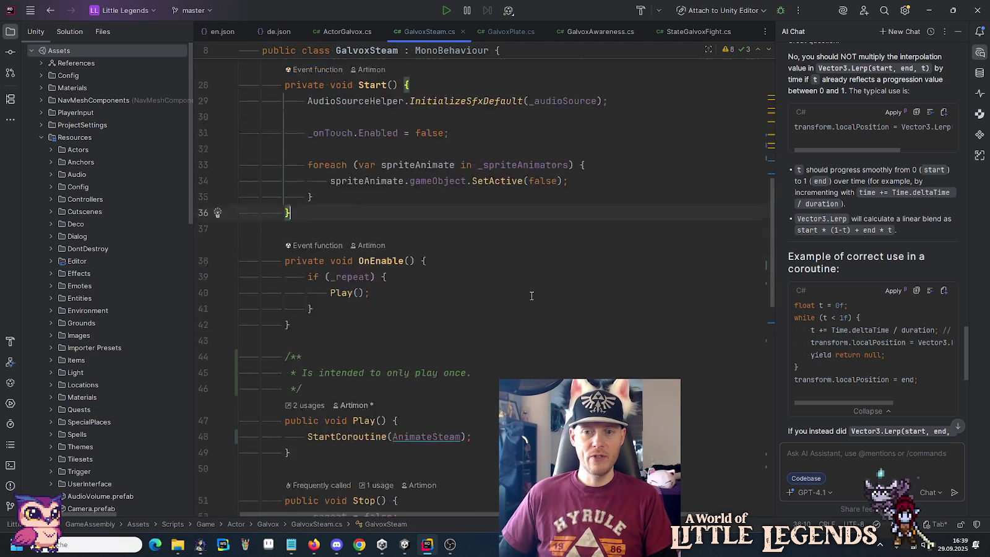
{"action": "left_click", "coordinate": [526, 268]}
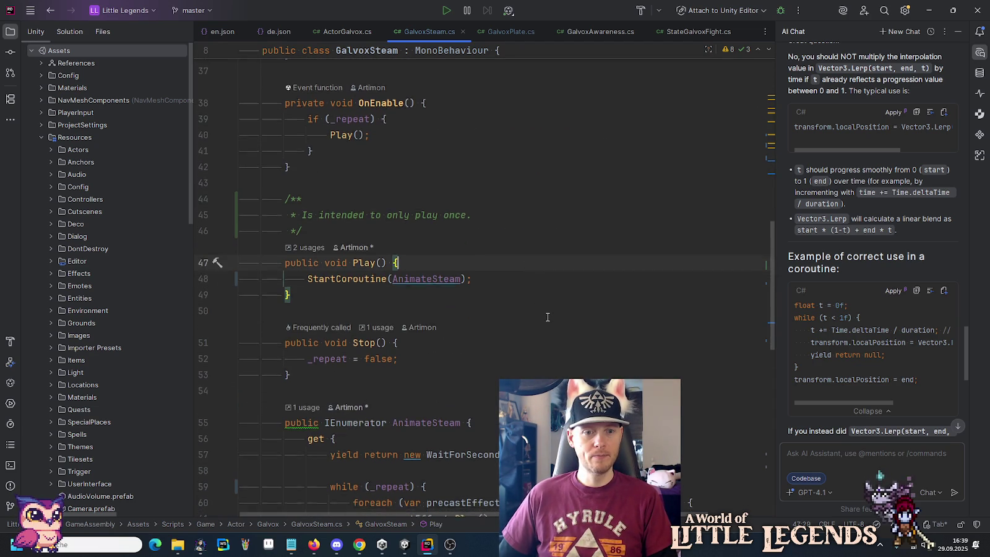
{"action": "scroll", "coordinate": [548, 316], "scroll_direction": "down", "scroll_amount": 4}
{"action": "left_click", "coordinate": [548, 348]}
{"action": "left_click", "coordinate": [674, 301]}
{"action": "type", "text": ";"}
{"action": "left_click", "coordinate": [614, 241]}
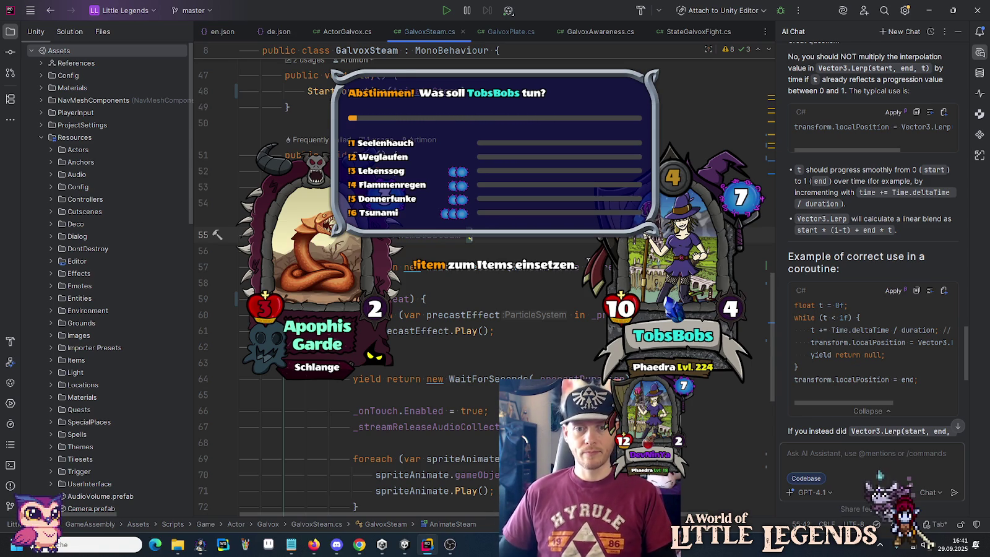
{"action": "key", "text": "alt+Tab"}
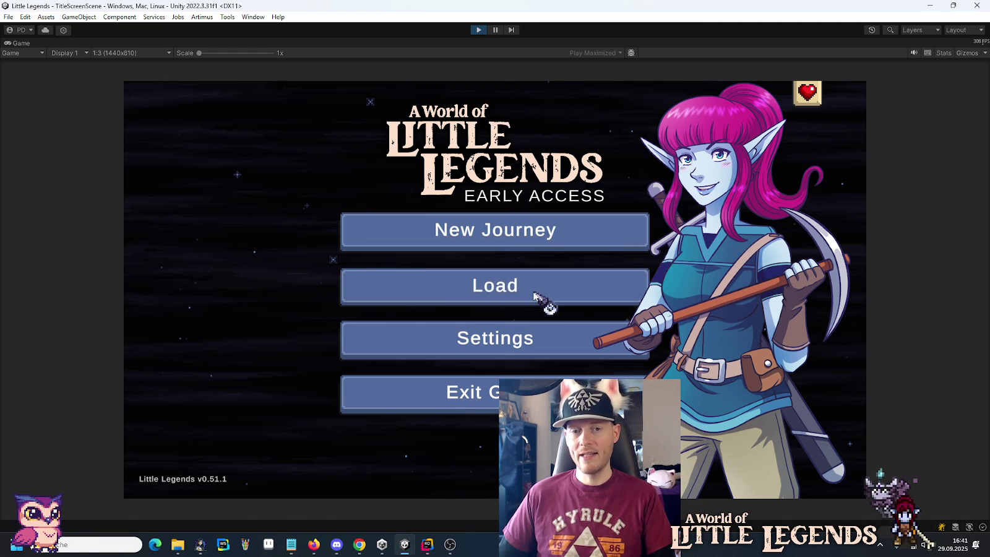
Step: Load the first saved game and continue into Lunari Palace
{"action": "left_click", "coordinate": [542, 296]}
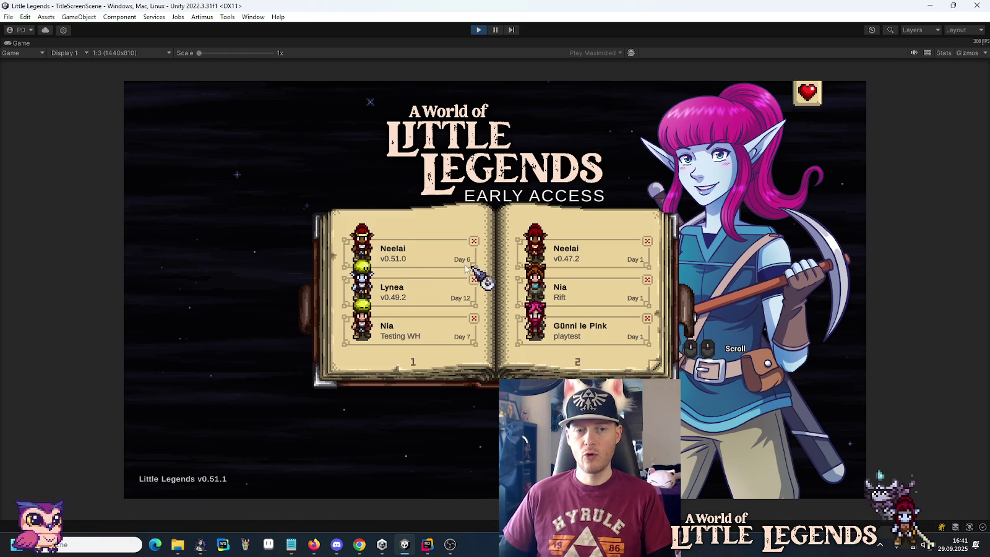
{"action": "left_click", "coordinate": [398, 255]}
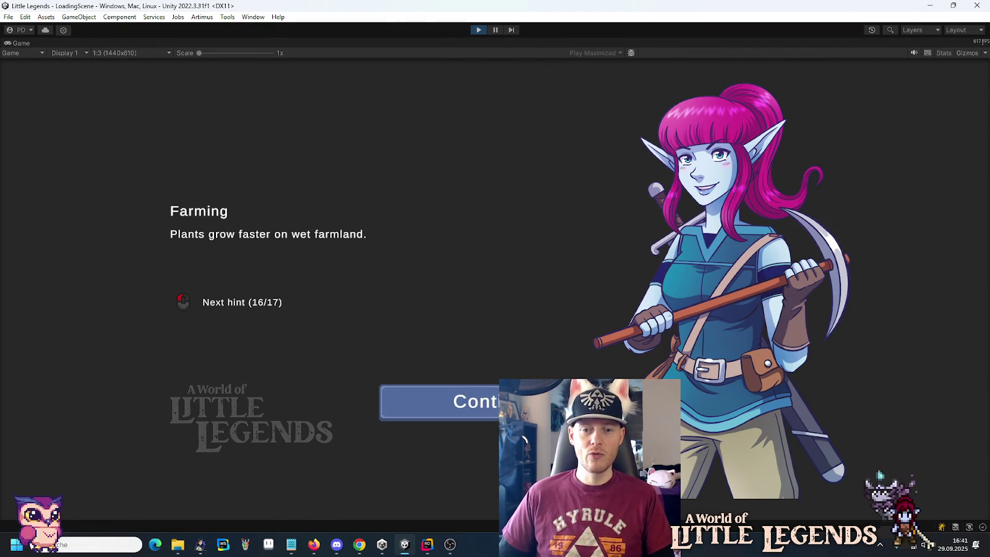
{"action": "key", "text": "space"}
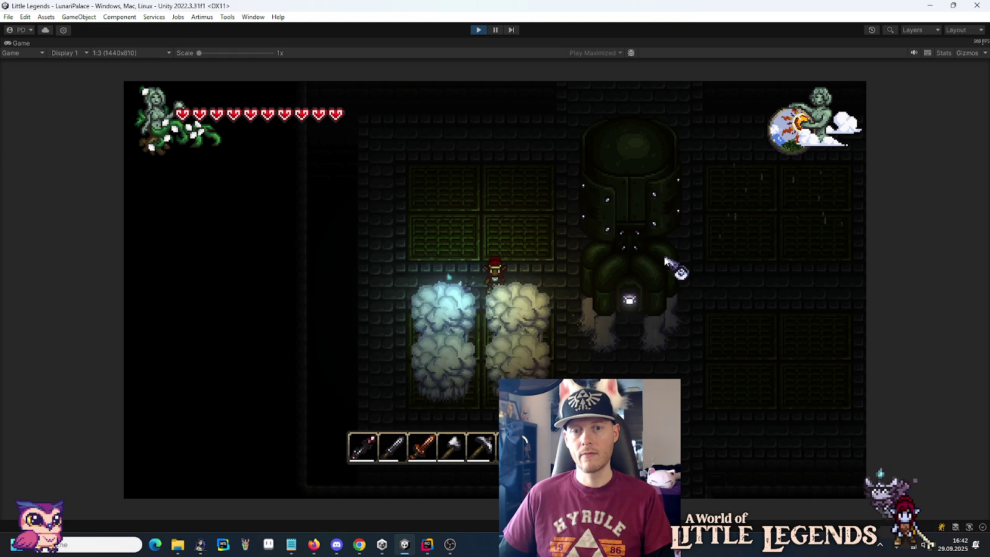
Step: Walk to the GLX-9 Galvox boss, defeat it with attacks and a charged blast, then stop play mode
{"action": "key", "text": "s"}
{"action": "key", "text": "d"}
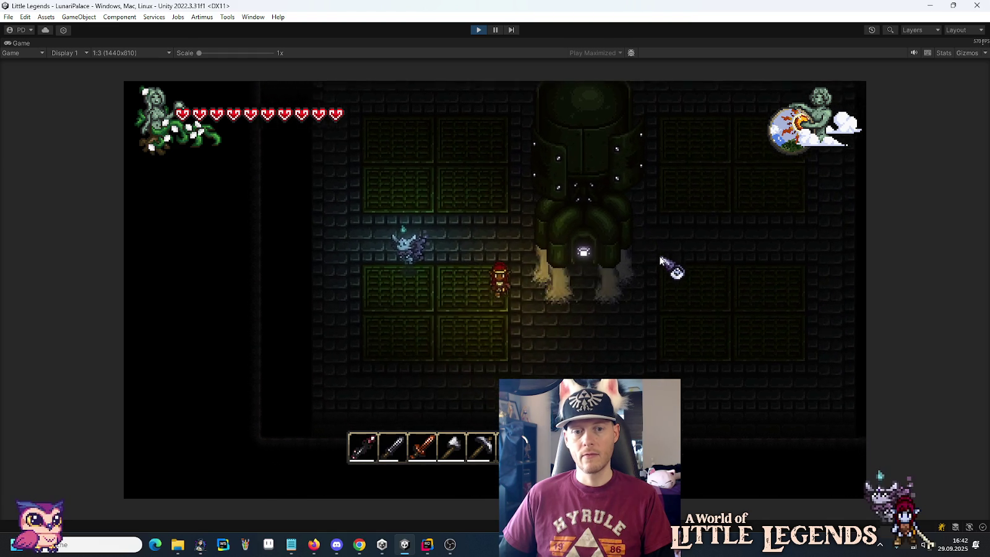
{"action": "key", "text": "s"}
{"action": "key", "text": "d"}
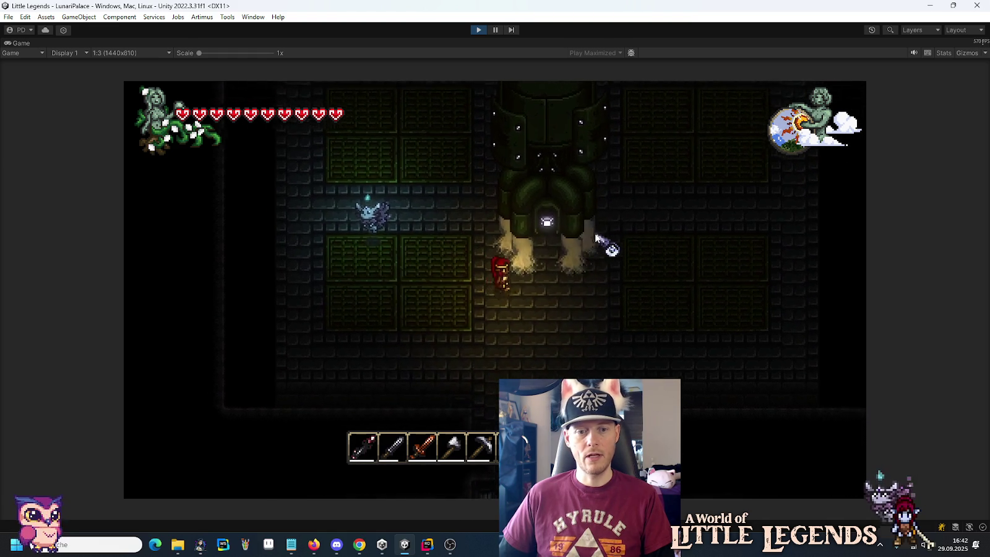
{"action": "key", "text": "1"}
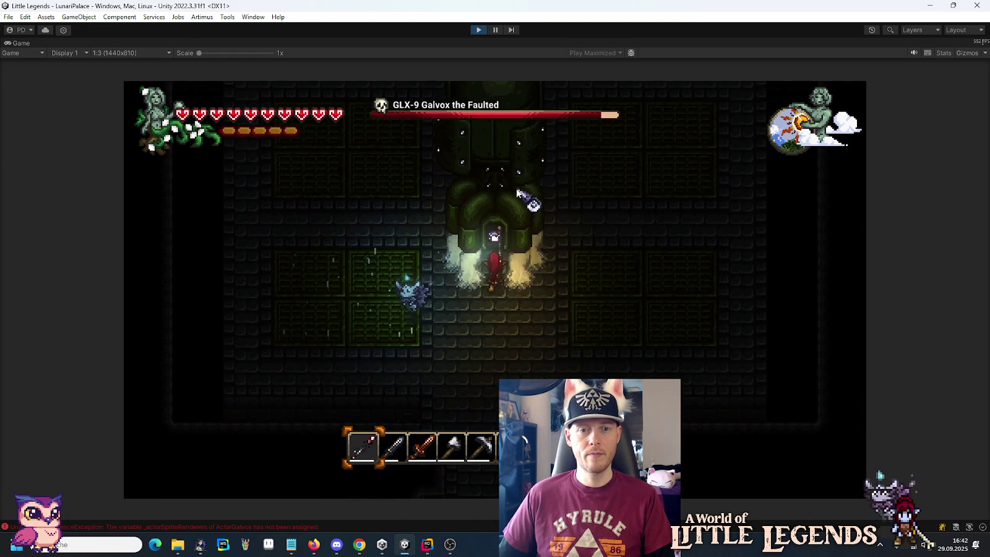
{"action": "left_click", "coordinate": [501, 186]}
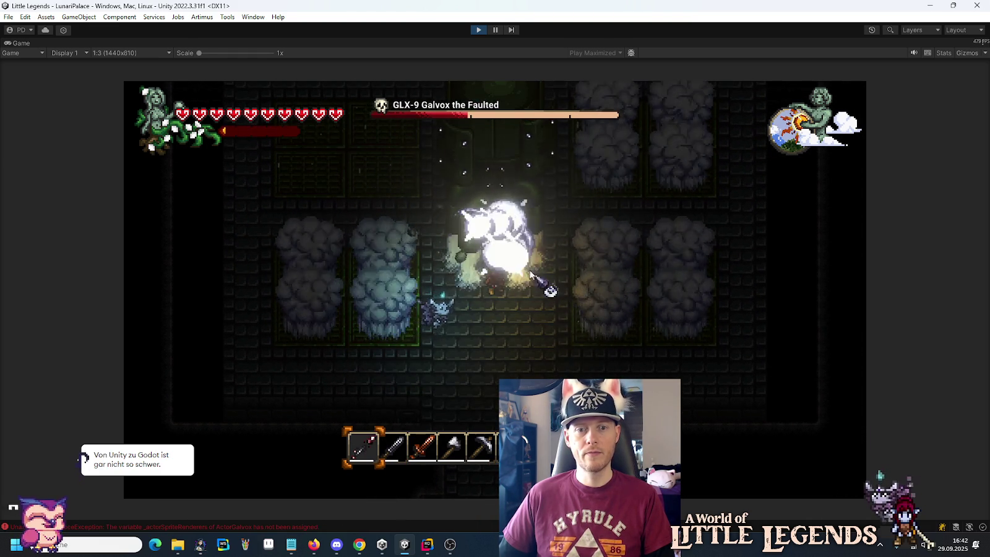
{"action": "left_click", "coordinate": [495, 192]}
{"action": "left_click", "coordinate": [495, 192]}
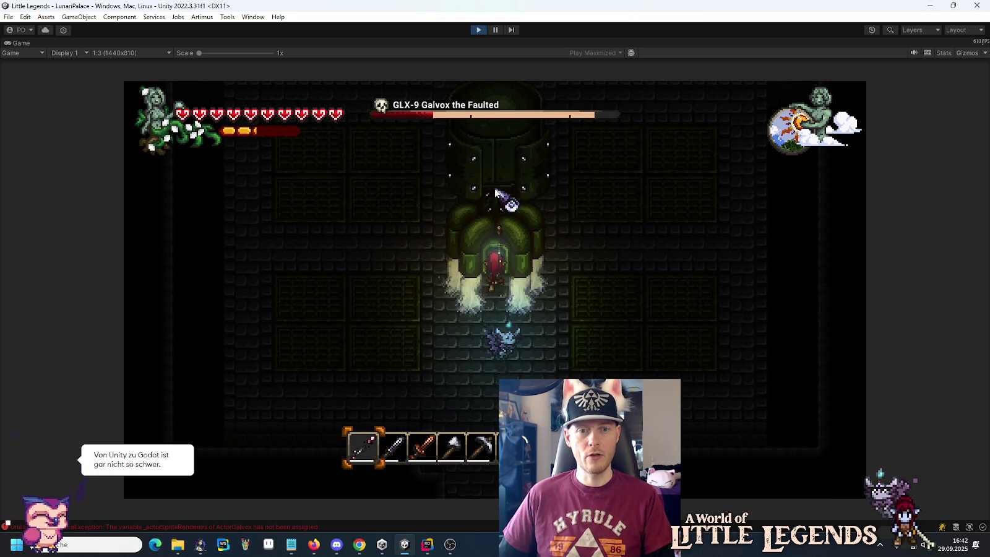
{"action": "left_click", "coordinate": [495, 192]}
{"action": "left_click", "coordinate": [495, 192]}
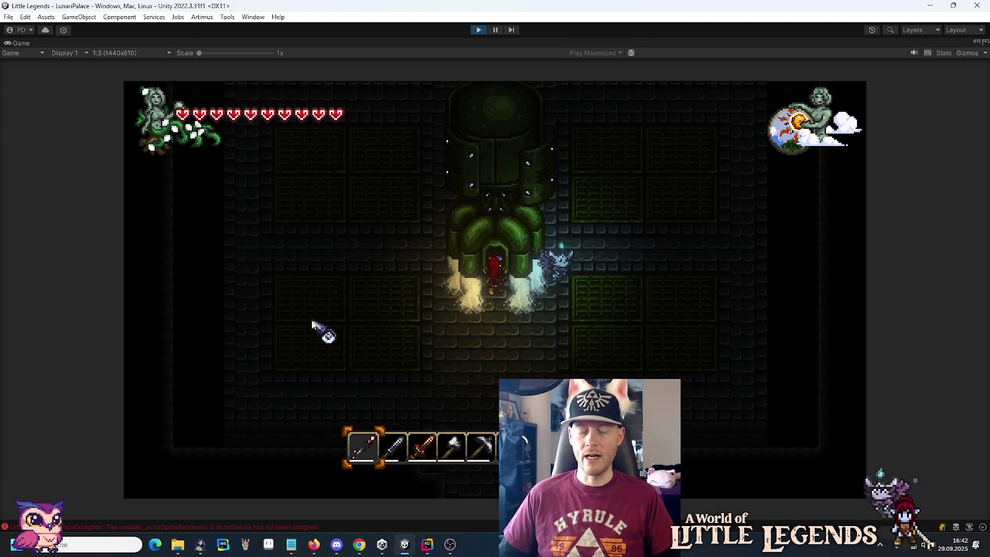
{"action": "left_click", "coordinate": [477, 30]}
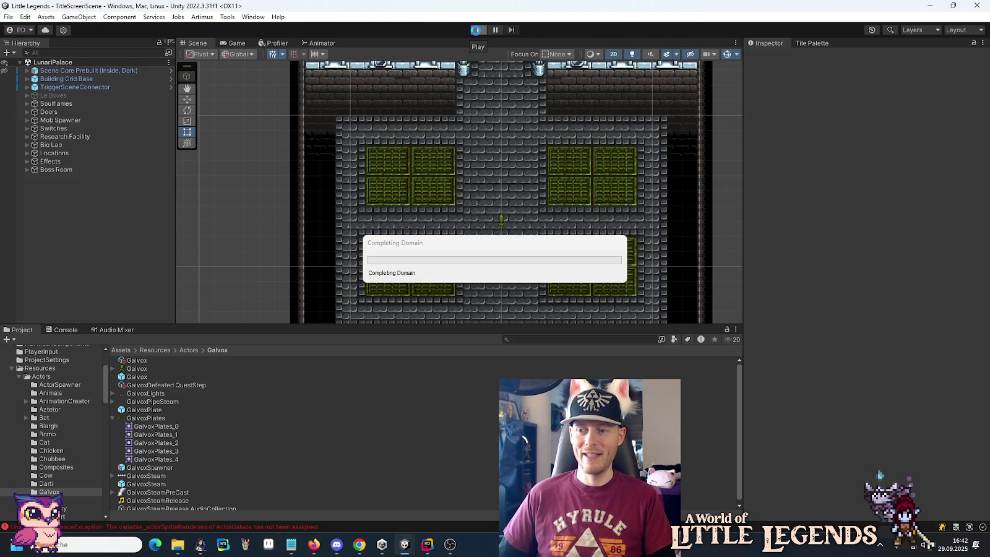
{"action": "left_click", "coordinate": [477, 30]}
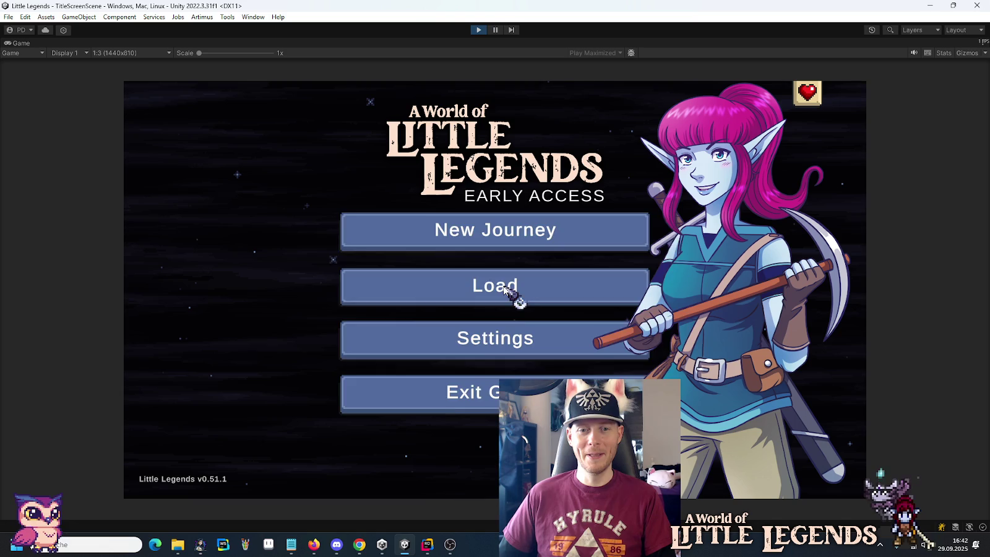
{"action": "left_click", "coordinate": [517, 295]}
{"action": "left_click", "coordinate": [436, 255]}
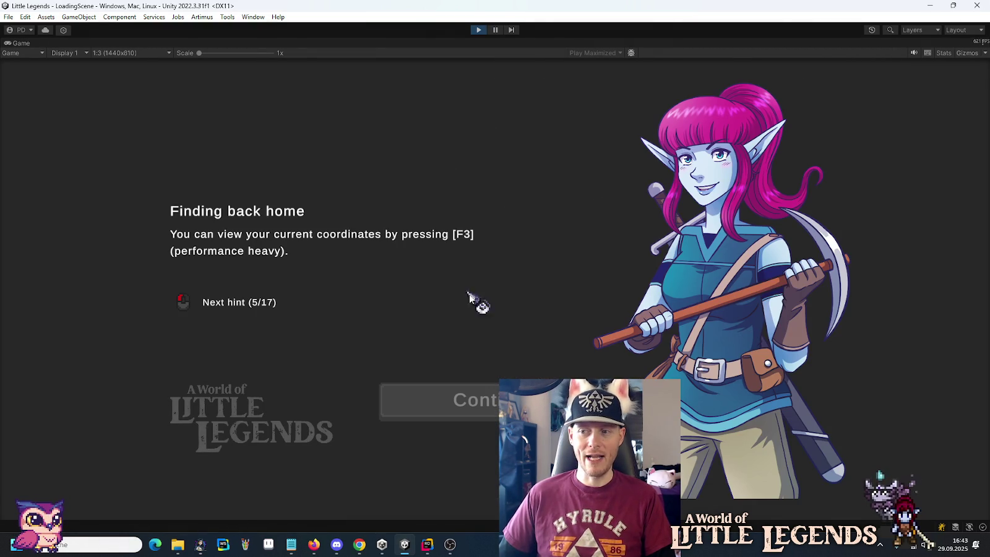
{"action": "left_click", "coordinate": [532, 396]}
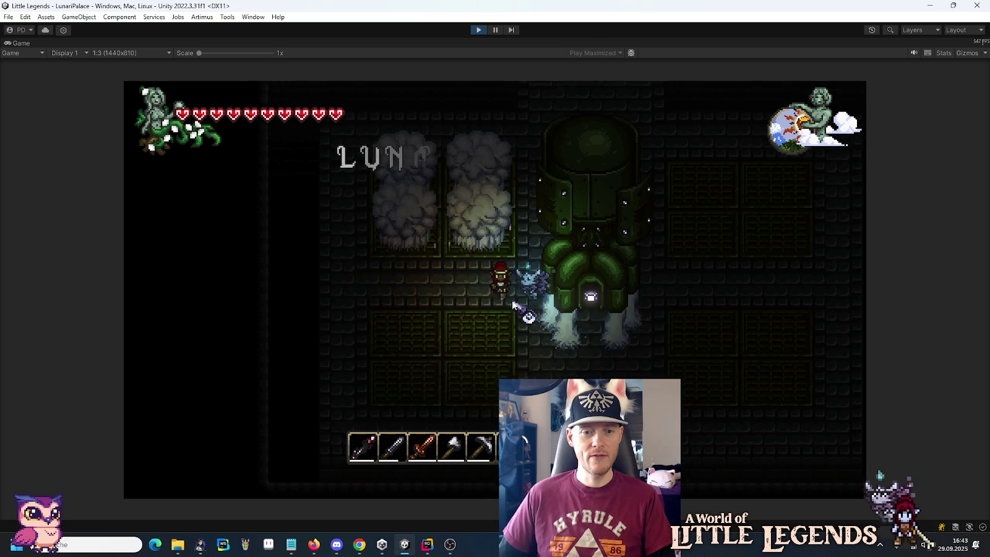
{"action": "key", "text": "d"}
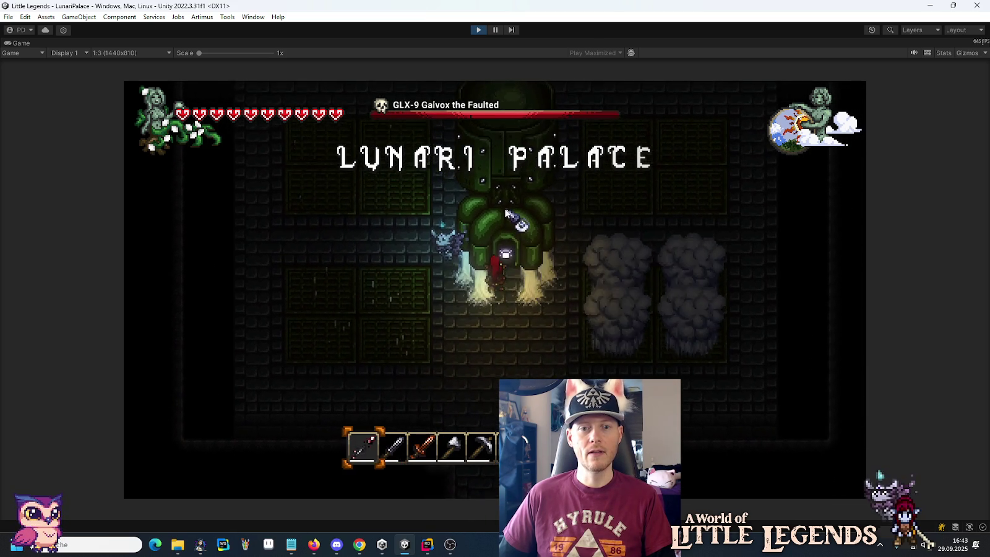
{"action": "left_click", "coordinate": [499, 207]}
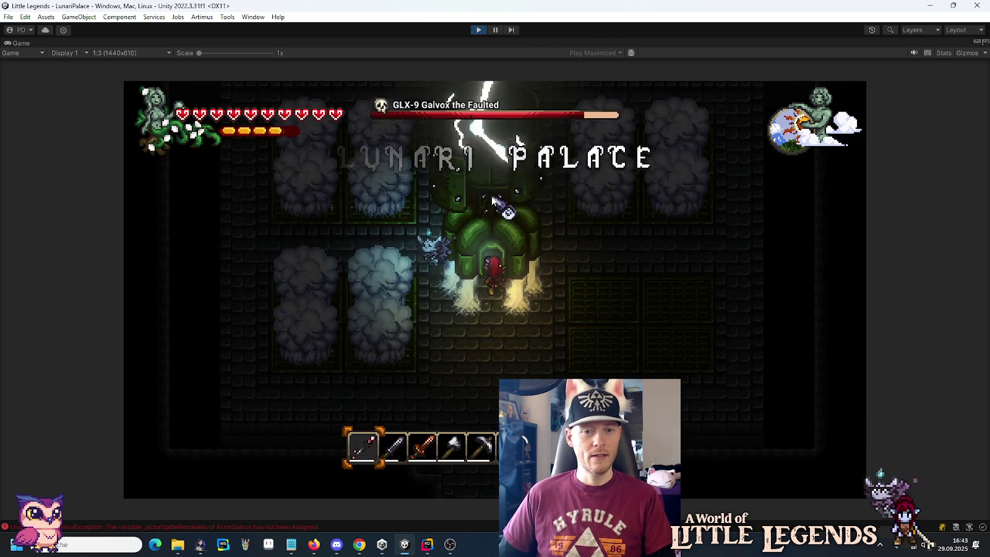
{"action": "left_click", "coordinate": [493, 200]}
{"action": "left_click", "coordinate": [494, 200]}
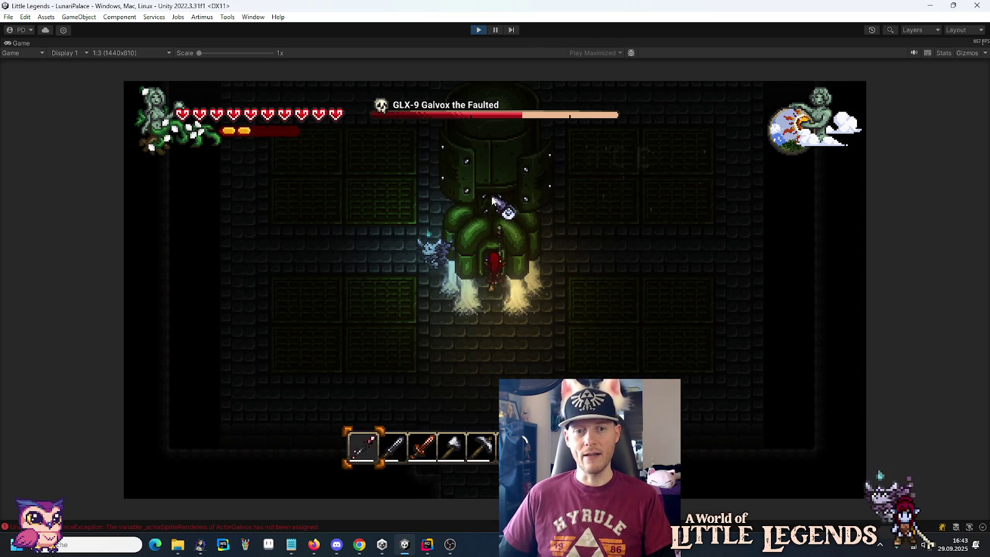
{"action": "left_click", "coordinate": [493, 201]}
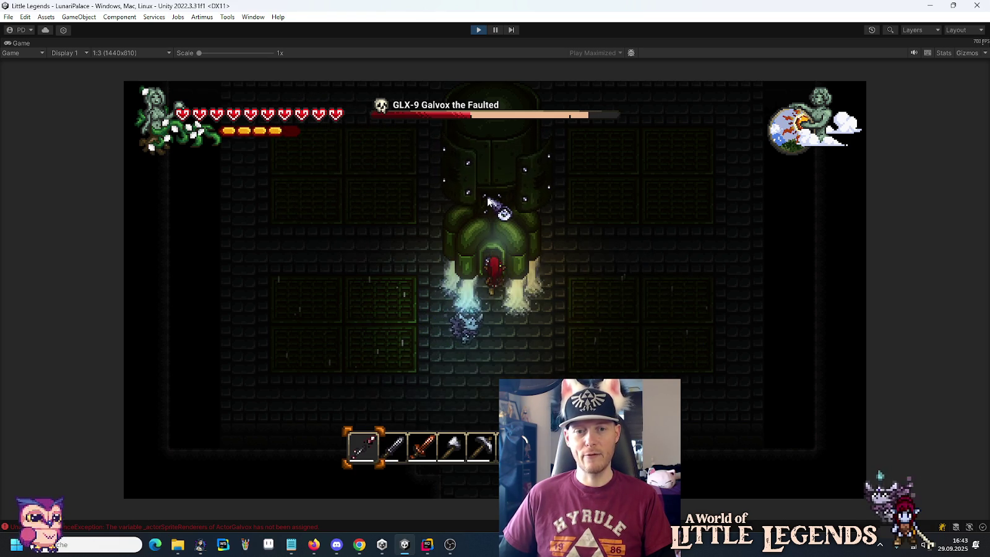
{"action": "left_click", "coordinate": [489, 200]}
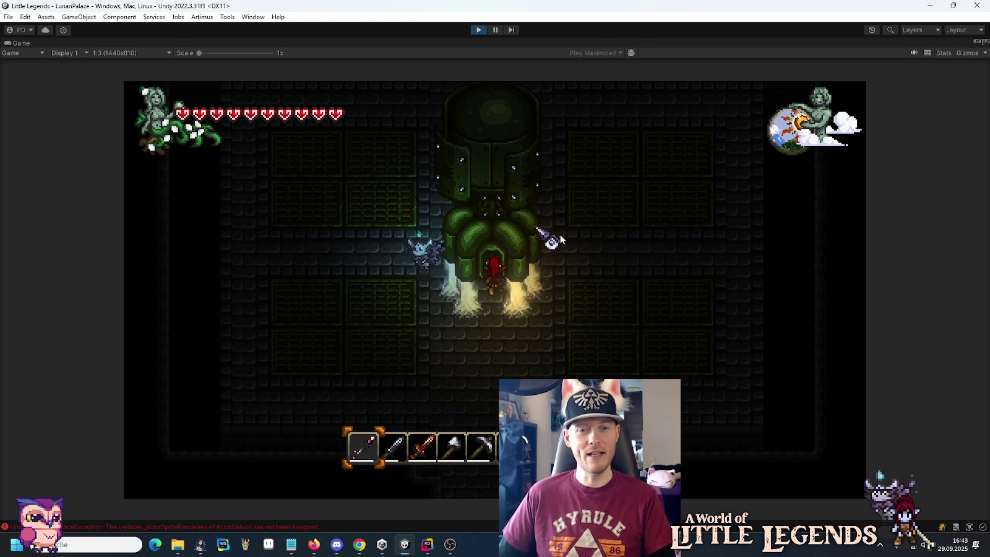
{"action": "left_click", "coordinate": [478, 29]}
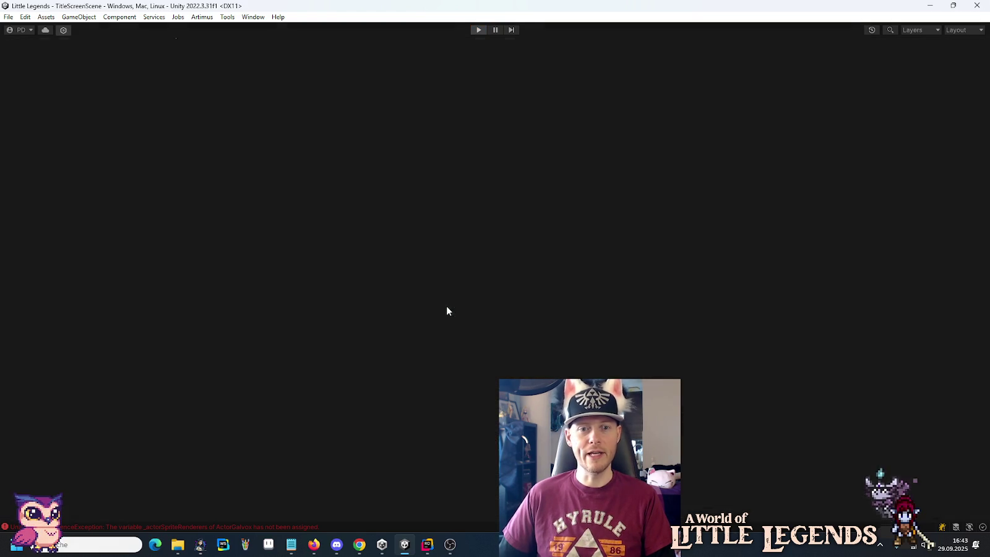
Step: Back in Unity, open the Galvox prefab and collapse the GalvoxPlates list and GalvoxPlate 2 and 3
{"action": "left_click", "coordinate": [428, 544]}
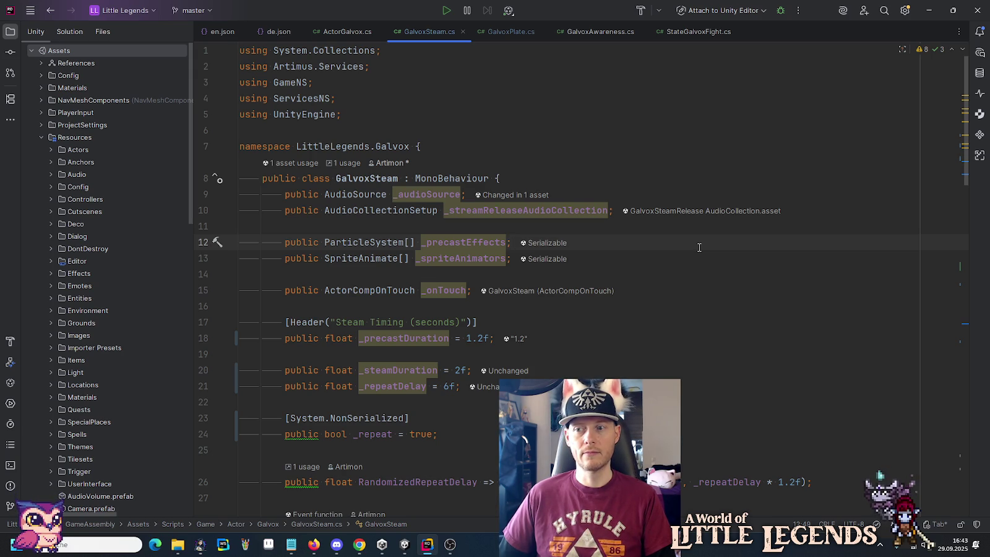
{"action": "left_click", "coordinate": [408, 548]}
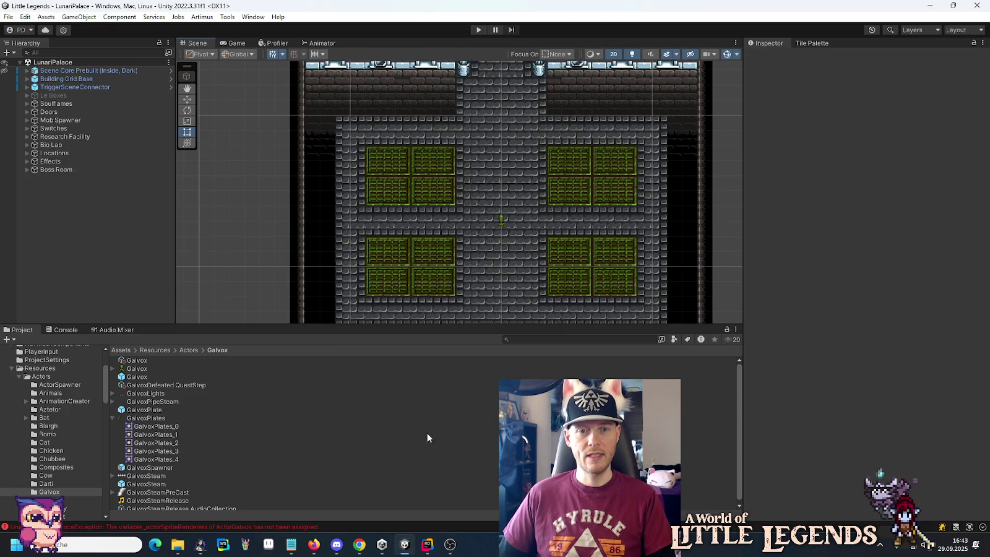
{"action": "left_click_drag", "start_coordinate": [496, 230], "coordinate": [471, 211]}
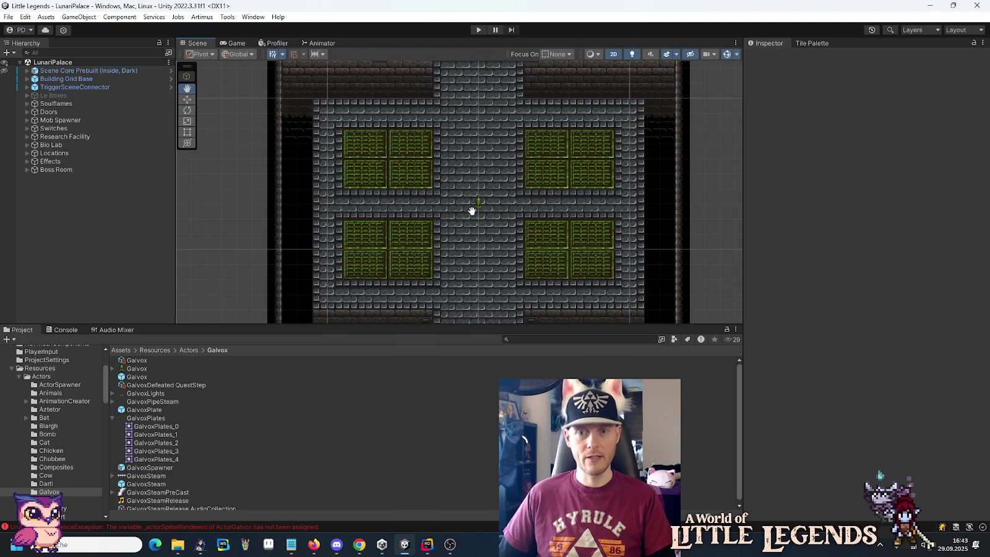
{"action": "double_click", "coordinate": [136, 376]}
{"action": "left_click", "coordinate": [113, 419]}
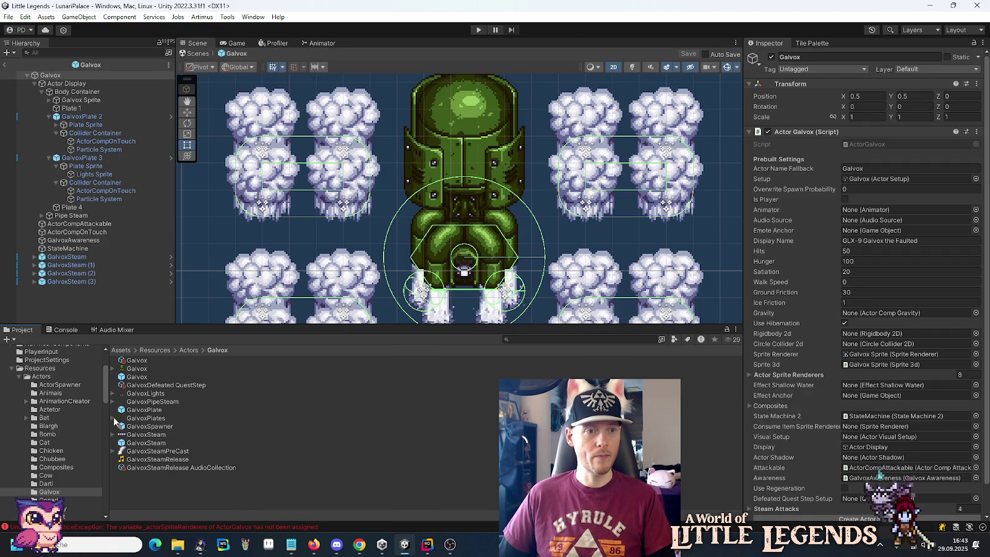
{"action": "left_click", "coordinate": [48, 116]}
{"action": "left_click", "coordinate": [48, 125]}
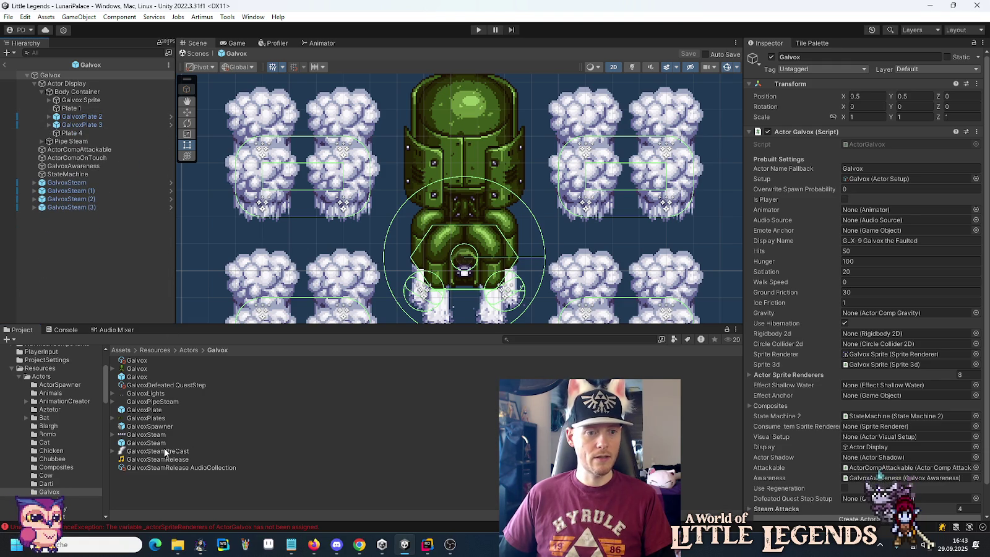
Step: Add a GalvoxPlate instance named GalvoxPlate 1 and delete the old Plate 1 and Plate 4
{"action": "mouse_move", "coordinate": [141, 415]}
{"action": "left_mouse_down"}
{"action": "mouse_move", "coordinate": [93, 120]}
{"action": "mouse_move", "coordinate": [101, 111]}
{"action": "left_mouse_up"}
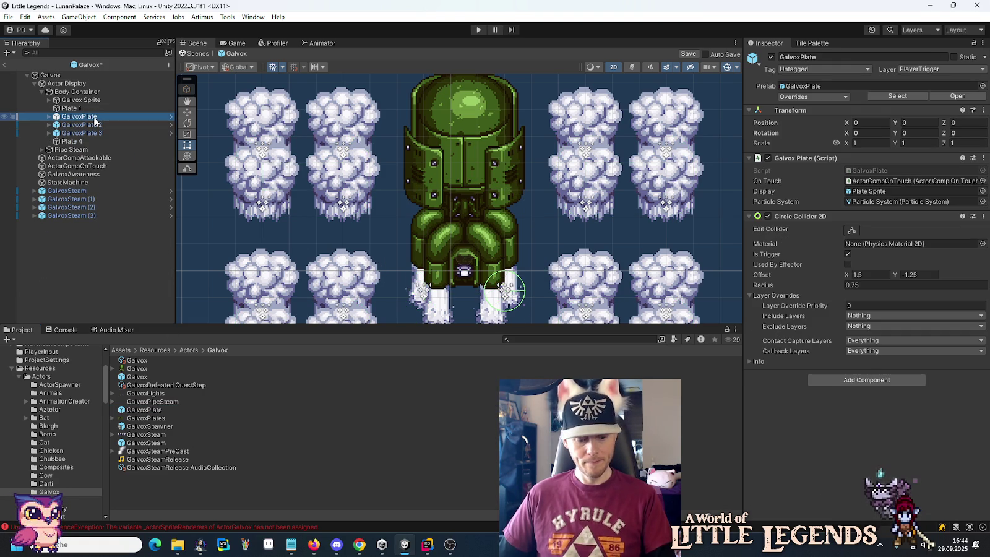
{"action": "key", "text": "F2"}
{"action": "key", "text": "End"}
{"action": "type", "text": "1"}
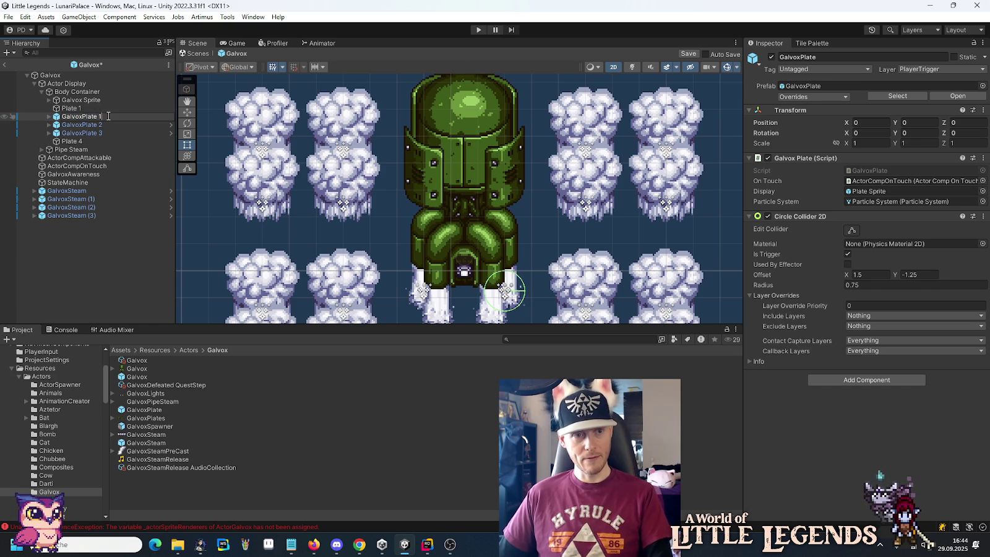
{"action": "key", "text": "Return"}
{"action": "left_click", "coordinate": [68, 108]}
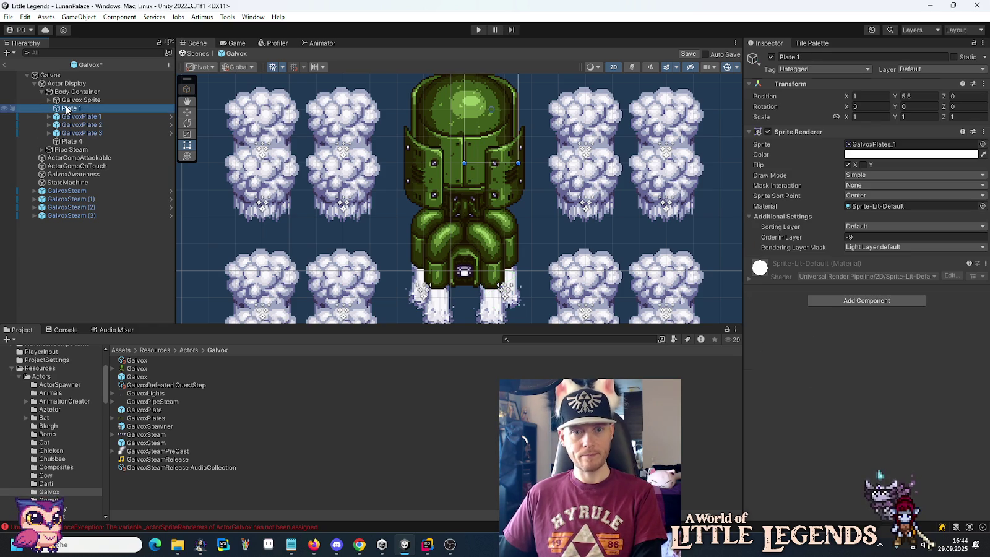
{"action": "key", "text": "Delete"}
{"action": "left_click", "coordinate": [69, 110]}
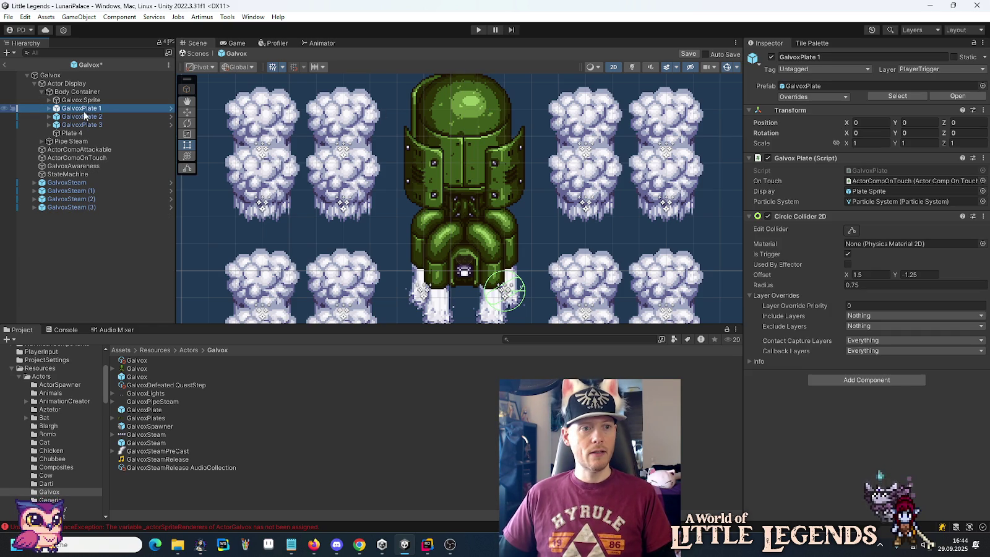
{"action": "left_click", "coordinate": [84, 118]}
{"action": "key", "text": "Up"}
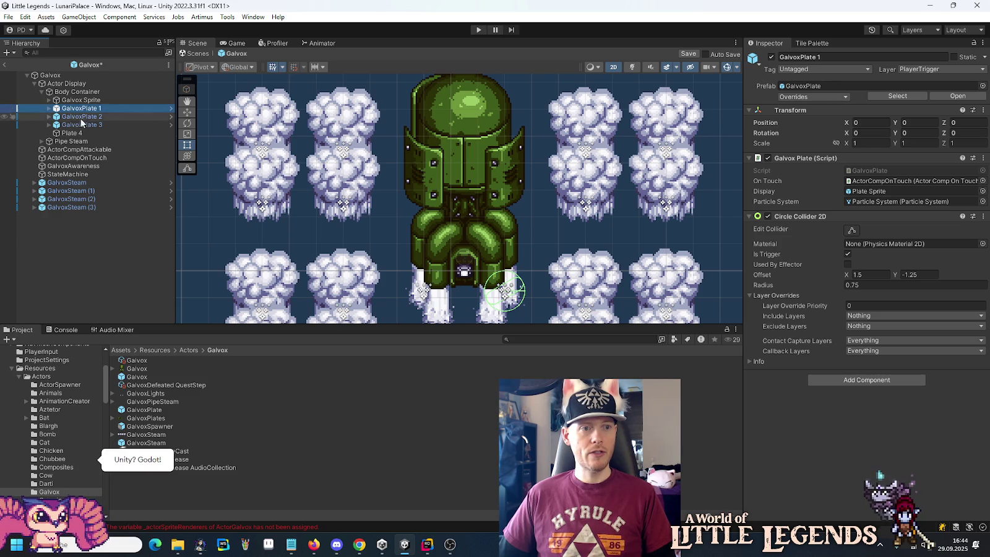
{"action": "left_click", "coordinate": [74, 134]}
{"action": "key", "text": "Delete"}
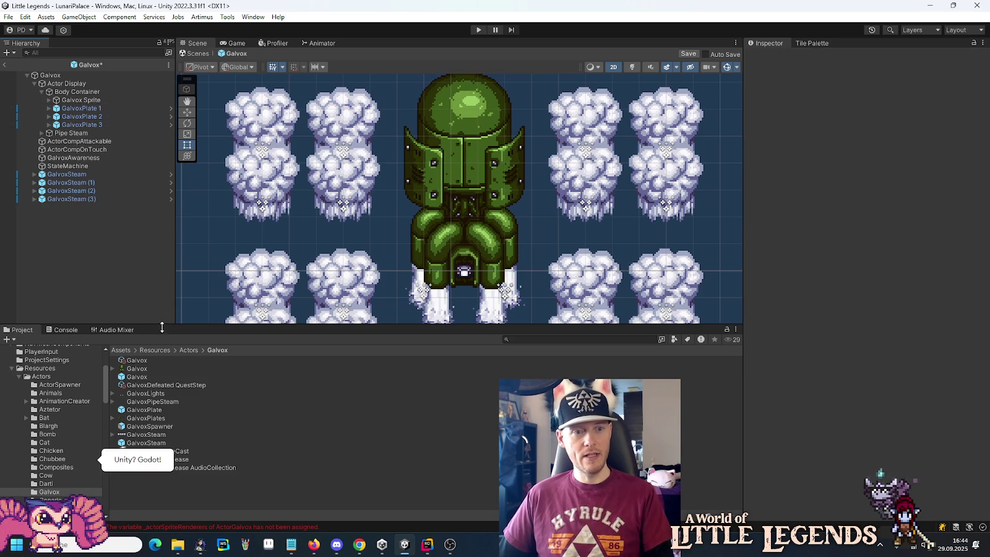
Step: Add a second GalvoxPlate instance named GalvoxPlate 4
{"action": "mouse_move", "coordinate": [143, 411]}
{"action": "left_mouse_down"}
{"action": "mouse_move", "coordinate": [95, 189]}
{"action": "mouse_move", "coordinate": [93, 130]}
{"action": "left_mouse_up"}
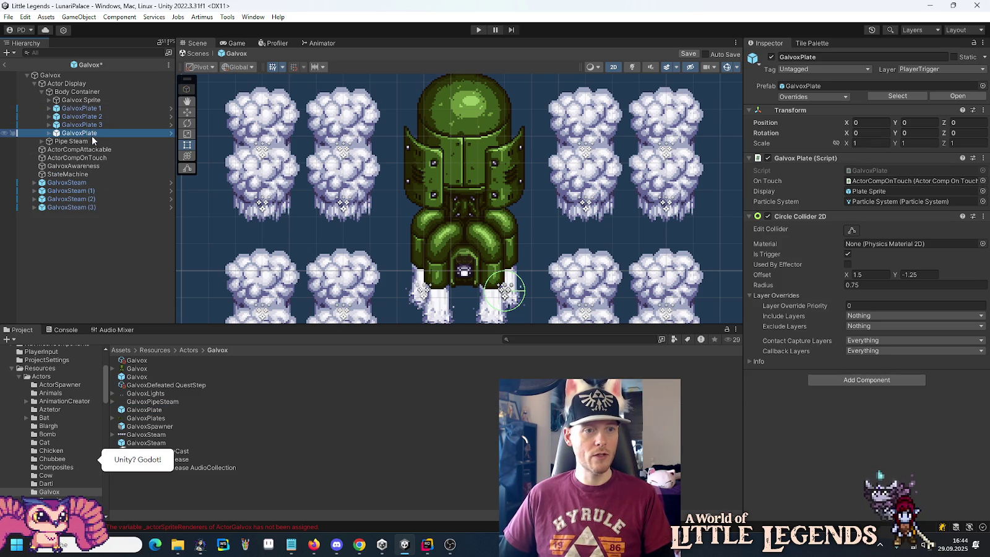
{"action": "key", "text": "F2"}
{"action": "type", "text": " 4"}
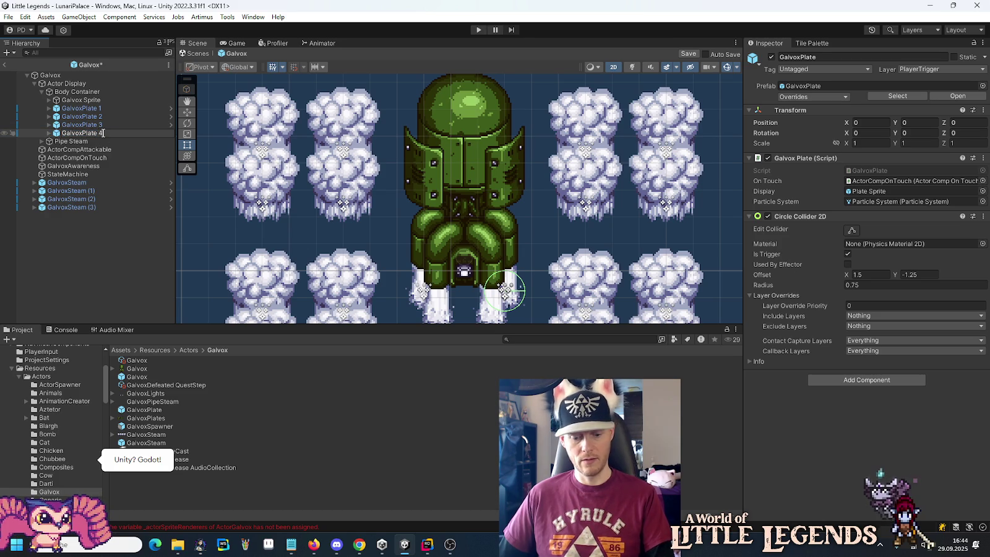
{"action": "key", "text": "Return"}
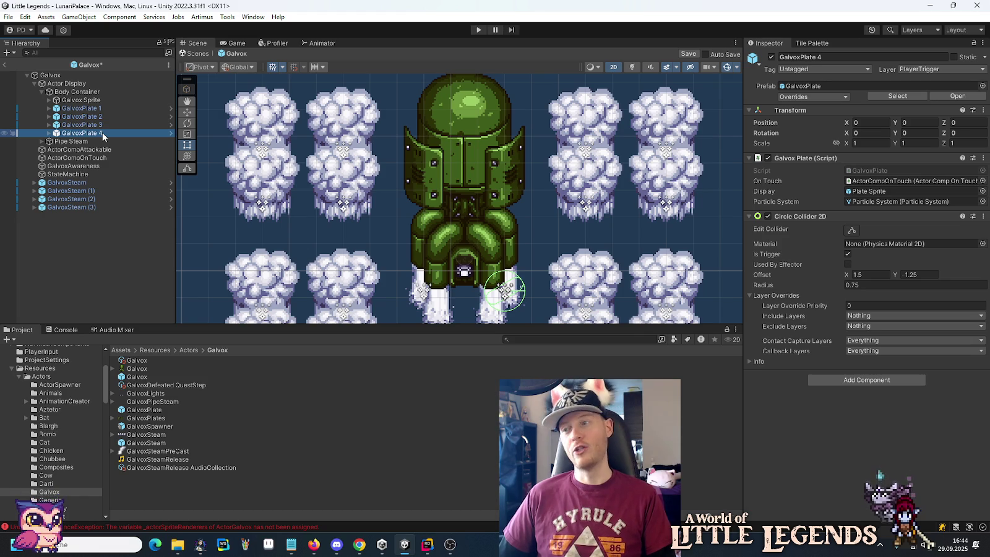
{"action": "left_click", "coordinate": [96, 109]}
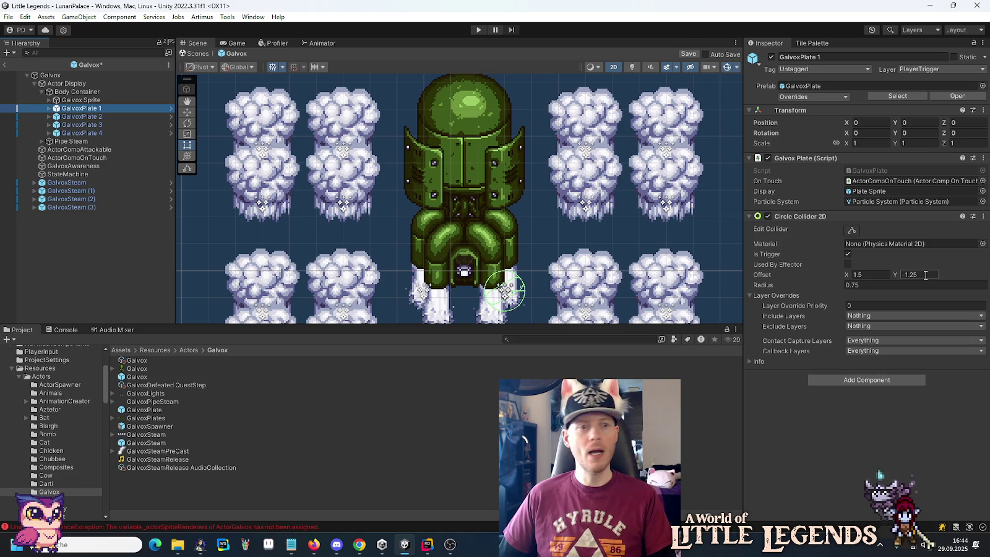
{"action": "left_click", "coordinate": [896, 286]}
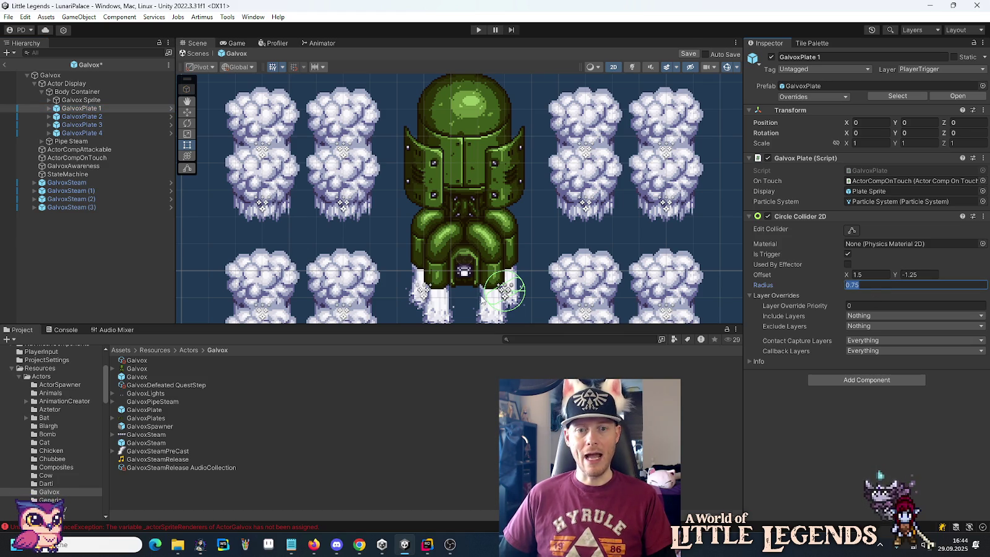
Step: Change GalvoxPlate 1's Circle Collider 2D Offset Y from -1.25 to 1.25, then select its Plate Sprite
{"action": "left_click", "coordinate": [907, 275]}
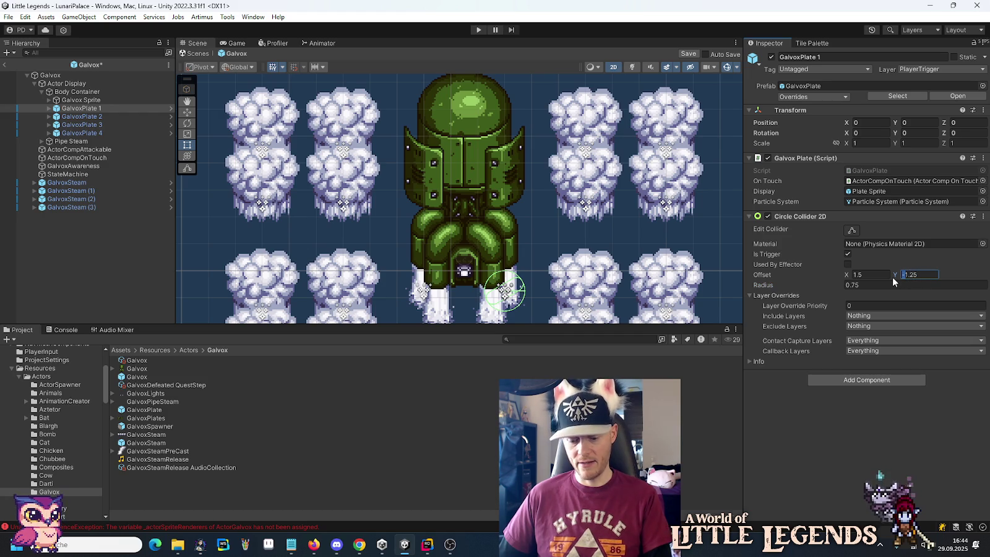
{"action": "key", "text": "BackSpace"}
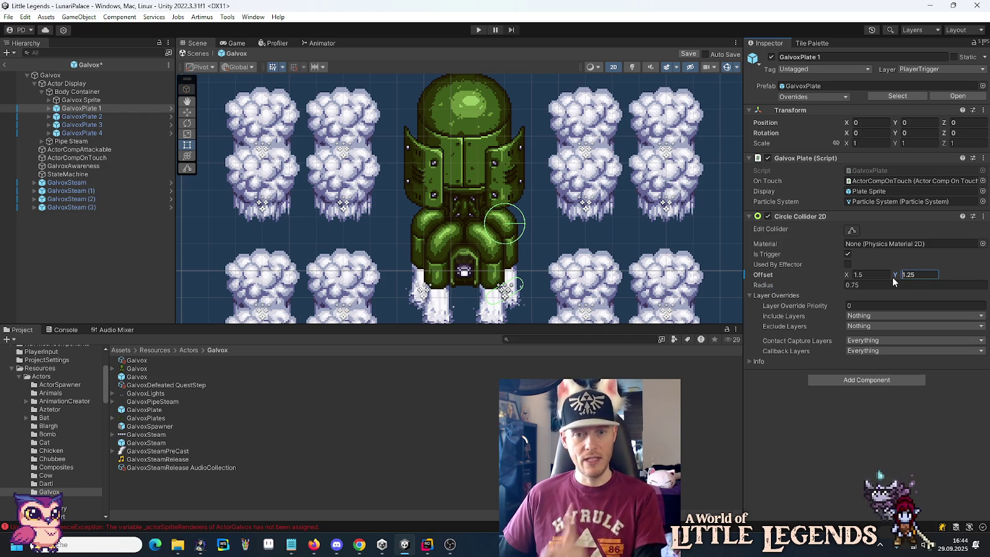
{"action": "left_click", "coordinate": [50, 109]}
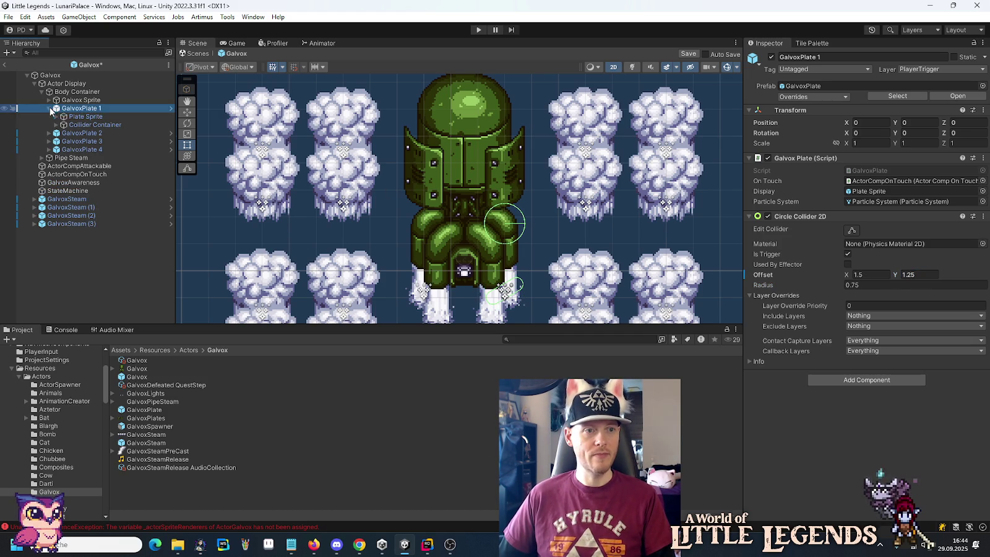
{"action": "left_click", "coordinate": [59, 117]}
{"action": "left_click", "coordinate": [57, 117]}
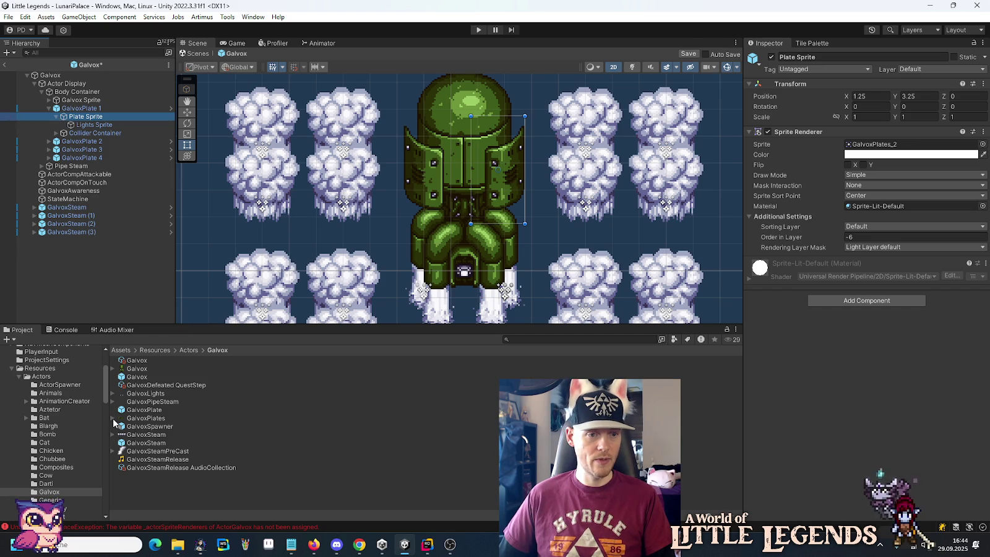
Step: Assign GalvoxPlates_1 as the plate's sprite and flip it horizontally with Scale X -1
{"action": "left_click", "coordinate": [113, 419]}
{"action": "mouse_move", "coordinate": [154, 435]}
{"action": "left_mouse_down"}
{"action": "mouse_move", "coordinate": [527, 335]}
{"action": "mouse_move", "coordinate": [853, 144]}
{"action": "left_mouse_up"}
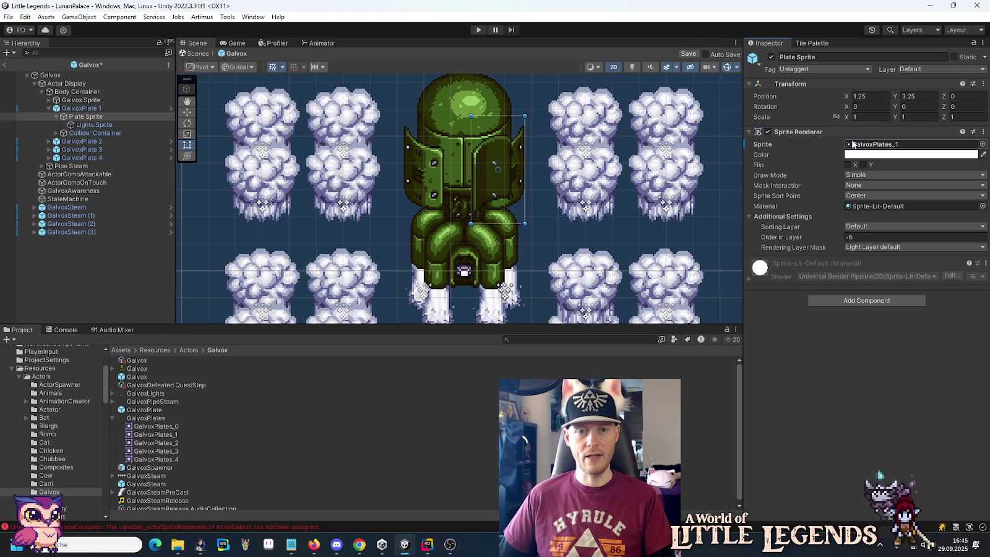
{"action": "left_click", "coordinate": [857, 117]}
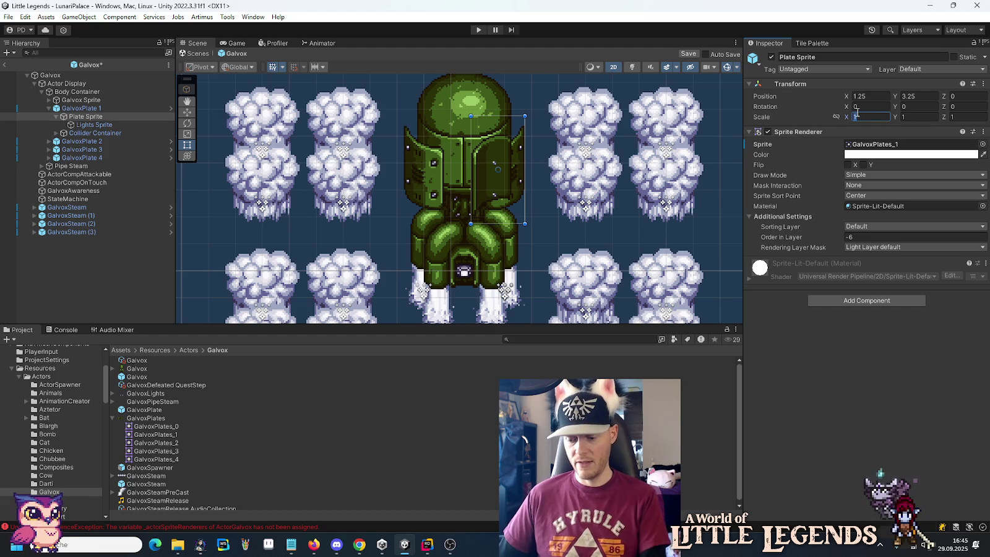
{"action": "type", "text": "-"}
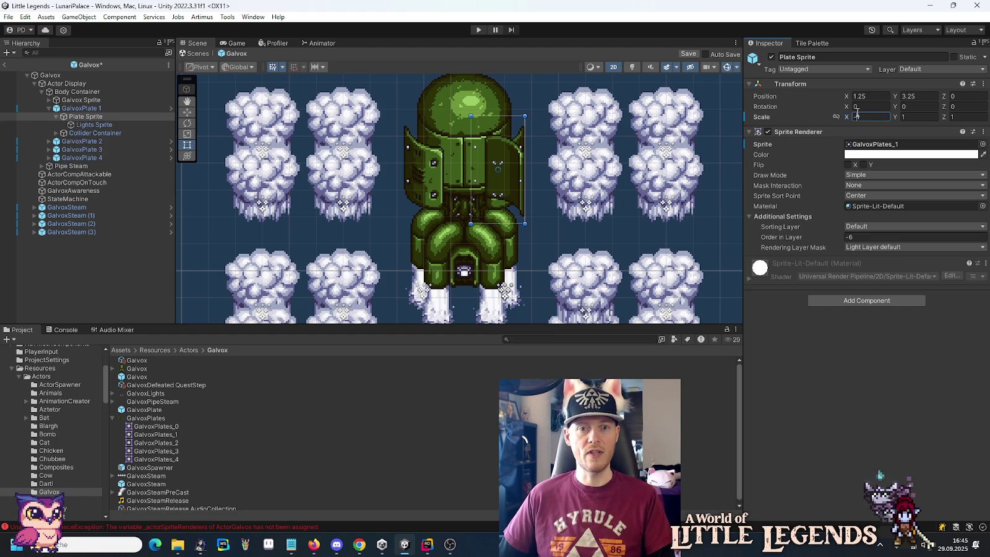
Step: Move the Collider Container to Position Y 1.25 and flip it with Scale Y -1
{"action": "left_click", "coordinate": [96, 129]}
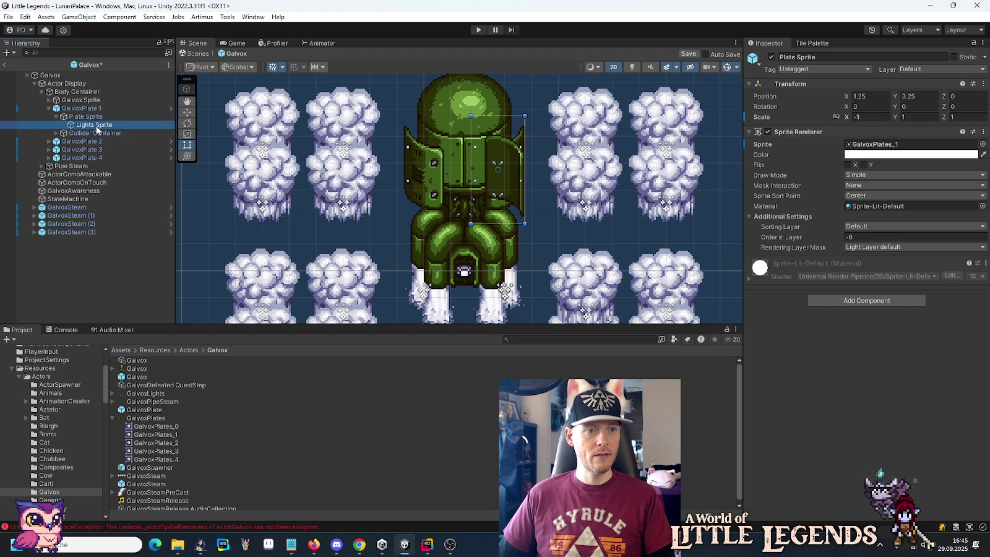
{"action": "key", "text": "Left"}
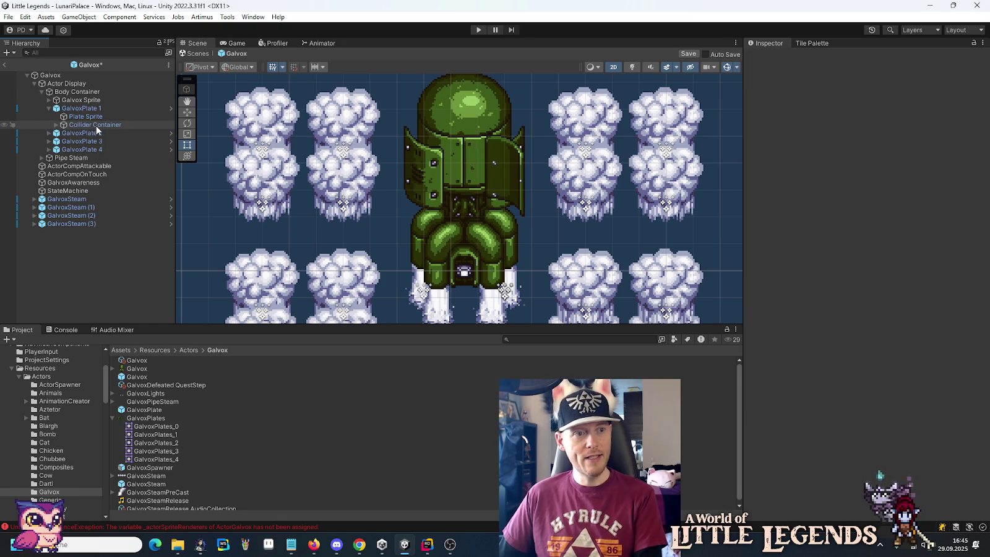
{"action": "key", "text": "Left"}
{"action": "key", "text": "Down"}
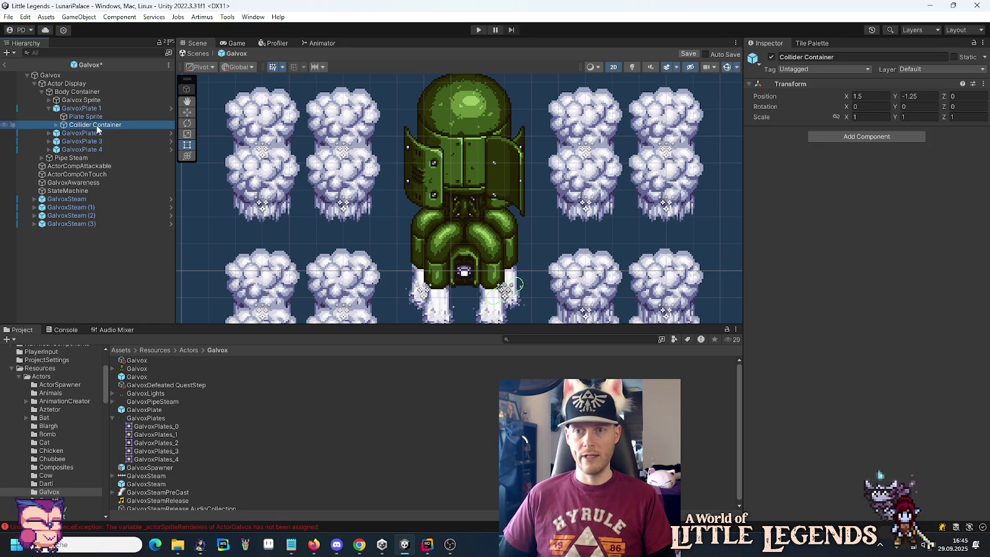
{"action": "left_click", "coordinate": [912, 97]}
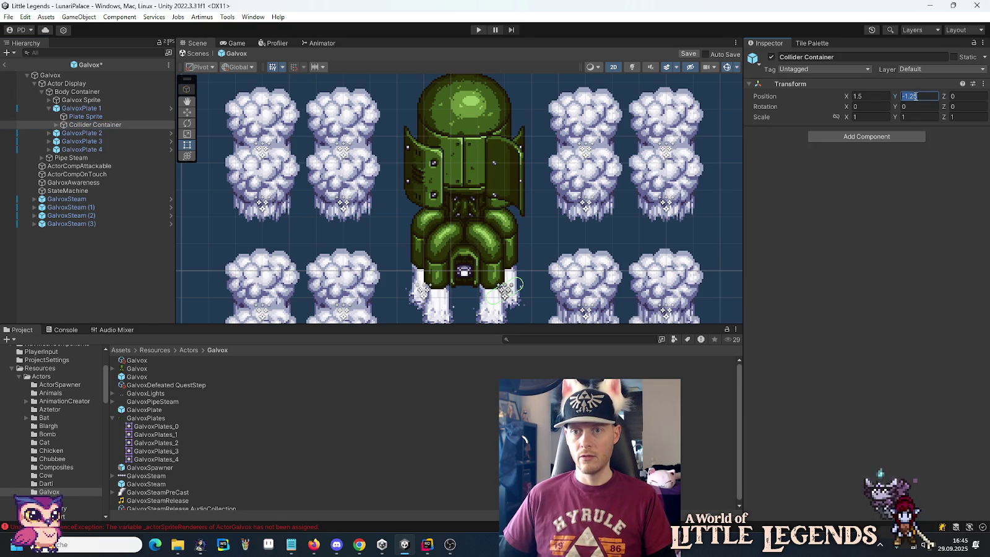
{"action": "left_click", "coordinate": [908, 117]}
{"action": "type", "text": "3"}
{"action": "left_click", "coordinate": [910, 96]}
{"action": "key", "text": "Home"}
{"action": "key", "text": "Delete"}
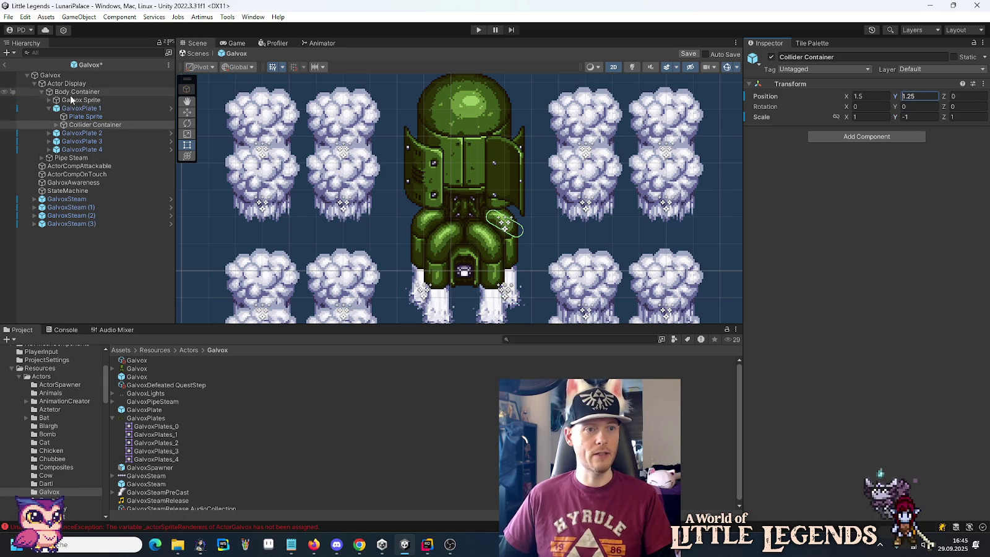
{"action": "left_click", "coordinate": [76, 109]}
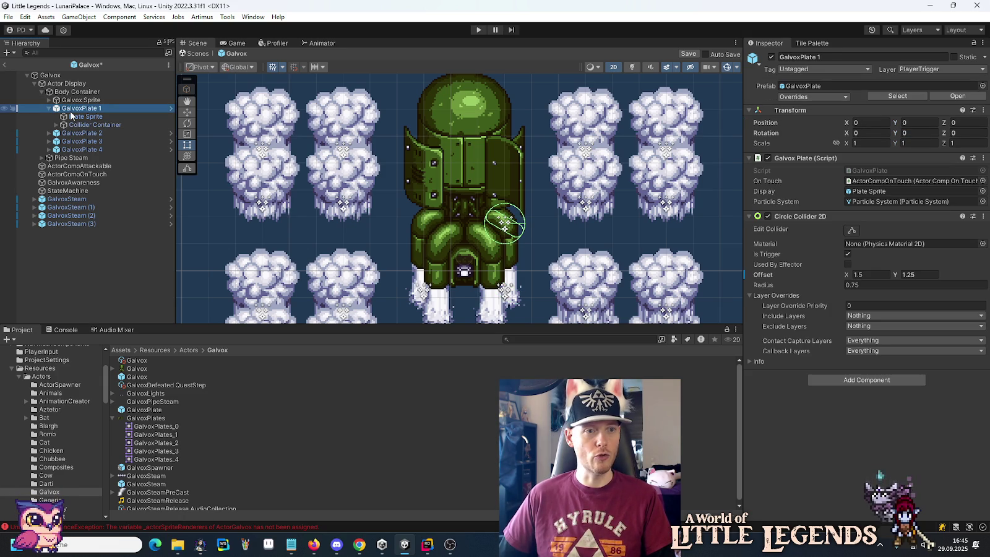
{"action": "left_click", "coordinate": [73, 118]}
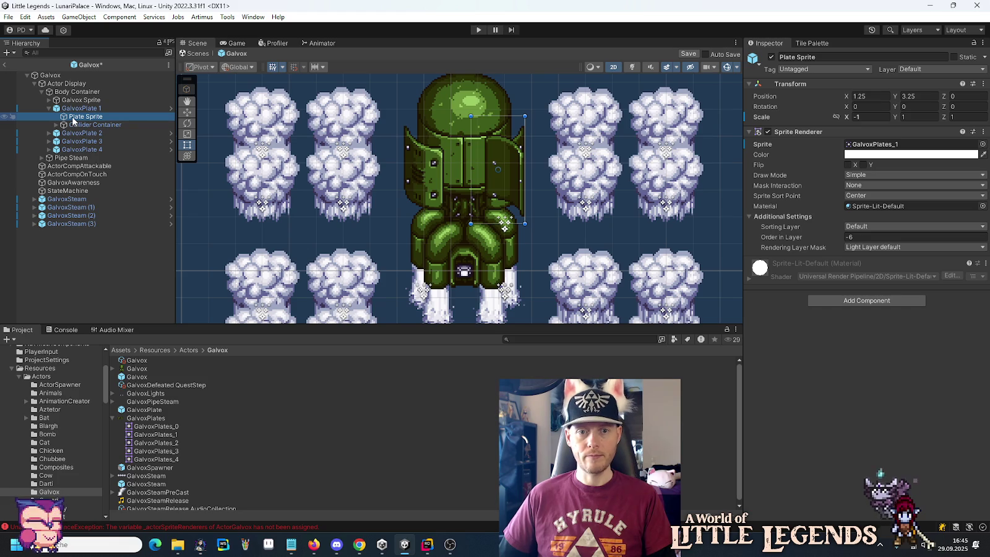
Step: Drag the Plate Sprite up the Move tool's Y arrow onto the upper Galvox body
{"action": "left_click", "coordinate": [185, 114]}
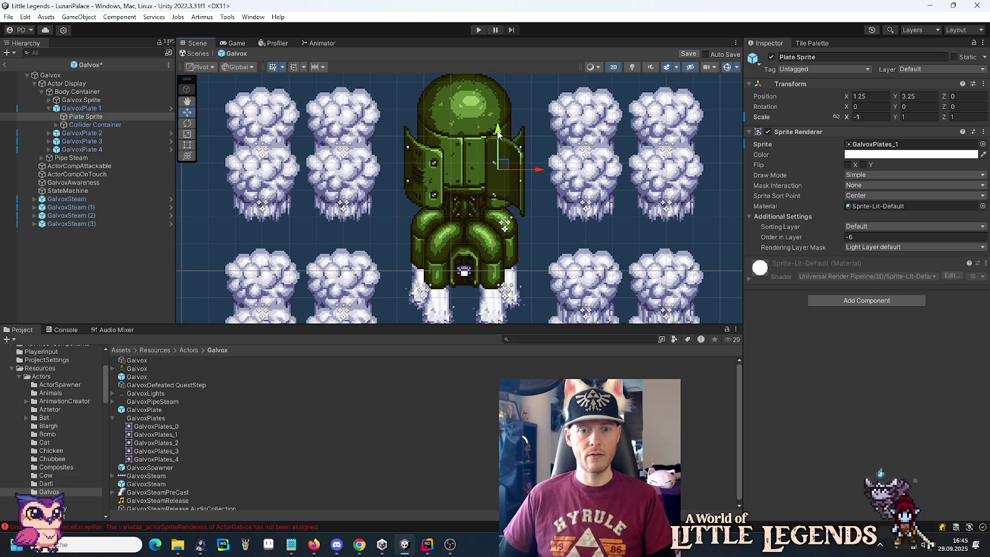
{"action": "mouse_move", "coordinate": [498, 133]}
{"action": "left_mouse_down"}
{"action": "mouse_move", "coordinate": [504, 50]}
{"action": "mouse_move", "coordinate": [506, 66]}
{"action": "left_mouse_up"}
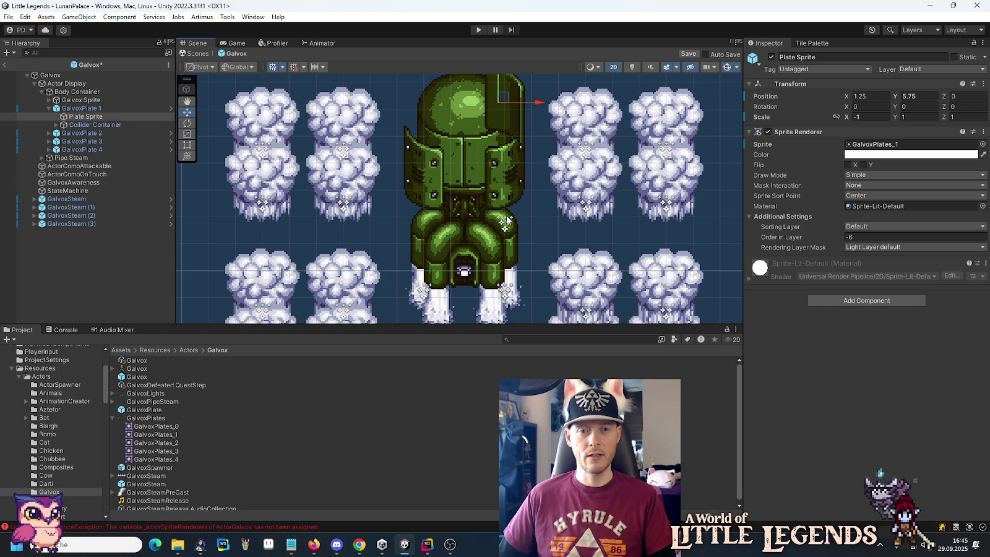
{"action": "left_click", "coordinate": [90, 101]}
{"action": "left_click", "coordinate": [89, 109]}
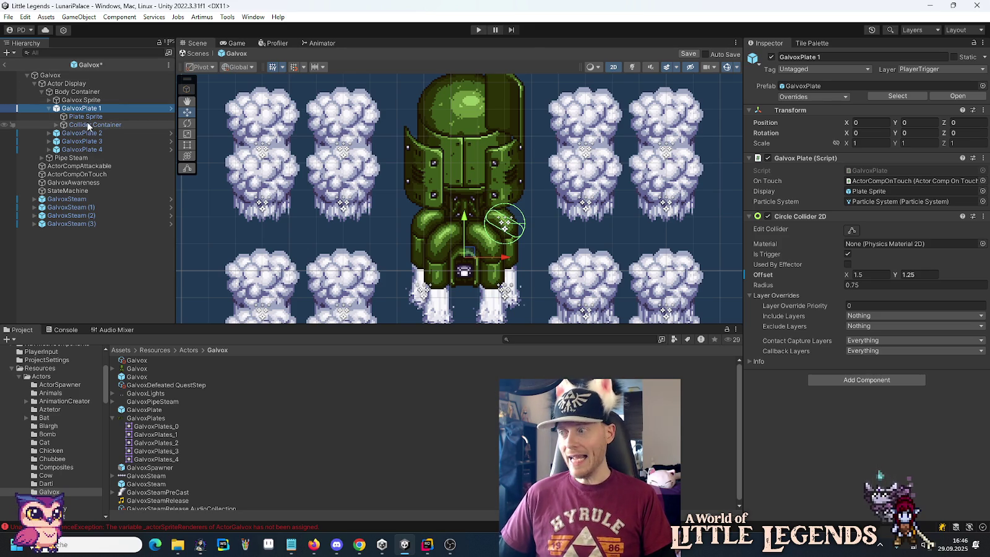
{"action": "left_click_drag", "start_coordinate": [89, 126], "coordinate": [72, 88]}
{"action": "left_click", "coordinate": [74, 92]}
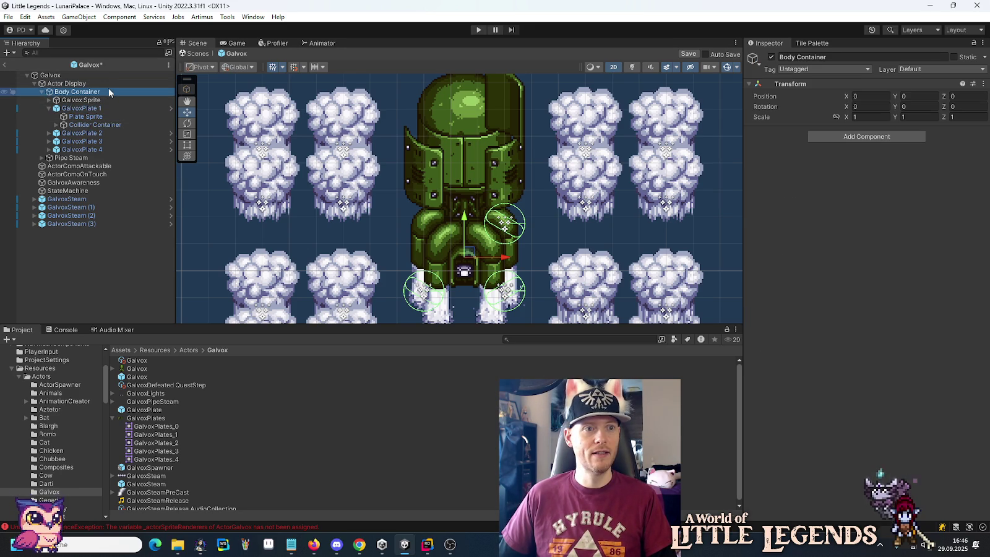
Step: Drop GalvoxPlate 1's Plate Sprite into Galvox Sprite's Sprite 3d Connected Sprites Element 1 renderer field
{"action": "left_click", "coordinate": [77, 100]}
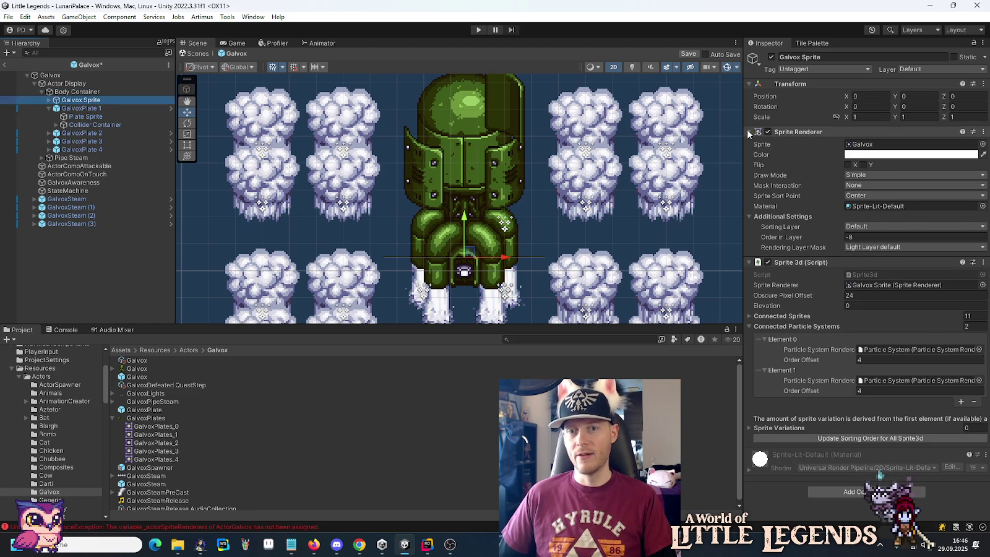
{"action": "left_click", "coordinate": [749, 131]}
{"action": "left_click", "coordinate": [751, 208]}
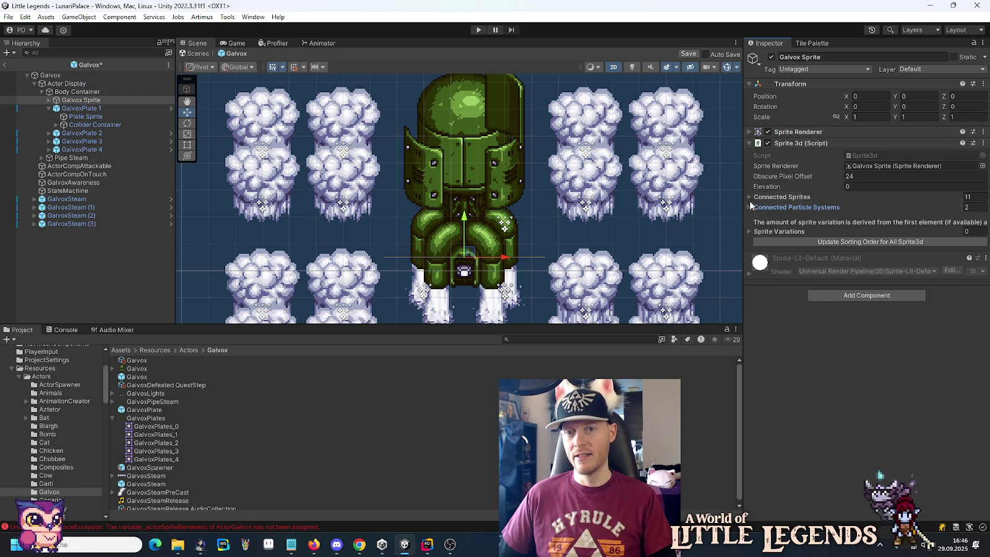
{"action": "left_click", "coordinate": [750, 196]}
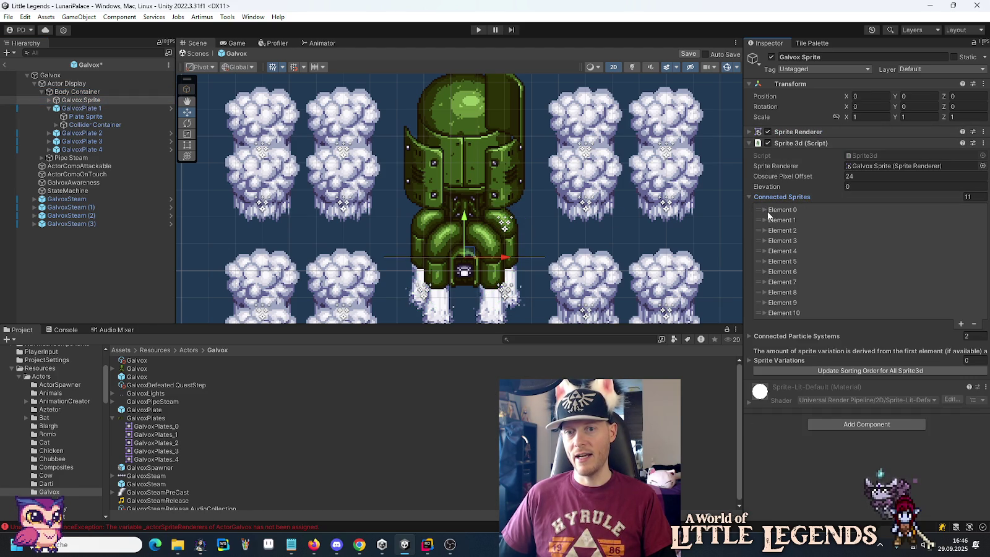
{"action": "left_click", "coordinate": [765, 211]}
{"action": "left_click", "coordinate": [765, 211]}
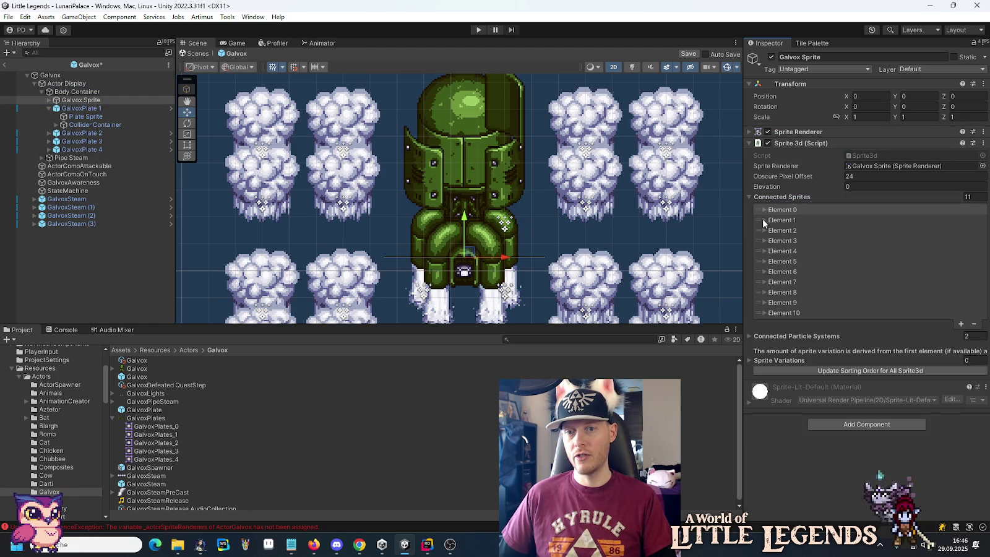
{"action": "left_click", "coordinate": [764, 220]}
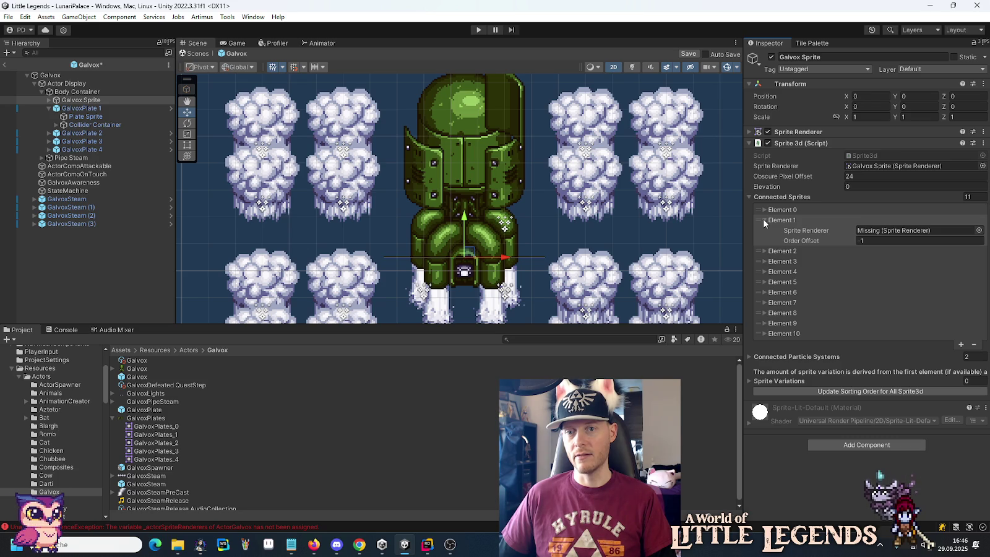
{"action": "left_click", "coordinate": [765, 209]}
{"action": "left_click", "coordinate": [765, 210]}
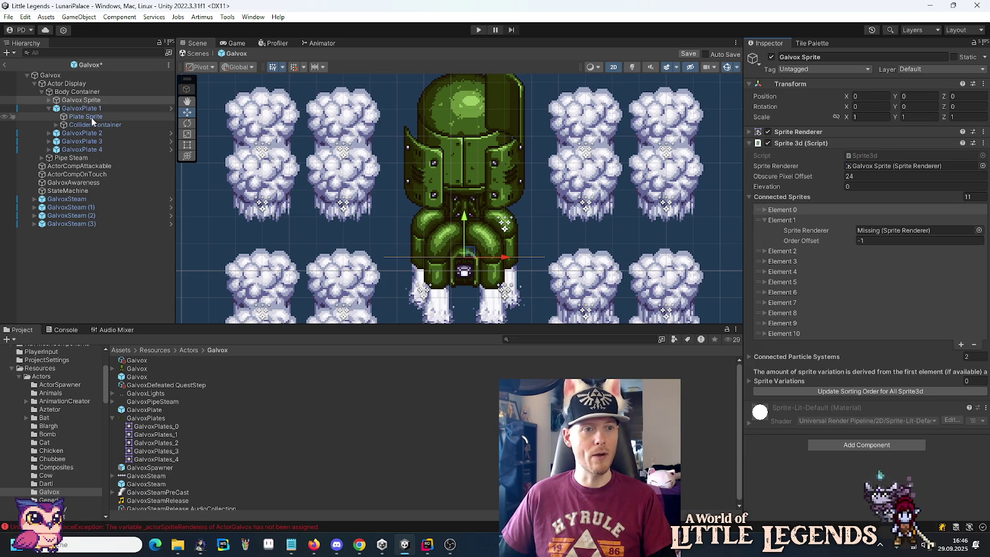
{"action": "left_click_drag", "start_coordinate": [88, 117], "coordinate": [907, 231]}
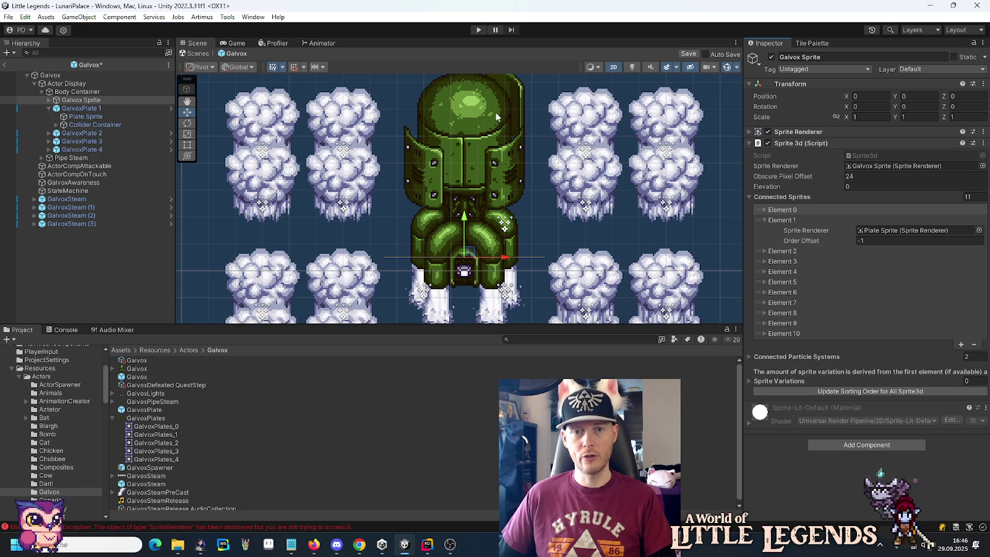
{"action": "left_click_drag", "start_coordinate": [495, 118], "coordinate": [499, 175]}
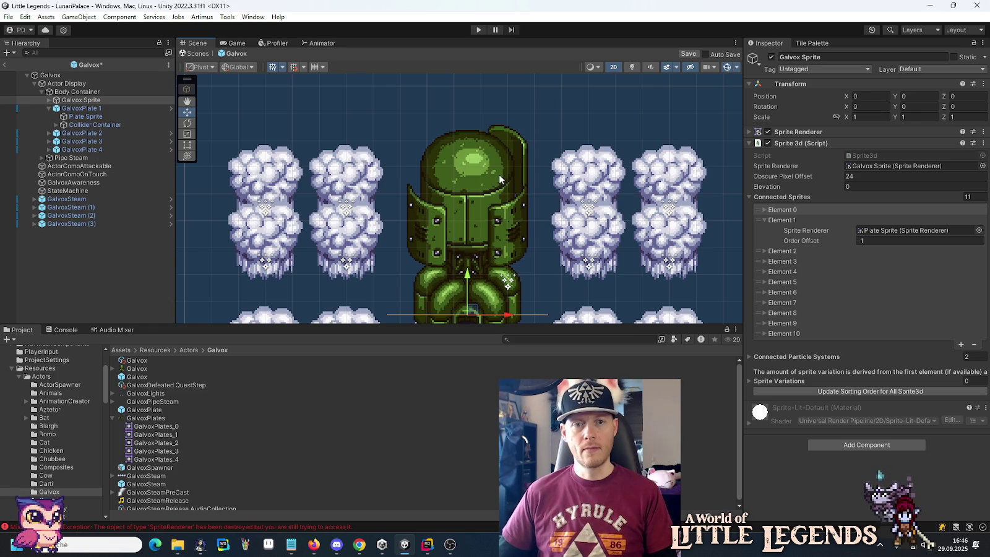
Step: Compare GalvoxPlate 1 and 2 plate sprites, then raise GalvoxPlate 1's plate sprite to about Y 6
{"action": "left_click", "coordinate": [95, 116]}
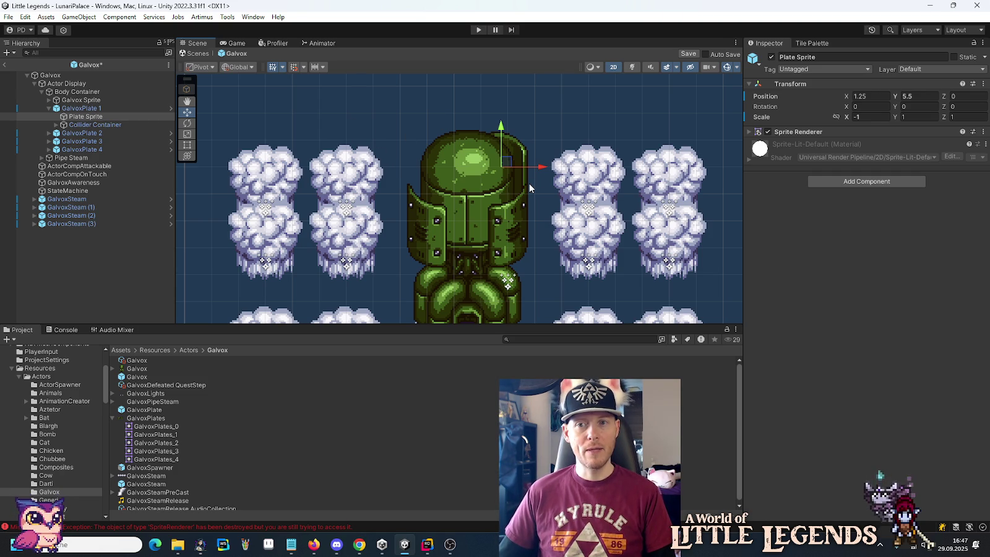
{"action": "left_click", "coordinate": [99, 110]}
{"action": "left_click", "coordinate": [101, 116]}
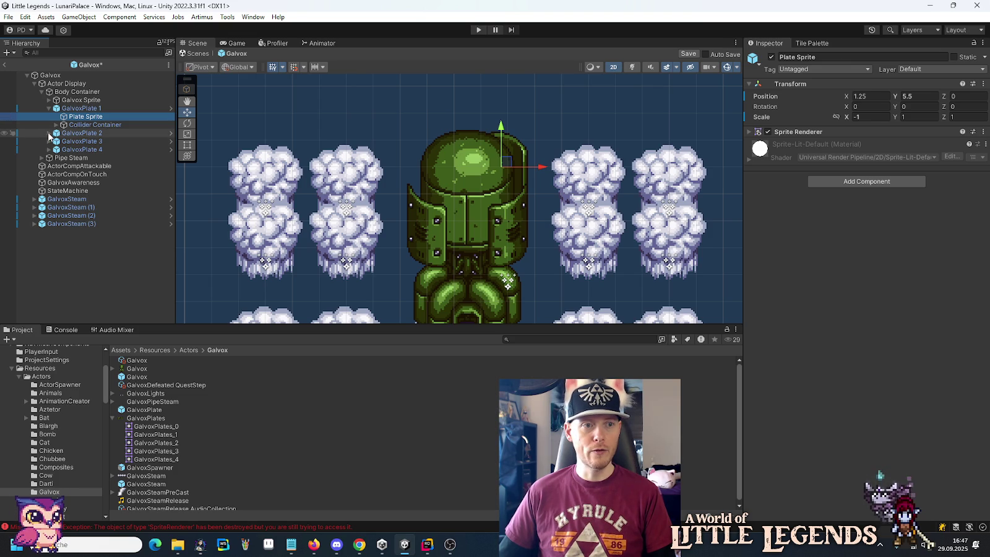
{"action": "left_click", "coordinate": [57, 133]}
{"action": "left_click", "coordinate": [81, 141]}
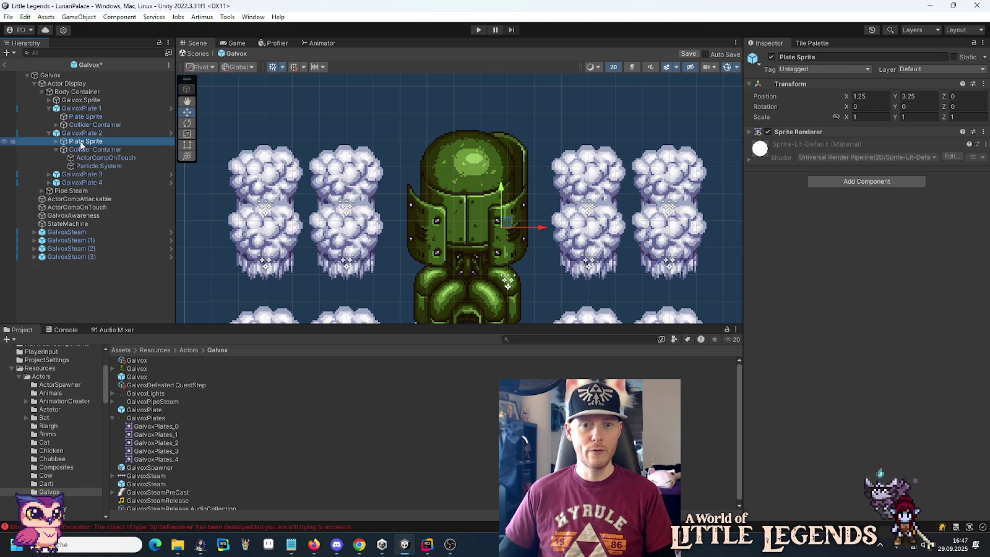
{"action": "left_click", "coordinate": [87, 117]}
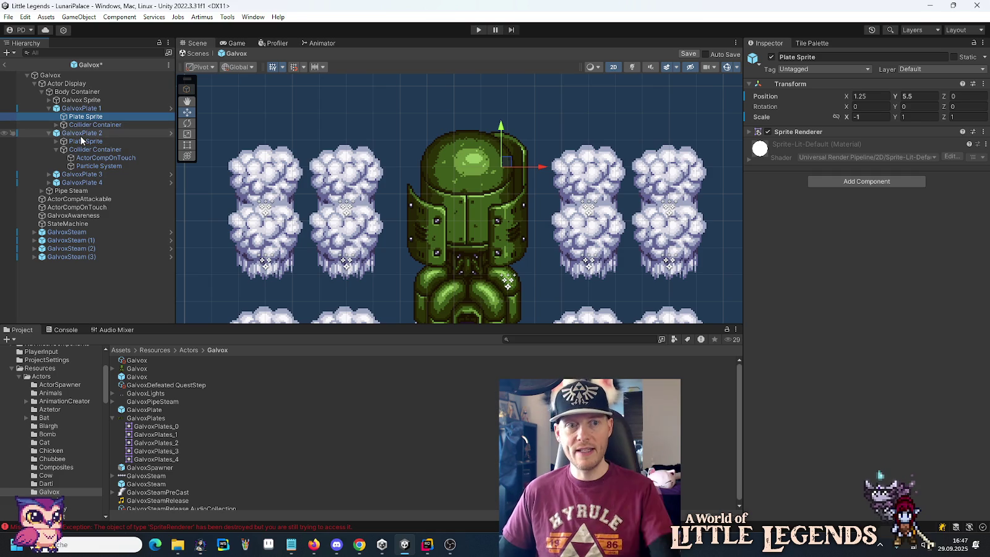
{"action": "left_click_drag", "start_coordinate": [501, 127], "coordinate": [501, 112]}
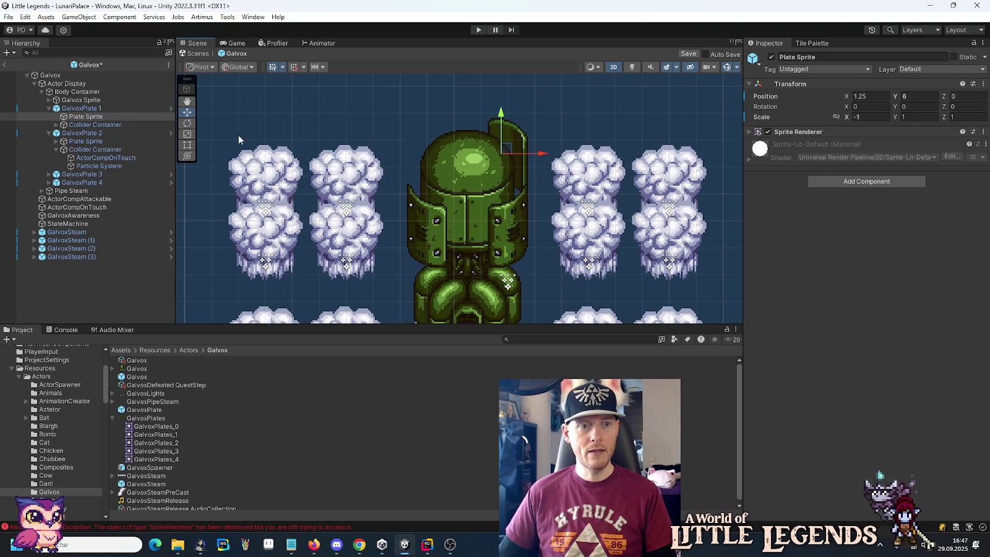
Step: Nudge GalvoxPlate 2's plate sprite, then settle GalvoxPlate 1's plate sprite at Y 5.75
{"action": "left_click", "coordinate": [90, 142]}
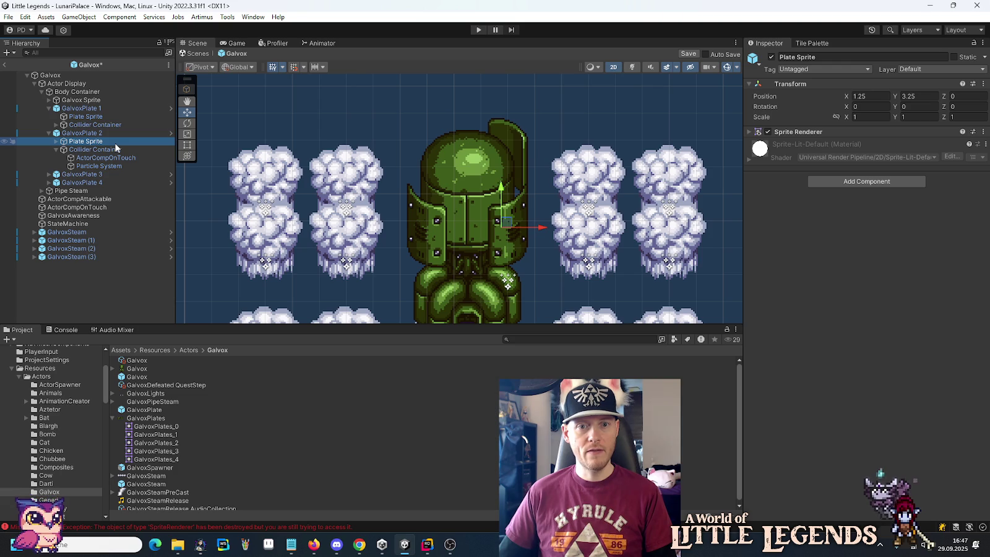
{"action": "left_click_drag", "start_coordinate": [503, 188], "coordinate": [506, 193]}
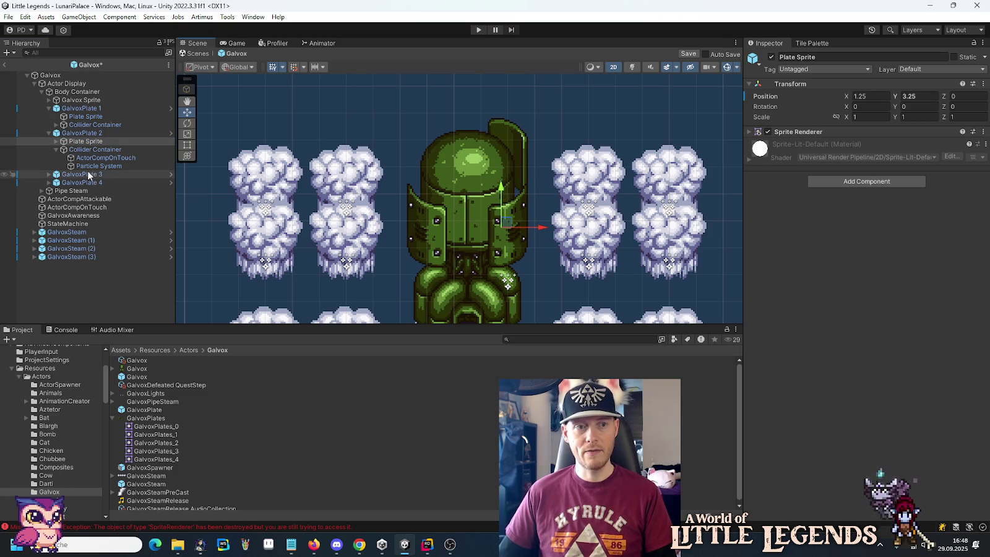
{"action": "left_click", "coordinate": [90, 116]}
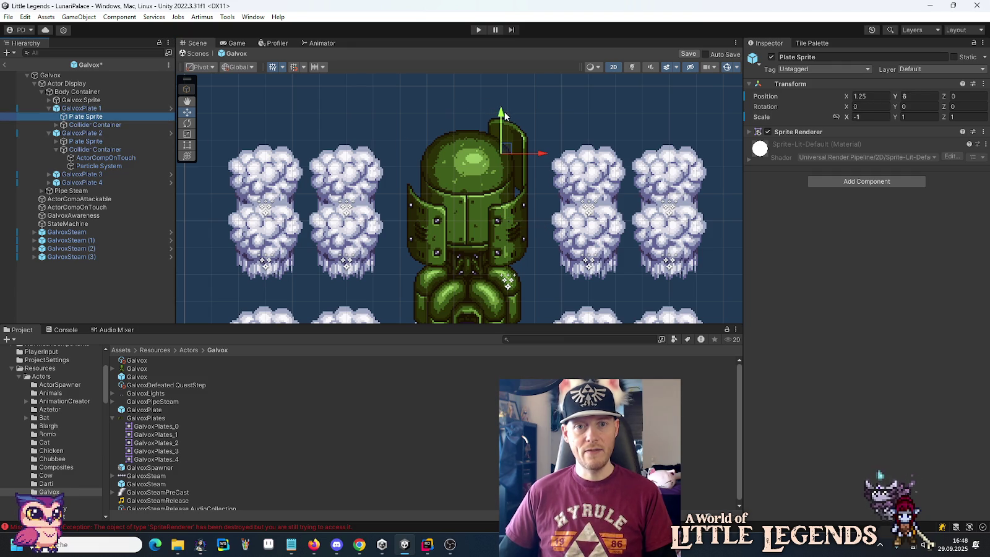
{"action": "left_click_drag", "start_coordinate": [503, 127], "coordinate": [502, 122]}
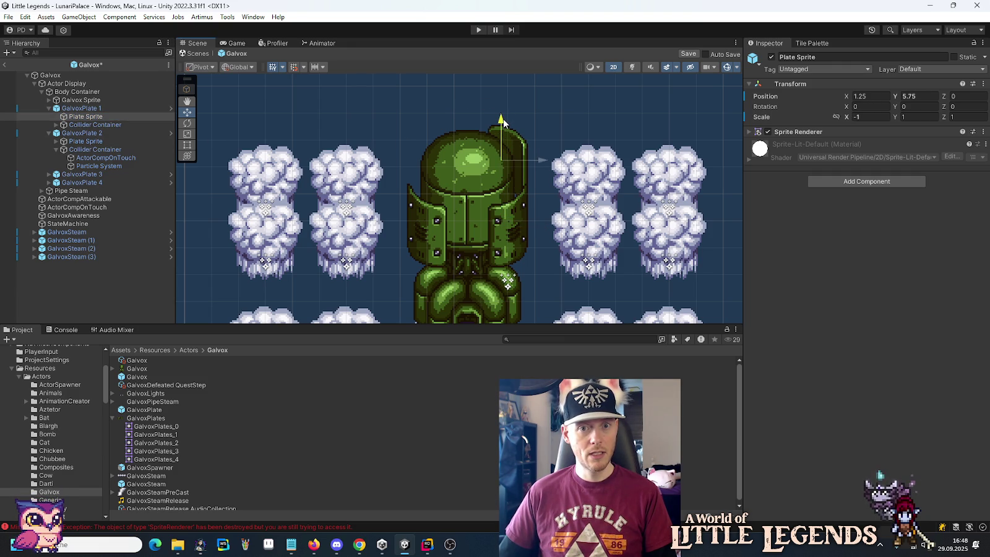
{"action": "mouse_move", "coordinate": [505, 158]}
{"action": "left_mouse_down"}
{"action": "mouse_move", "coordinate": [496, 164]}
{"action": "mouse_move", "coordinate": [504, 159]}
{"action": "left_mouse_up"}
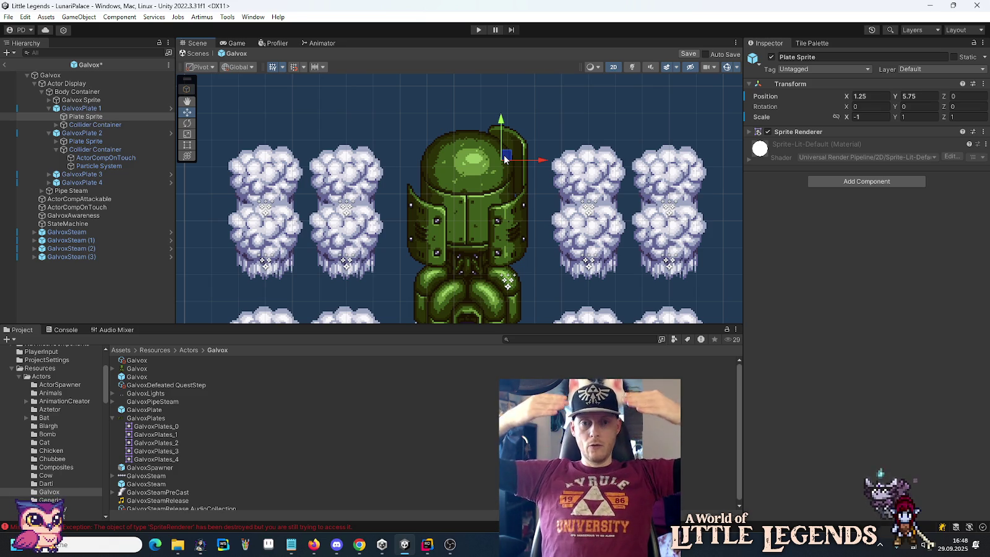
{"action": "left_click_drag", "start_coordinate": [504, 159], "coordinate": [496, 202]}
{"action": "left_click", "coordinate": [93, 134]}
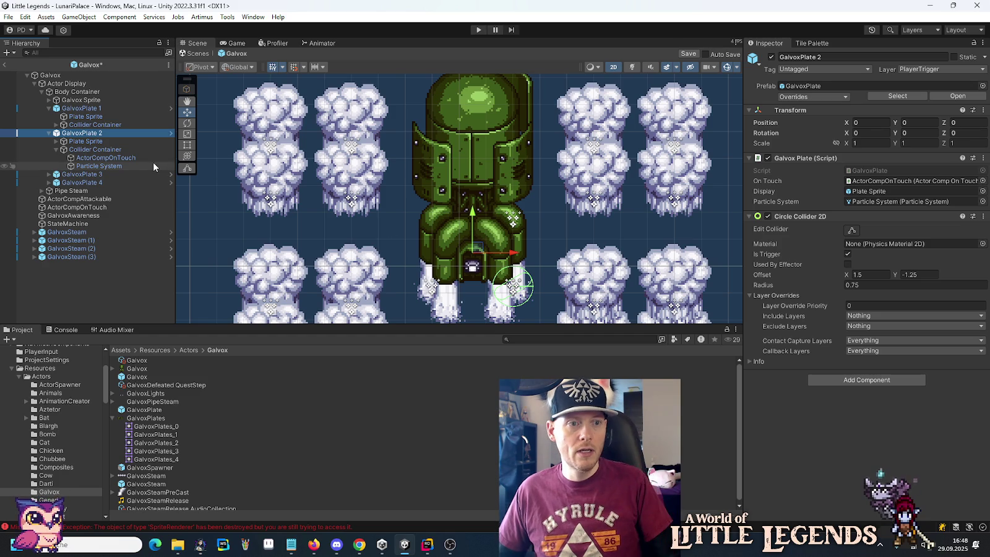
Step: Drag GalvoxPlate 2's Plate Sprite down the Y arrow onto the lower body, then reselect GalvoxPlate 2
{"action": "left_click", "coordinate": [96, 141]}
{"action": "left_click_drag", "start_coordinate": [507, 151], "coordinate": [511, 214]}
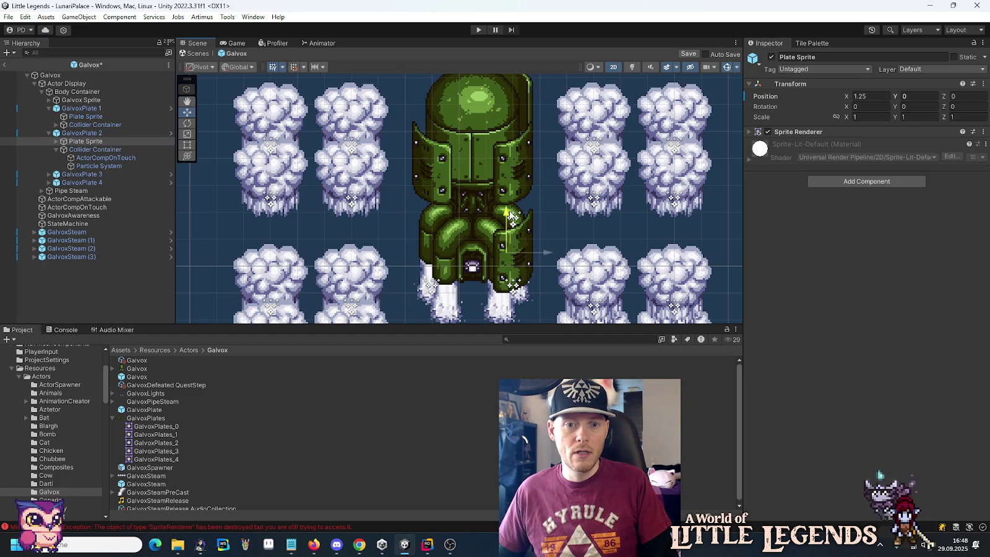
{"action": "left_click", "coordinate": [79, 135]}
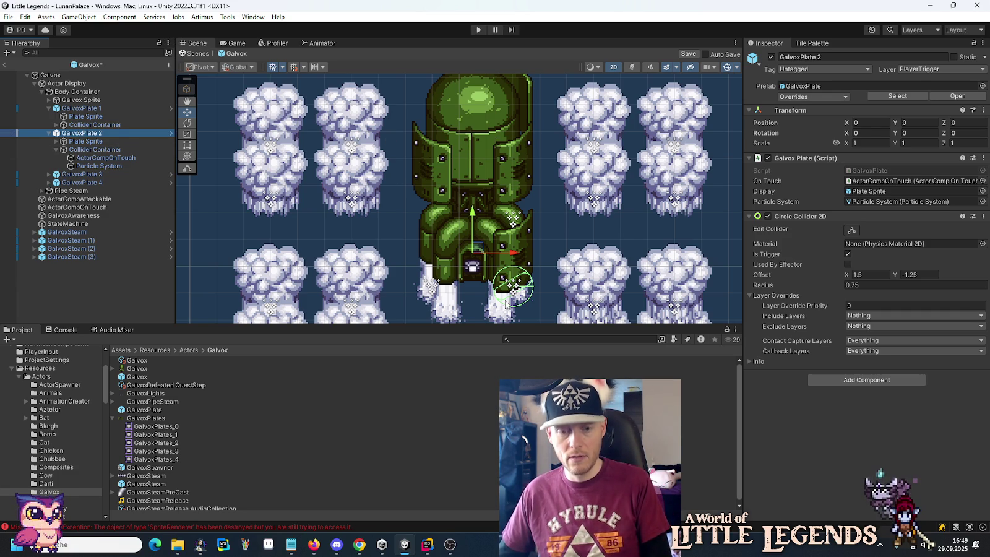
{"action": "left_click", "coordinate": [506, 304]}
{"action": "left_click", "coordinate": [97, 134]}
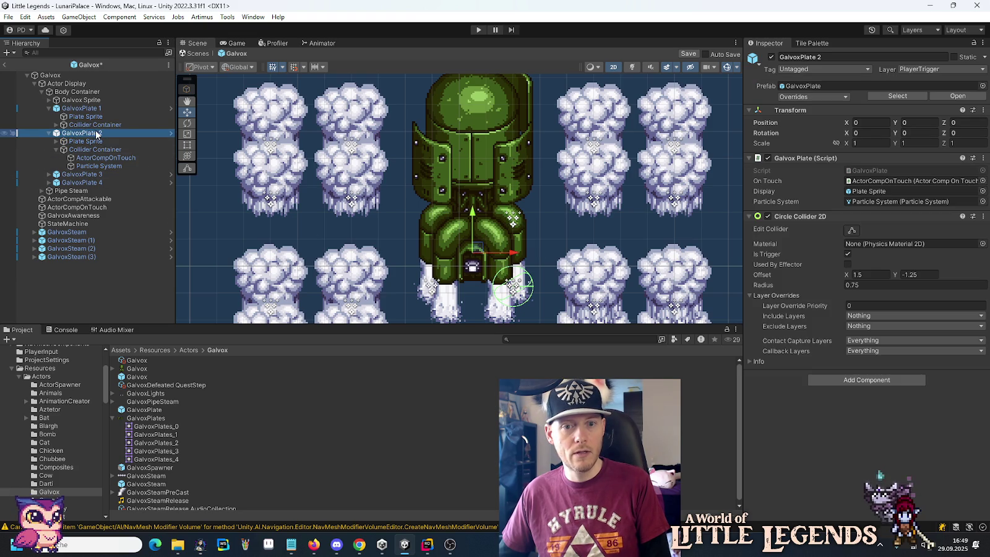
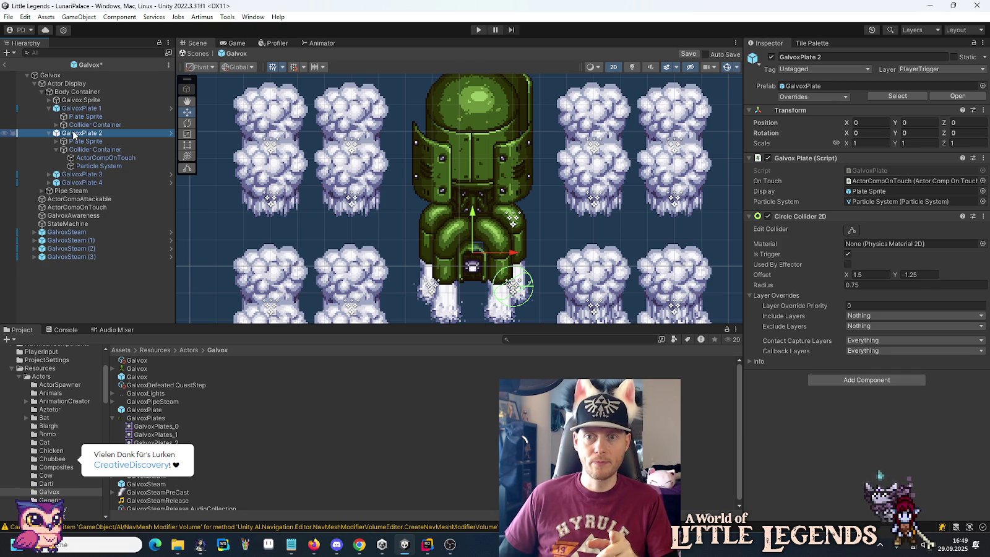
Step: Select the Plate Sprite under GalvoxPlate 2 in the Hierarchy to view its Transform
{"action": "left_click", "coordinate": [74, 141]}
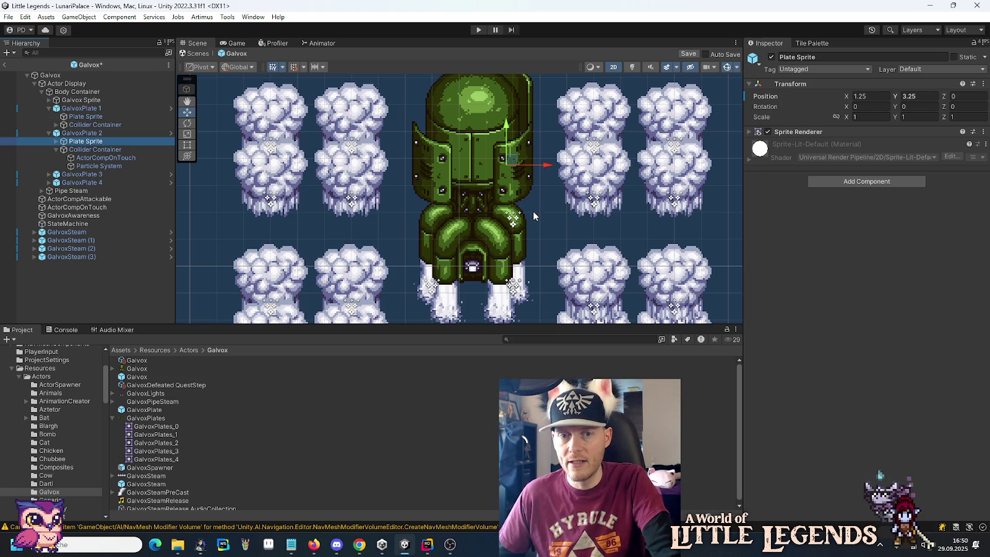
{"action": "mouse_move", "coordinate": [541, 175]}
{"action": "left_mouse_down"}
{"action": "mouse_move", "coordinate": [544, 228]}
{"action": "mouse_move", "coordinate": [557, 214]}
{"action": "left_mouse_up"}
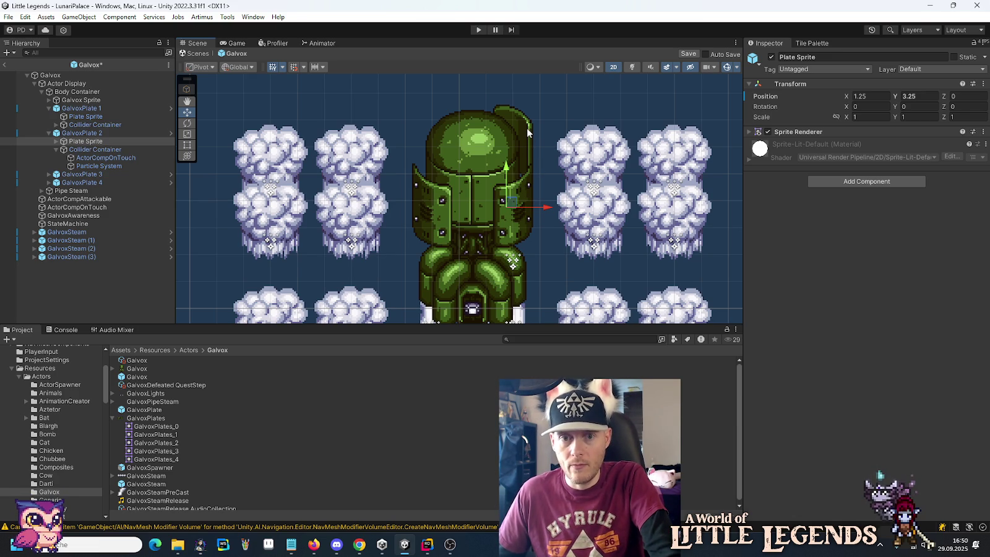
{"action": "left_click_drag", "start_coordinate": [526, 272], "coordinate": [520, 193]}
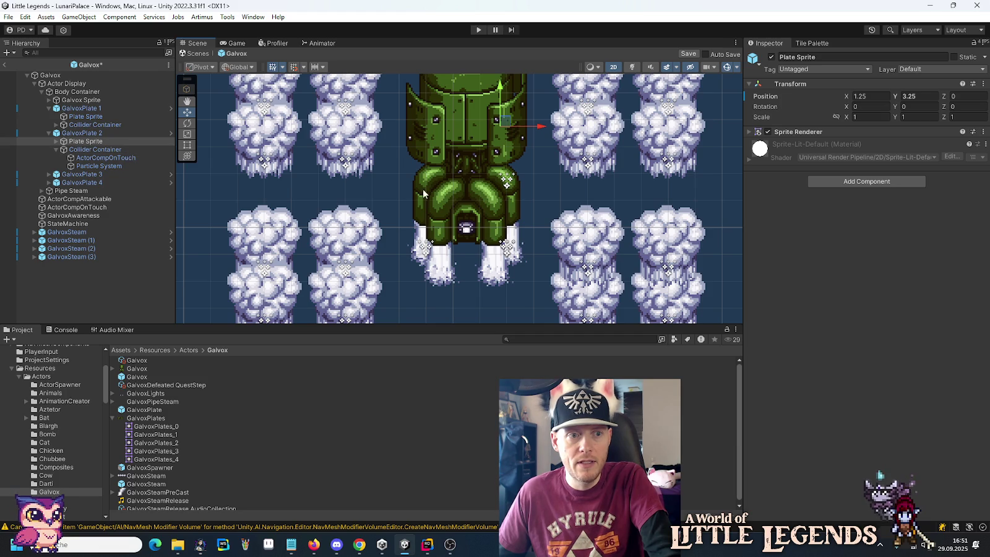
{"action": "left_click_drag", "start_coordinate": [532, 149], "coordinate": [520, 198]}
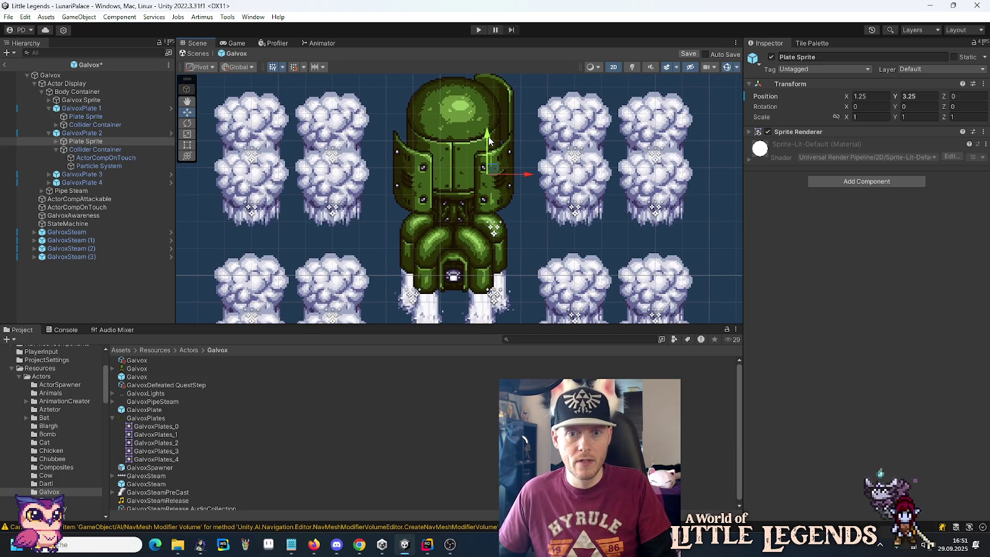
{"action": "mouse_move", "coordinate": [487, 135]}
{"action": "left_mouse_down"}
{"action": "mouse_move", "coordinate": [487, 192]}
{"action": "mouse_move", "coordinate": [496, 139]}
{"action": "left_mouse_up"}
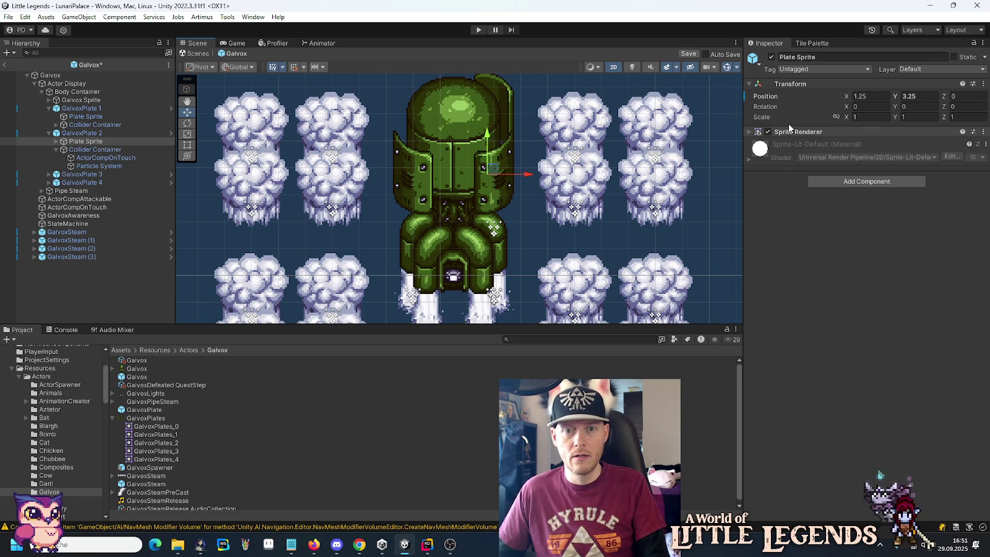
{"action": "right_click", "coordinate": [898, 99]}
{"action": "left_click", "coordinate": [901, 137]}
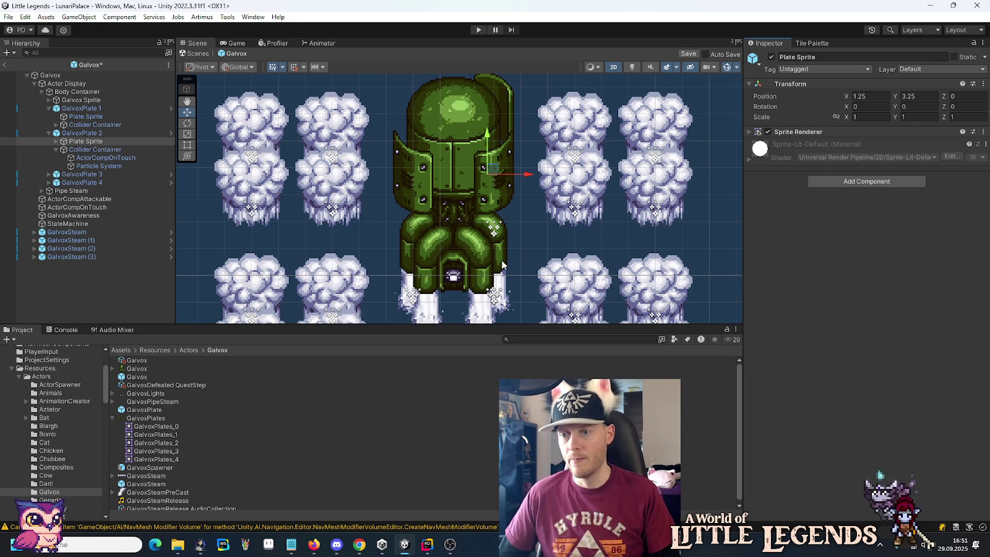
{"action": "left_click", "coordinate": [495, 171]}
{"action": "left_click_drag", "start_coordinate": [495, 171], "coordinate": [528, 232]}
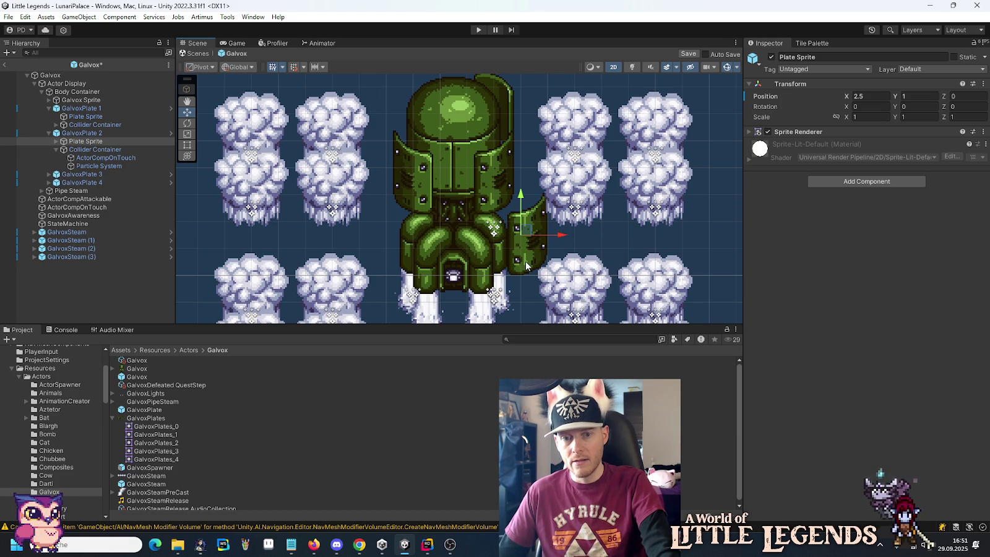
{"action": "mouse_move", "coordinate": [524, 265]}
{"action": "left_mouse_down"}
{"action": "mouse_move", "coordinate": [519, 208]}
{"action": "mouse_move", "coordinate": [529, 260]}
{"action": "left_mouse_up"}
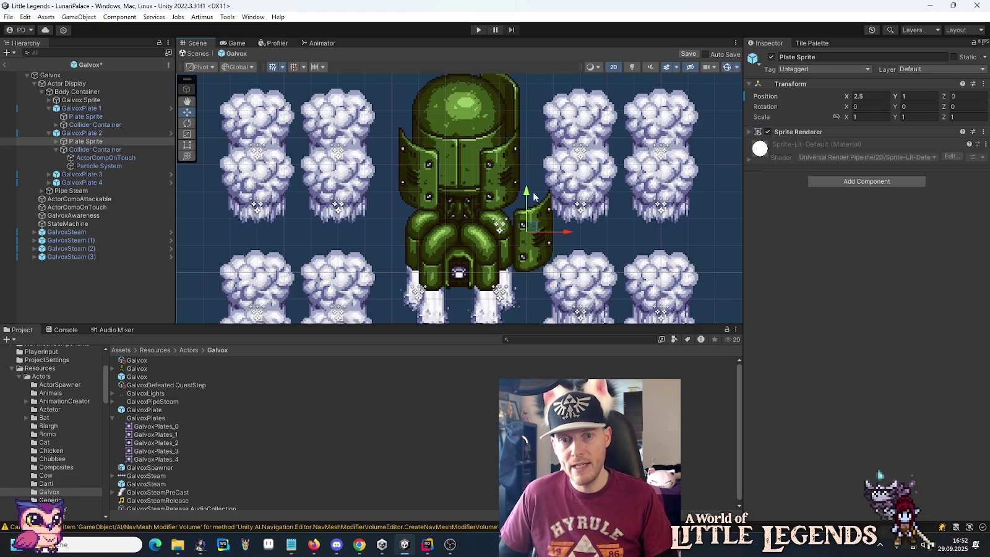
{"action": "left_click_drag", "start_coordinate": [526, 193], "coordinate": [526, 103]}
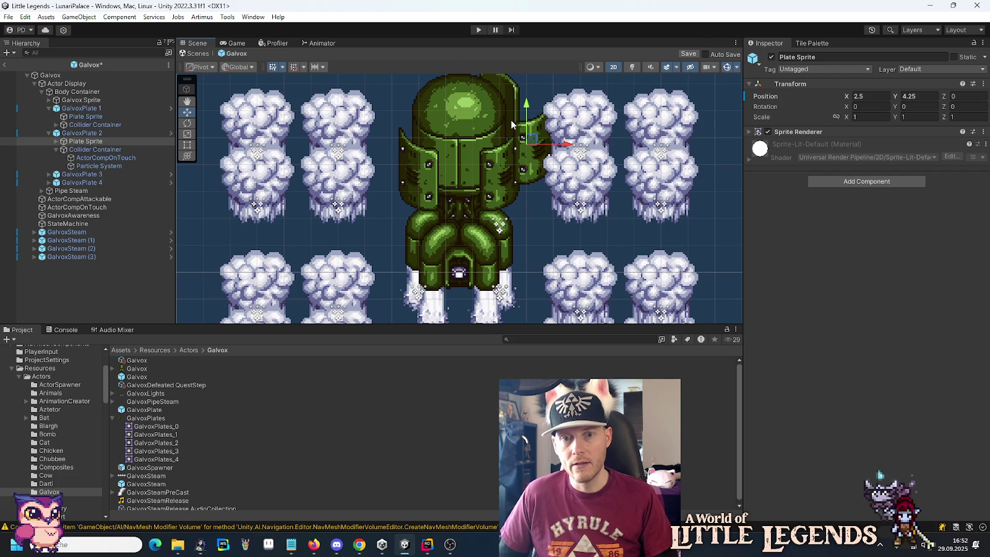
{"action": "left_click_drag", "start_coordinate": [526, 104], "coordinate": [526, 113]}
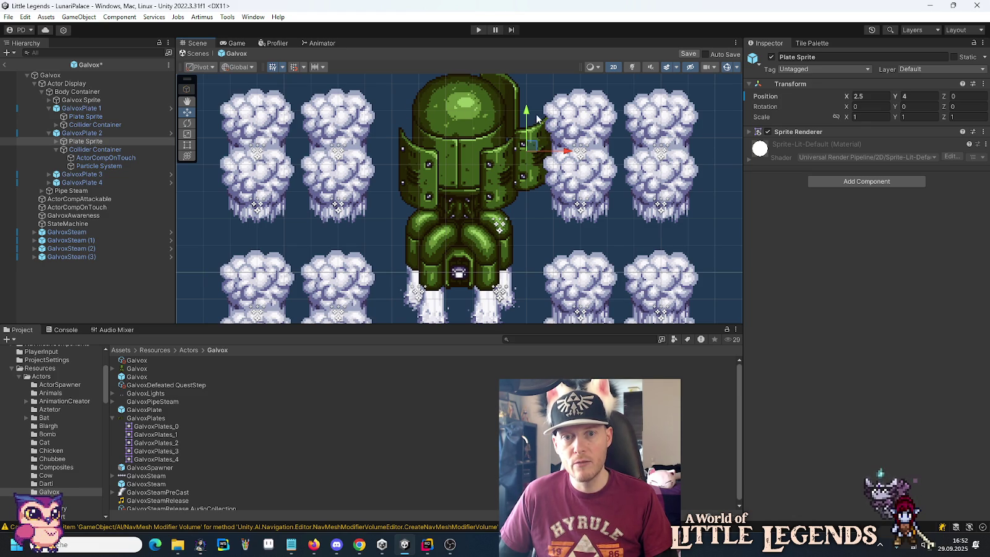
{"action": "left_click_drag", "start_coordinate": [531, 116], "coordinate": [525, 101]}
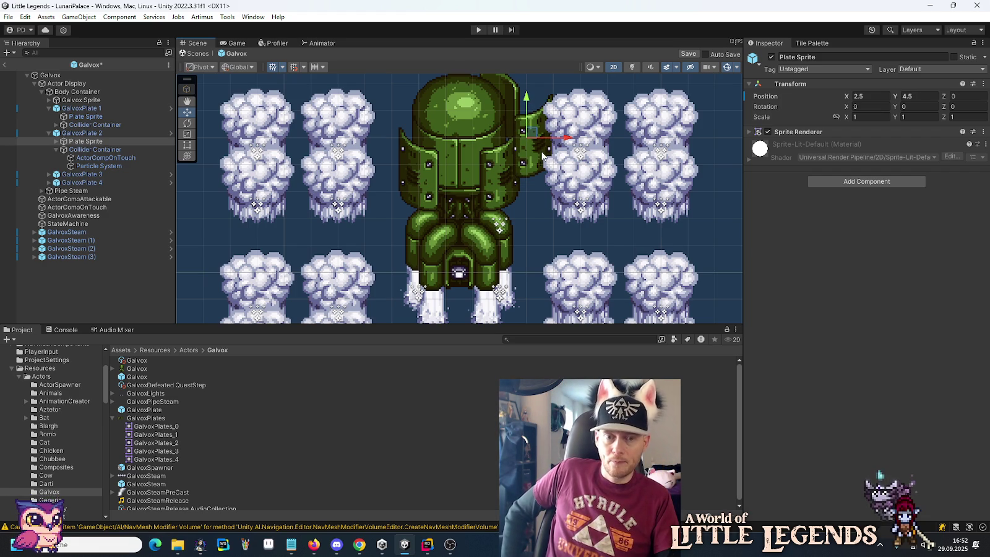
{"action": "key", "text": "ctrl+z"}
{"action": "key", "text": "ctrl+z"}
{"action": "key", "text": "ctrl+z"}
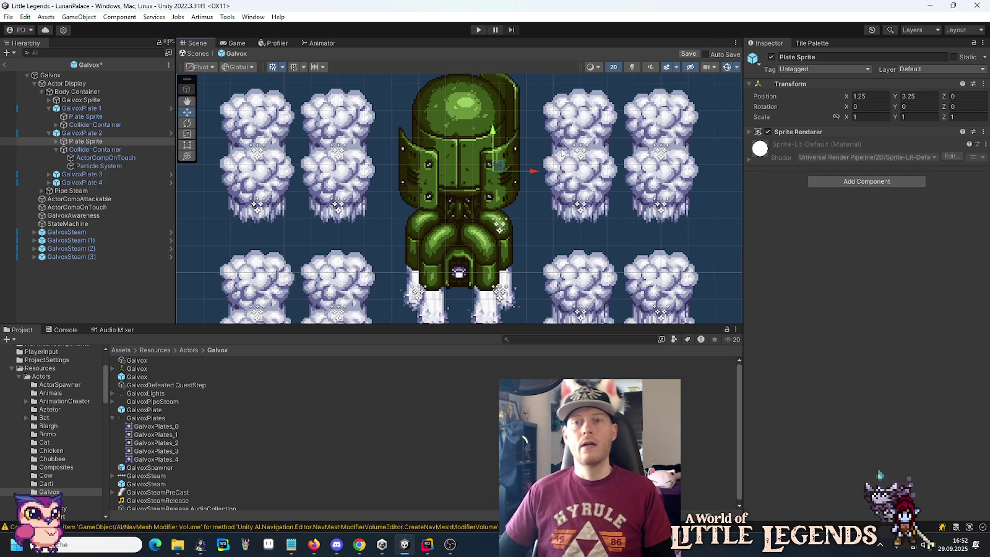
{"action": "left_click", "coordinate": [926, 94]}
{"action": "left_click", "coordinate": [925, 94]}
{"action": "type", "text": "-4"}
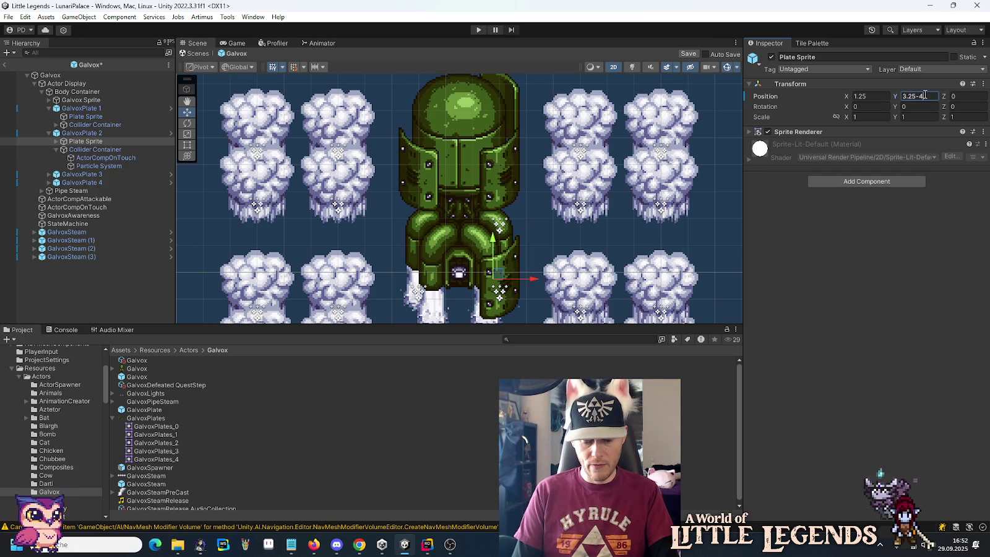
{"action": "type", "text": ".5"}
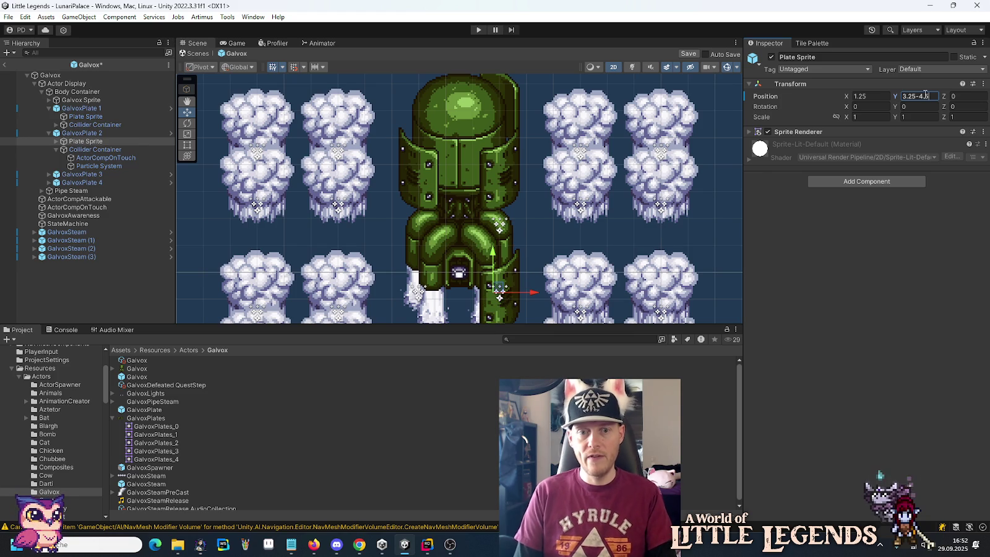
{"action": "key", "text": "Return"}
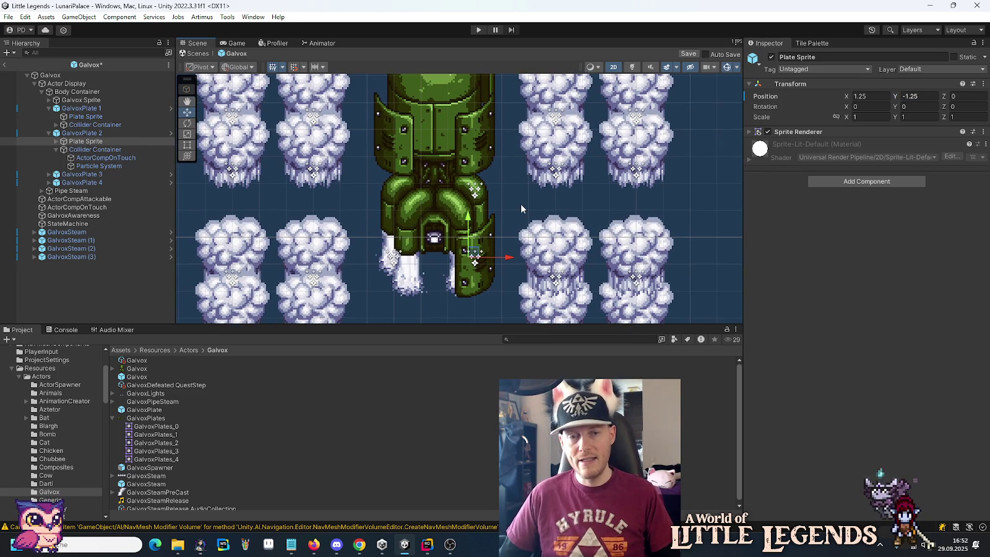
{"action": "left_click_drag", "start_coordinate": [508, 123], "coordinate": [501, 162]}
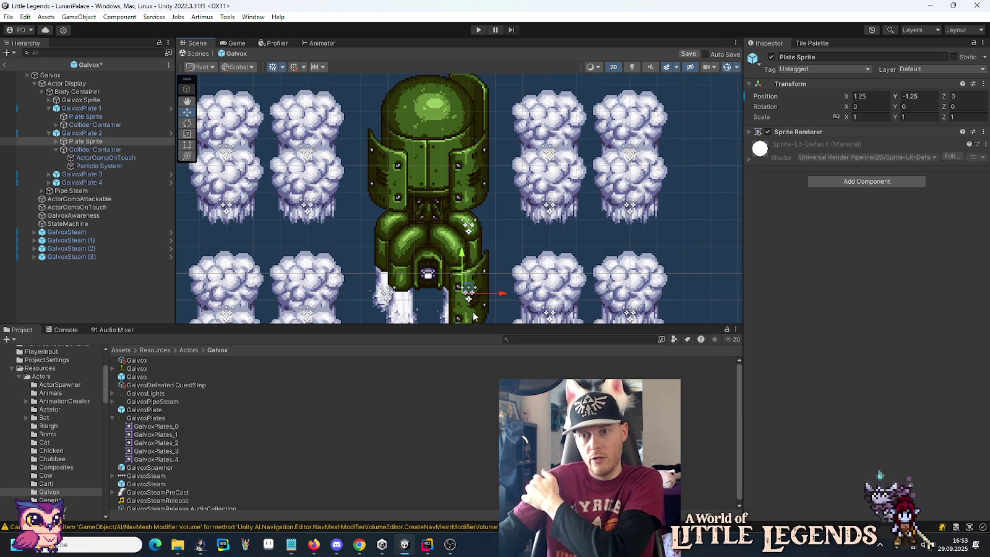
{"action": "left_click_drag", "start_coordinate": [477, 273], "coordinate": [482, 232]}
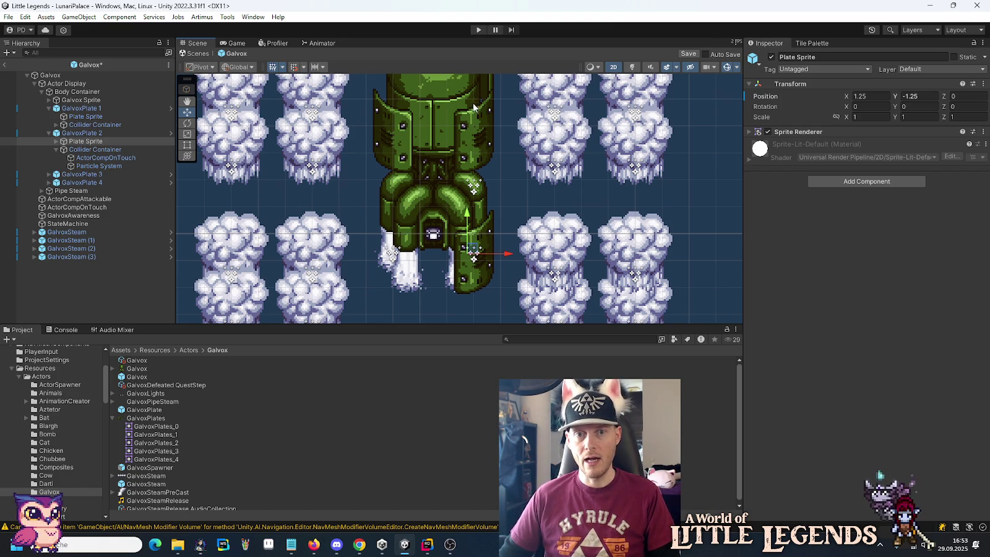
{"action": "left_click_drag", "start_coordinate": [467, 214], "coordinate": [468, 199]}
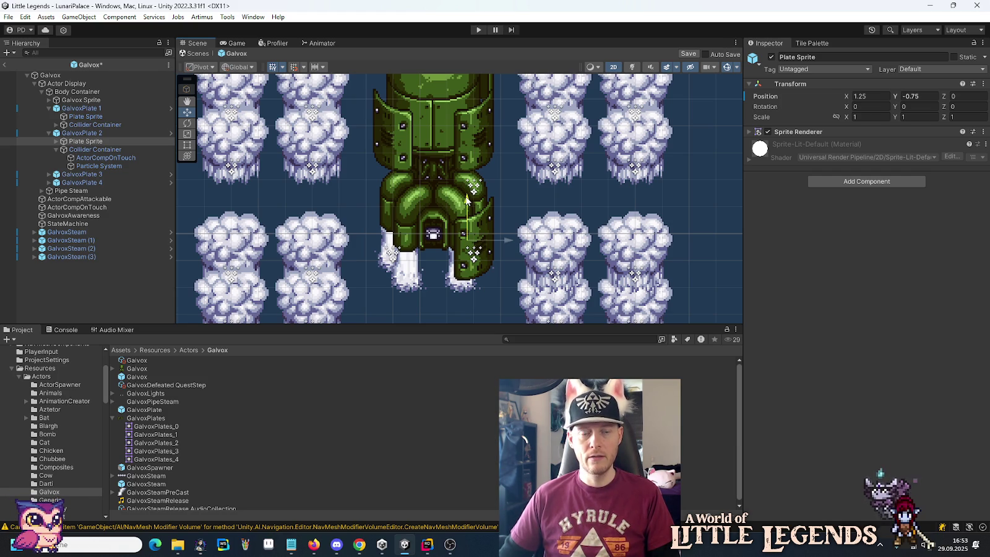
{"action": "left_click_drag", "start_coordinate": [467, 198], "coordinate": [467, 192]}
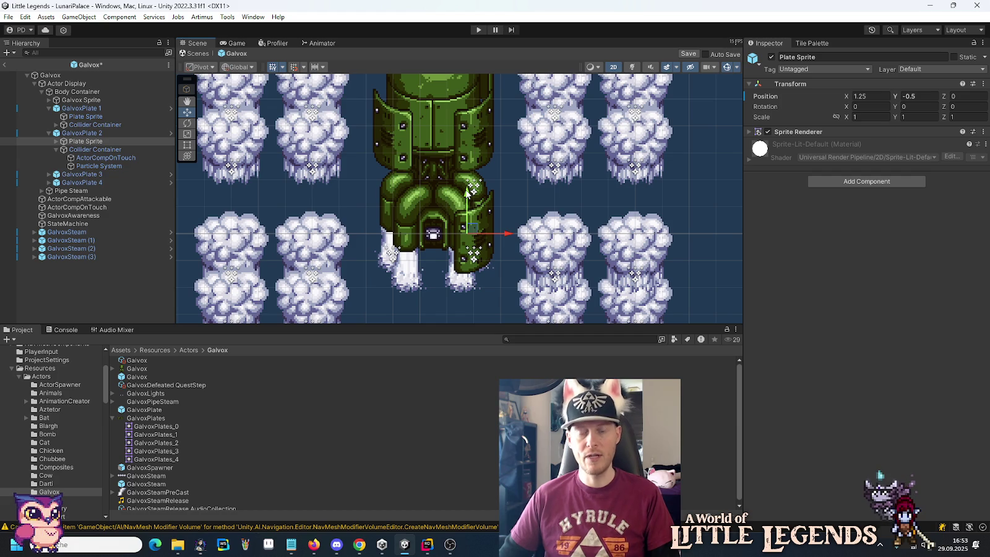
{"action": "key", "text": "ctrl+z"}
{"action": "key", "text": "ctrl+z"}
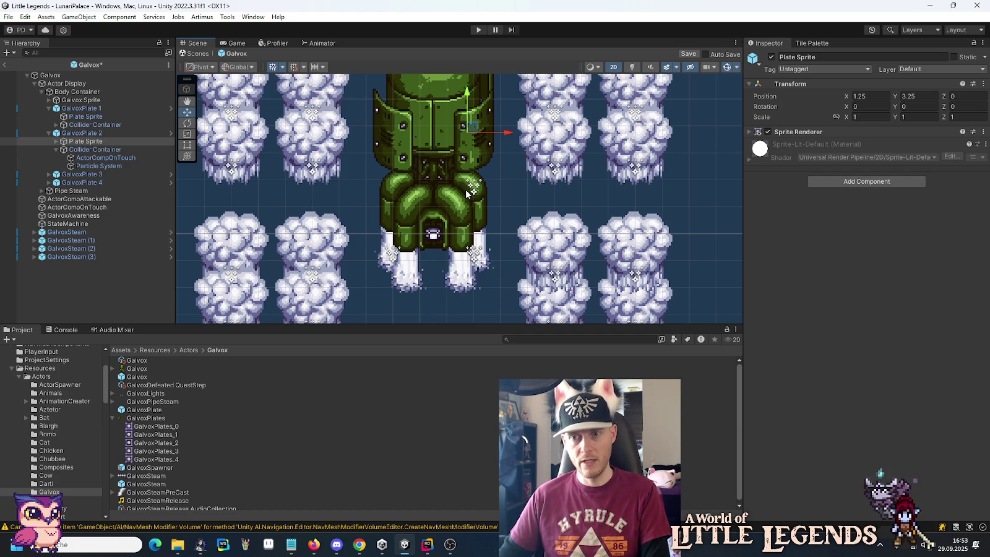
{"action": "key", "text": "f"}
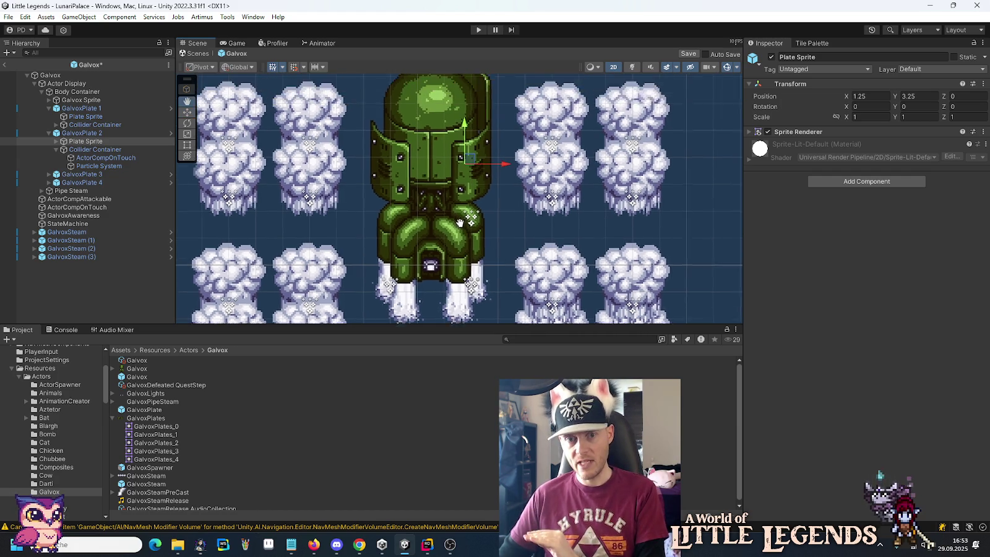
Step: Lower GalvoxPlate 2's Plate Sprite by 3.75 units, entering 3.25-3.75 as its Position Y
{"action": "left_click", "coordinate": [477, 148]}
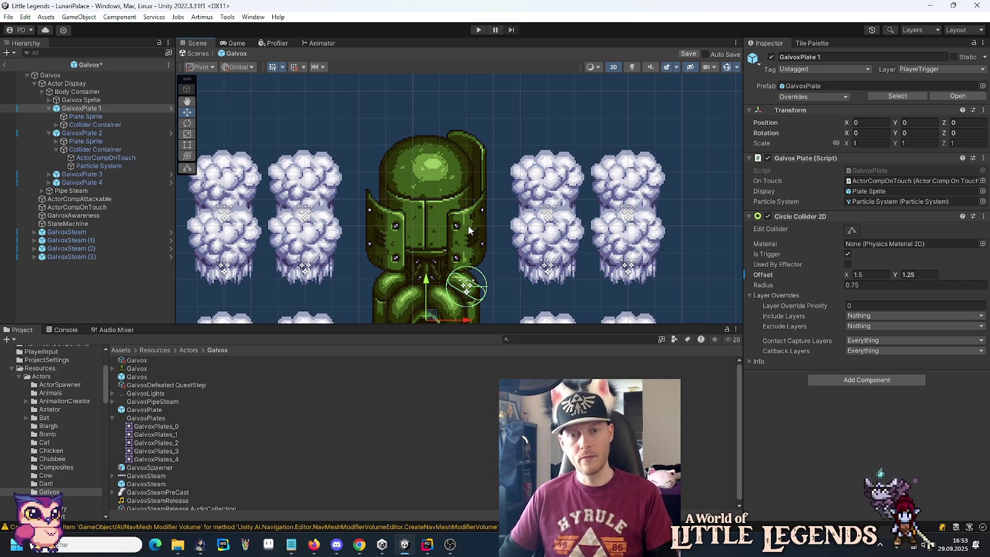
{"action": "left_click", "coordinate": [354, 228]}
{"action": "left_click_drag", "start_coordinate": [532, 273], "coordinate": [542, 176]}
{"action": "left_click", "coordinate": [925, 96]}
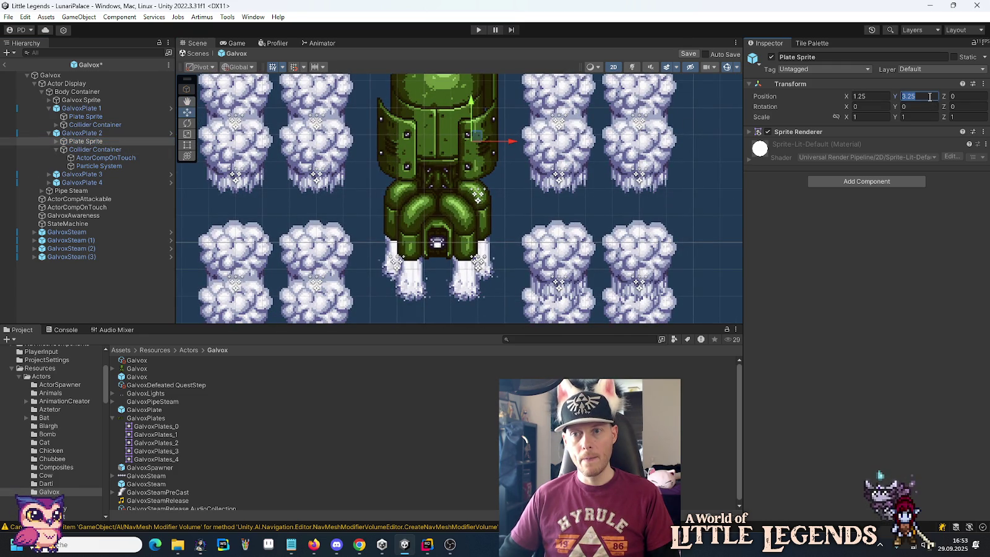
{"action": "type", "text": "-3.75"}
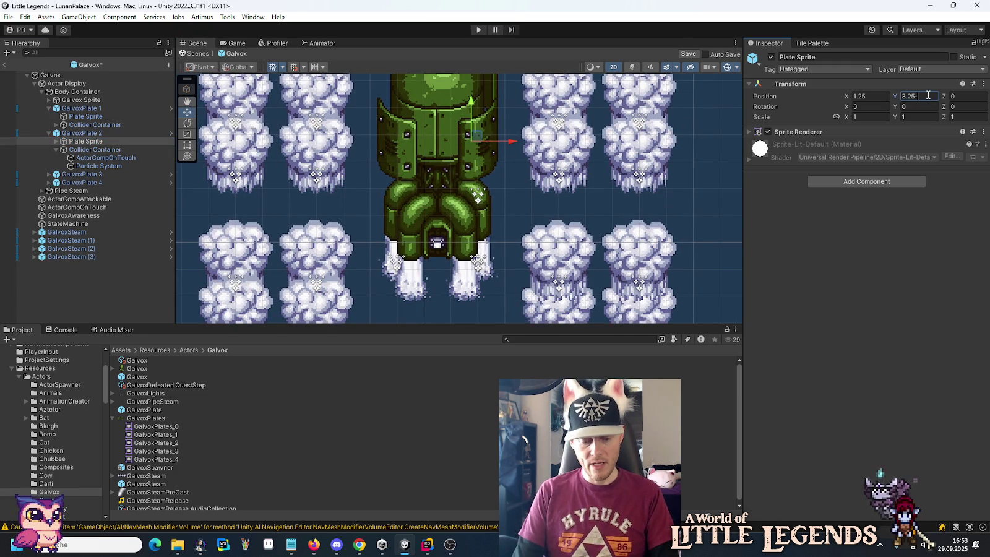
{"action": "key", "text": "Return"}
{"action": "left_click", "coordinate": [99, 150]}
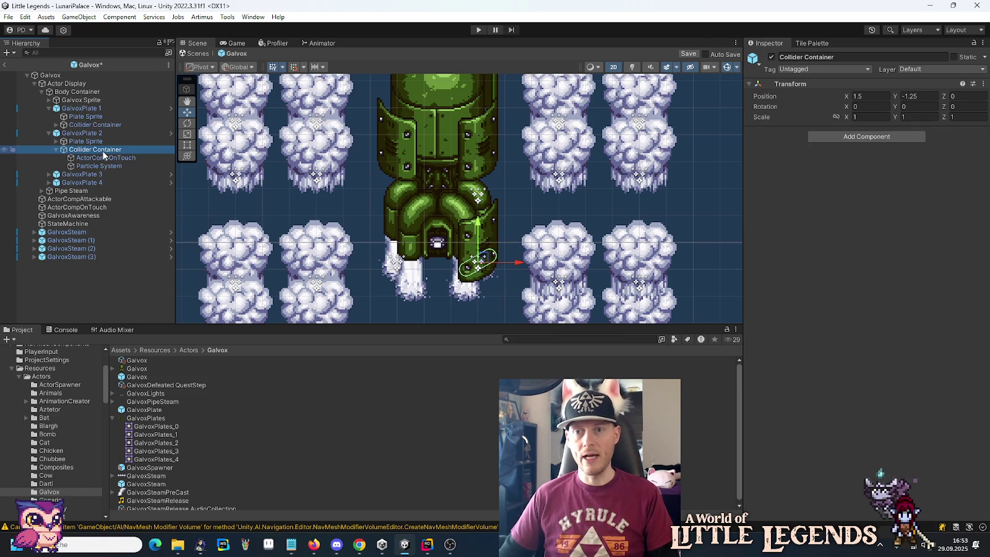
Step: Enter -1.5 for the Collider Container's Y and set the circle collider's Y offset to -1.25
{"action": "left_click", "coordinate": [913, 98]}
{"action": "type", "text": "-1.5"}
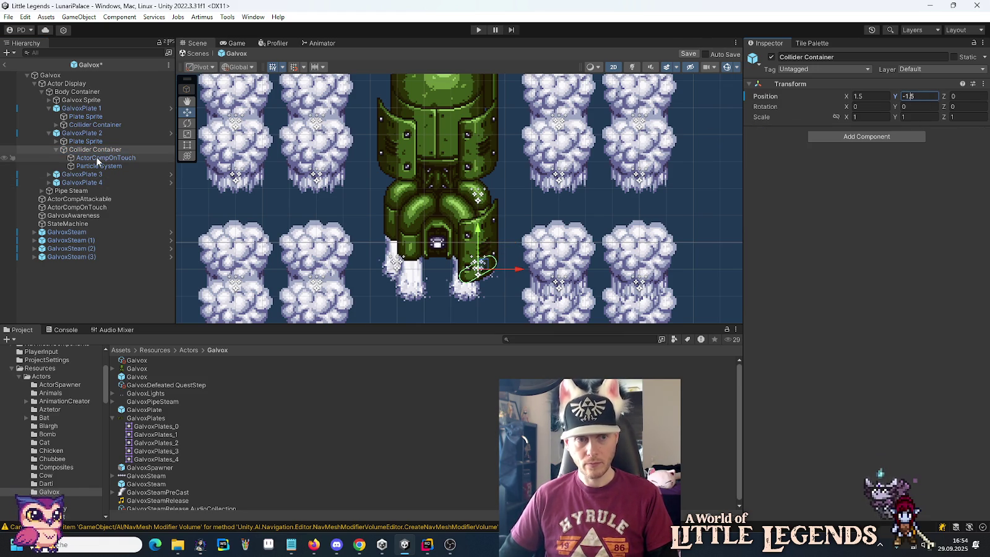
{"action": "left_click", "coordinate": [93, 134]}
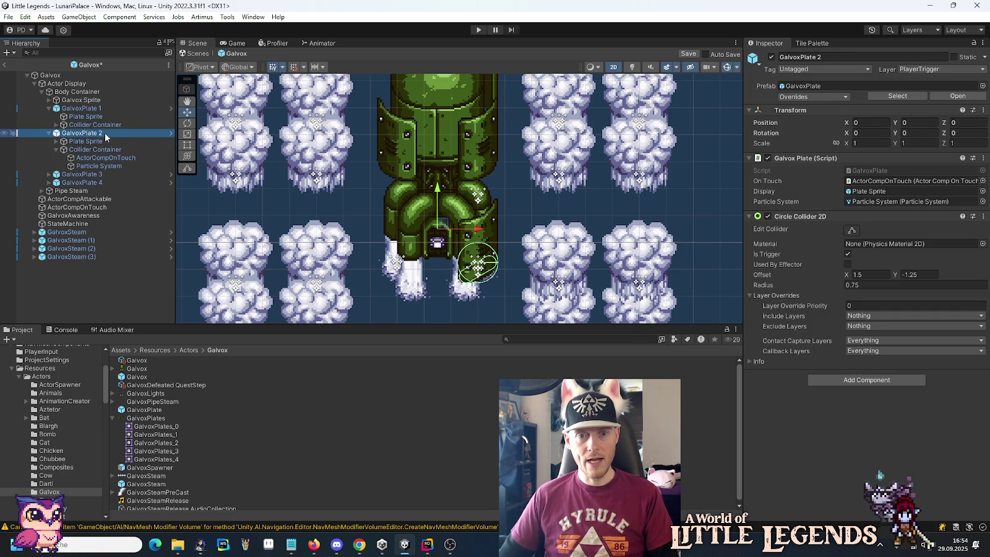
{"action": "left_click", "coordinate": [915, 275]}
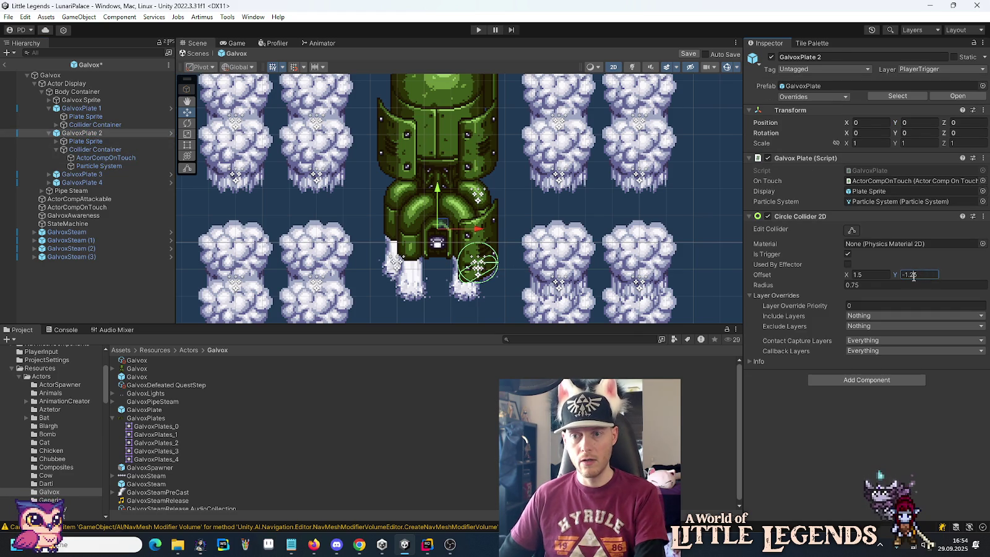
{"action": "type", "text": "-1.5"}
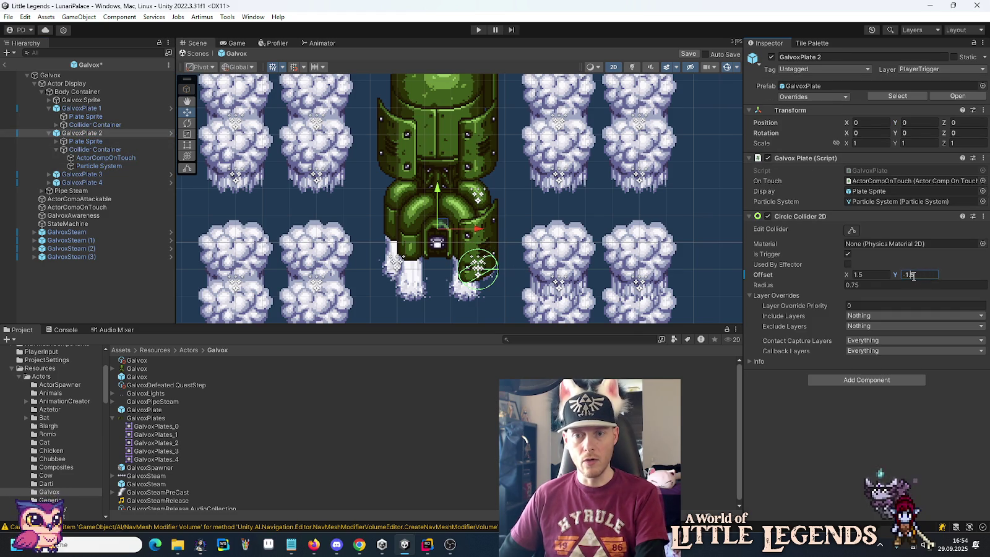
{"action": "key", "text": "BackSpace"}
{"action": "type", "text": "25"}
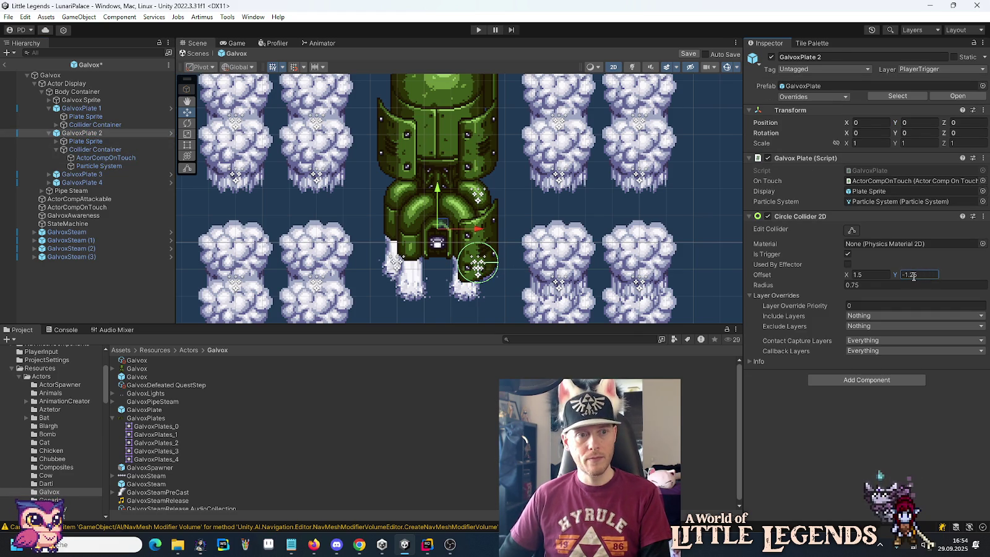
Step: Restore the Collider Container to Y -1.25, then open GalvoxPlate 2's prefab for editing
{"action": "left_click", "coordinate": [117, 158]}
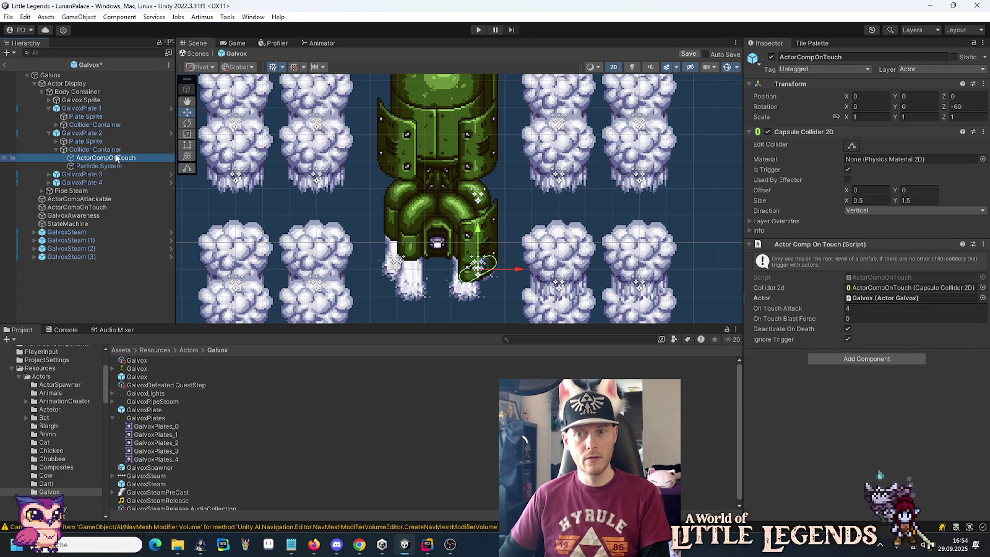
{"action": "left_click", "coordinate": [104, 151]}
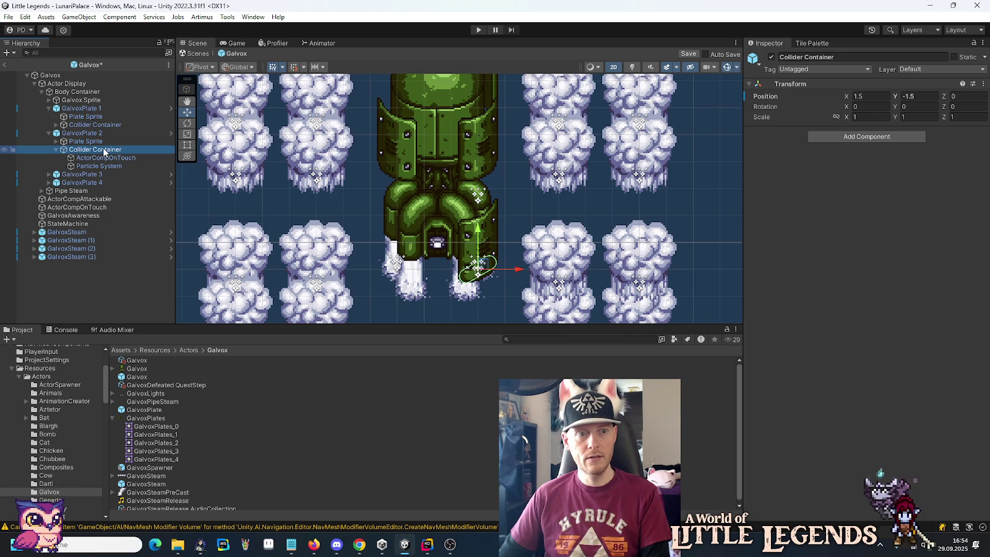
{"action": "key", "text": "ctrl+z"}
{"action": "key", "text": "ctrl+z"}
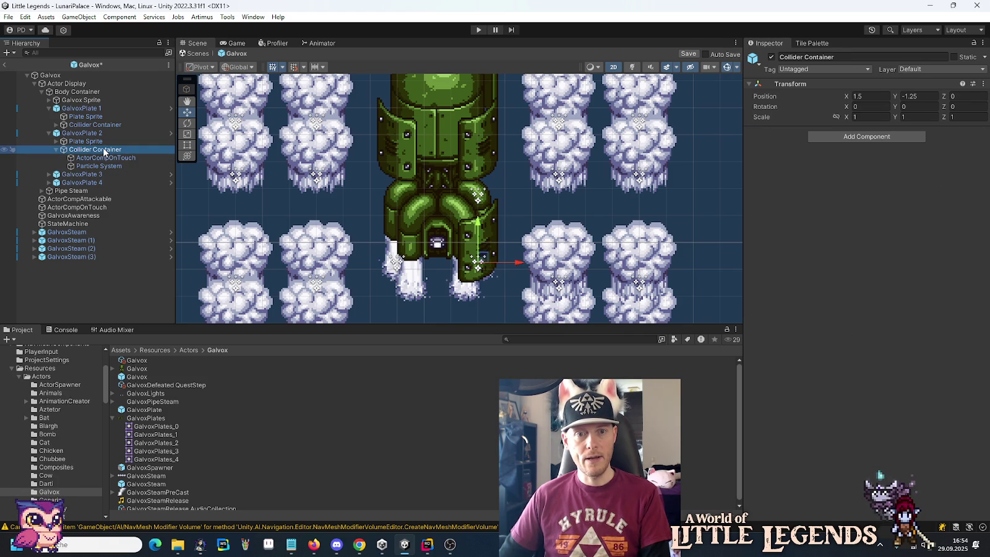
{"action": "key", "text": "Up"}
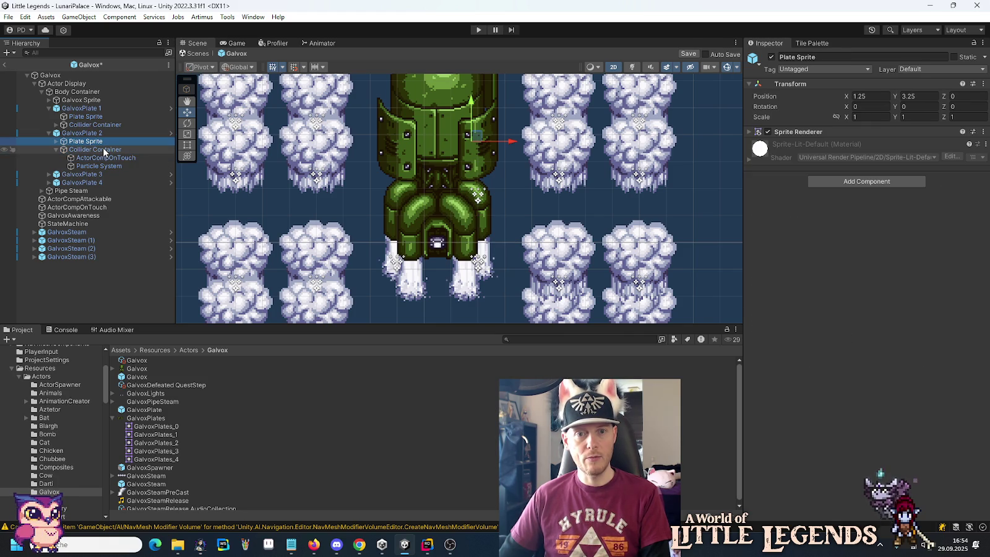
{"action": "left_click", "coordinate": [172, 136]}
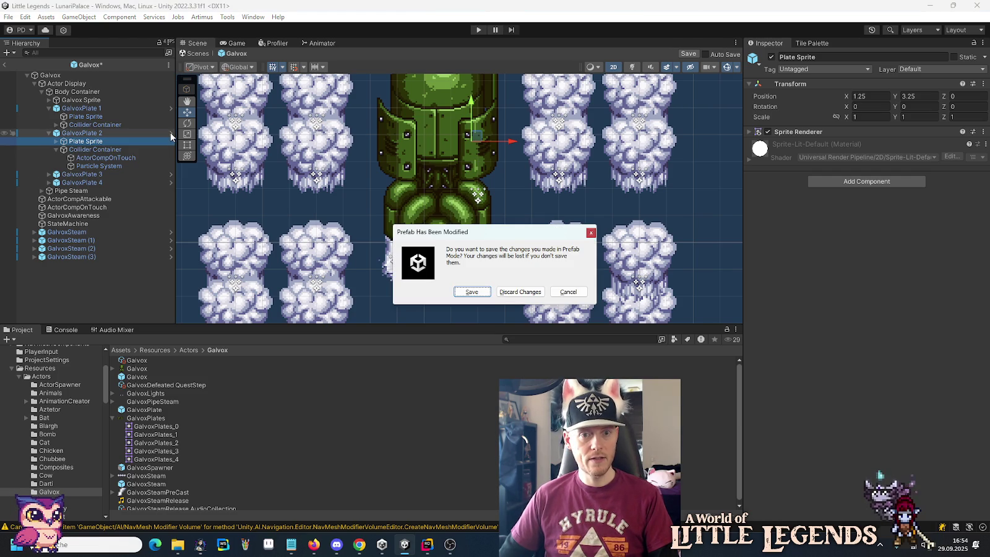
Step: Save the pending Galvox changes and set the GalvoxPlate prefab's collider offset Y to -1.5
{"action": "left_click", "coordinate": [476, 291]}
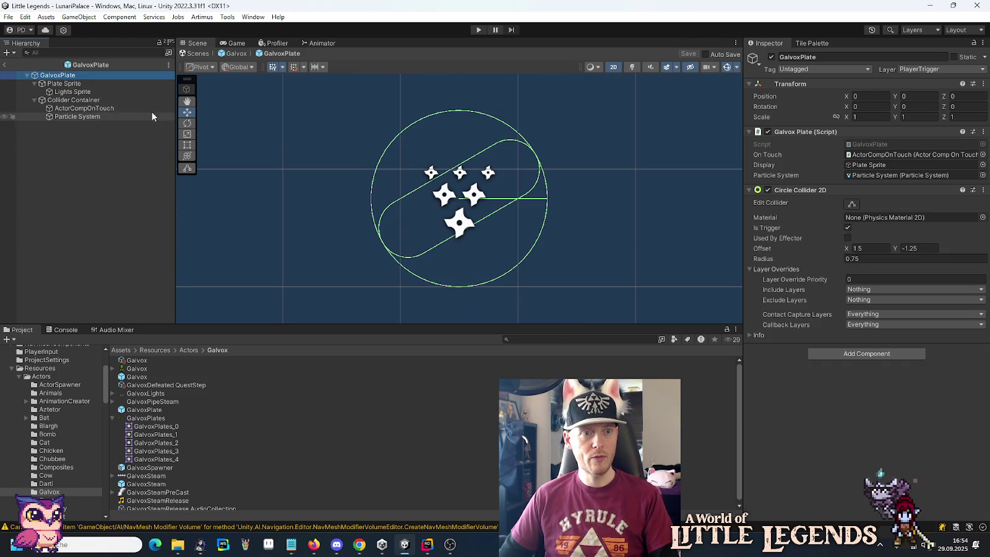
{"action": "left_click", "coordinate": [919, 248]}
{"action": "type", "text": "-1.5"}
{"action": "key", "text": "Return"}
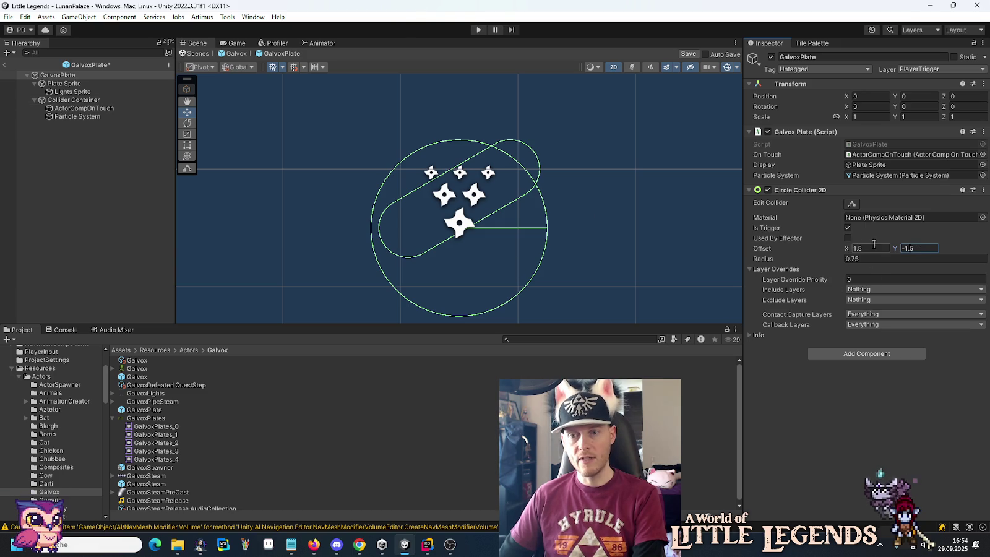
Step: Set the prefab's Collider Container Position Y to -1.5 and save the GalvoxPlate prefab
{"action": "left_click", "coordinate": [82, 93]}
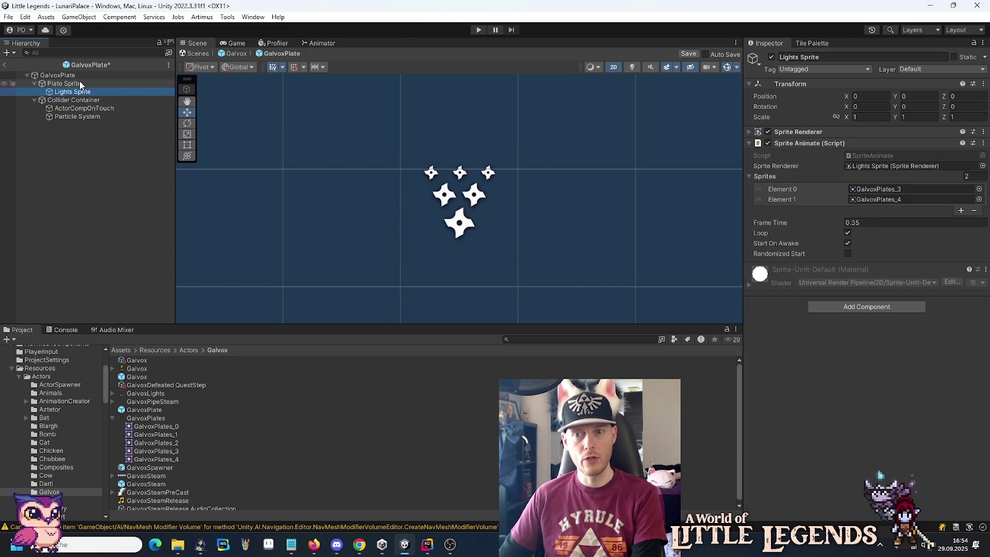
{"action": "left_click", "coordinate": [80, 84]}
{"action": "left_click", "coordinate": [75, 101]}
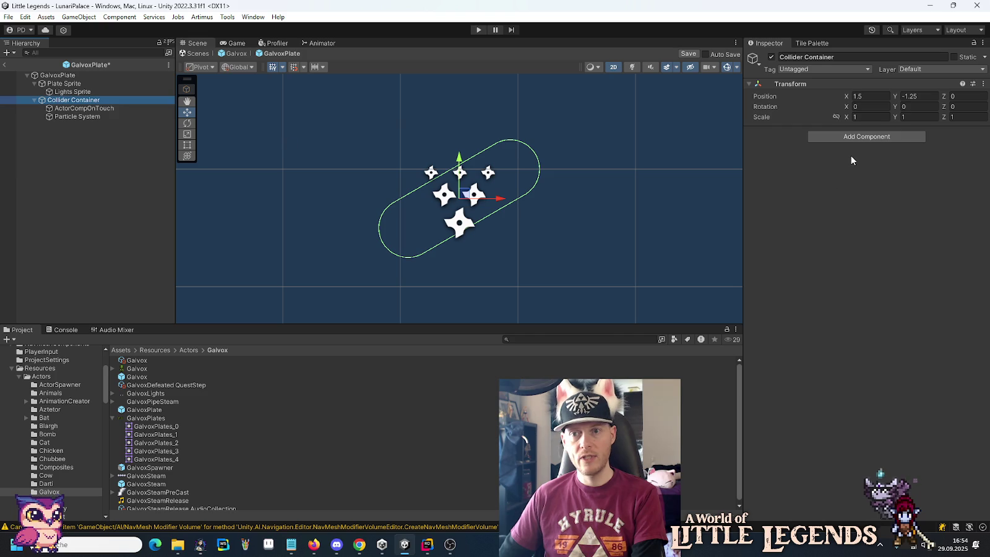
{"action": "left_click", "coordinate": [923, 97]}
{"action": "type", "text": "-1.5"}
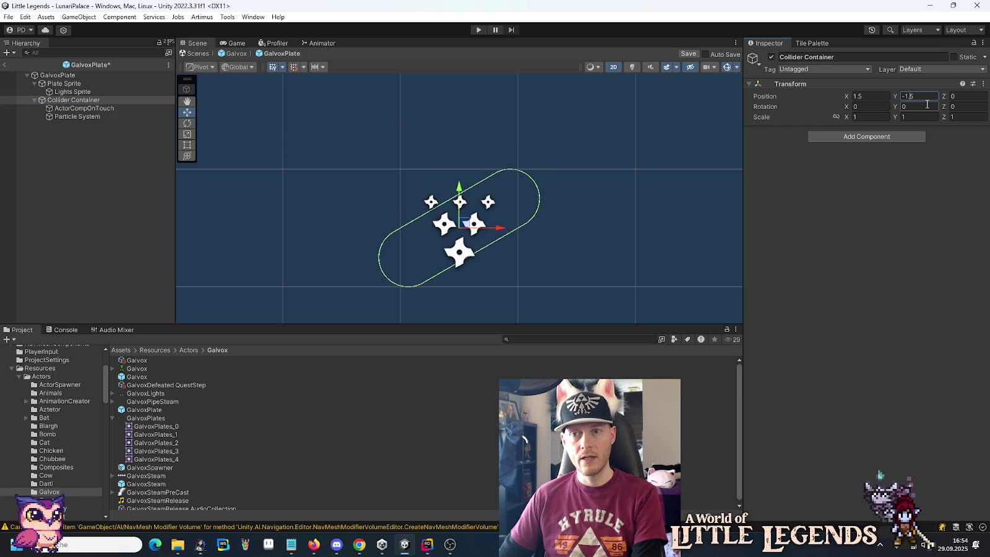
{"action": "key", "text": "ctrl+s"}
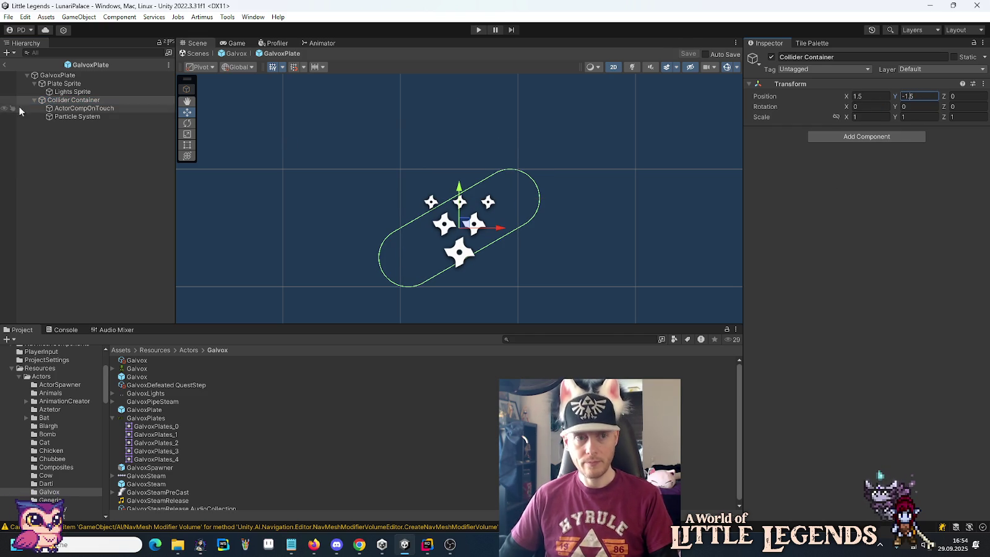
Step: Return to the Galvox prefab and check the colliders of GalvoxPlate 2 and GalvoxPlate 3
{"action": "left_click", "coordinate": [4, 64]}
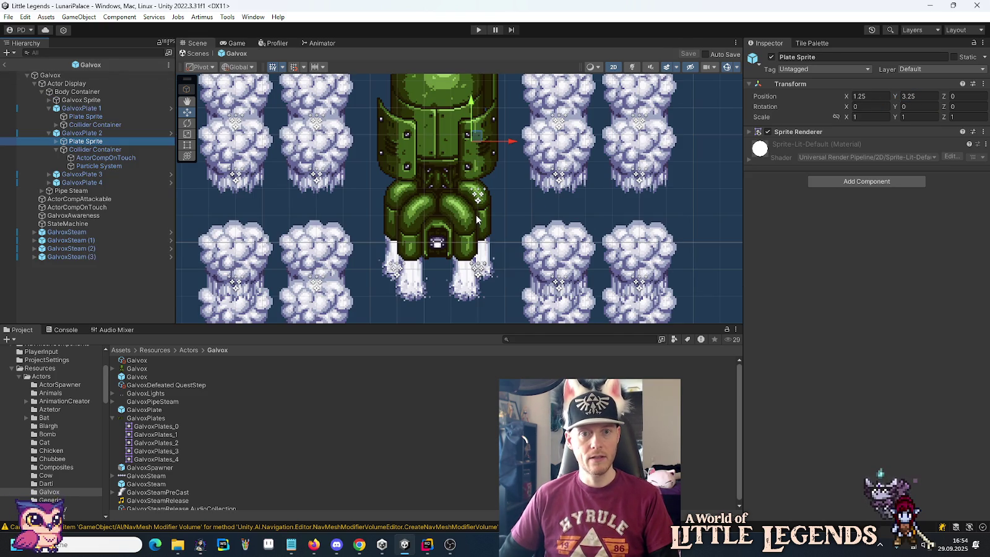
{"action": "left_click", "coordinate": [80, 134]}
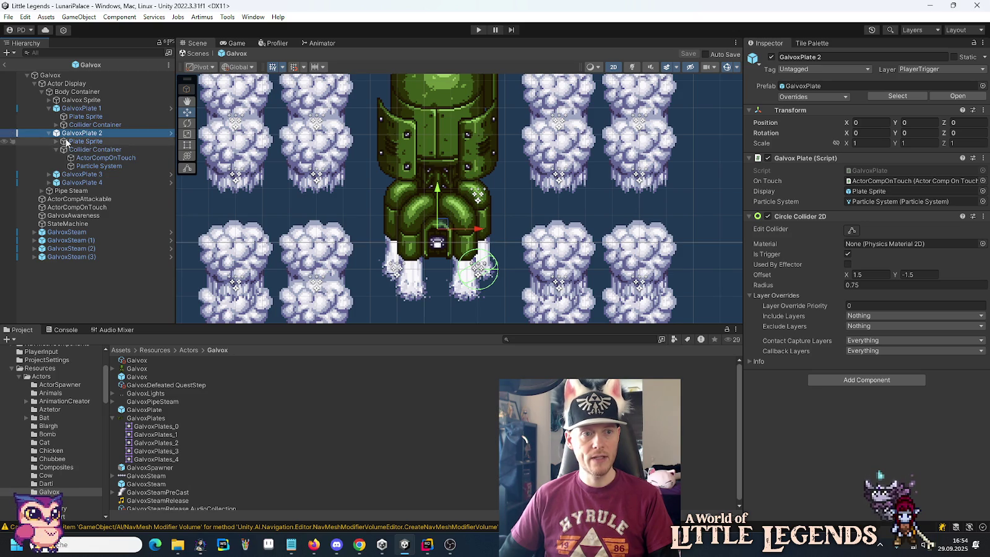
{"action": "left_click", "coordinate": [49, 133]}
{"action": "left_click", "coordinate": [75, 142]}
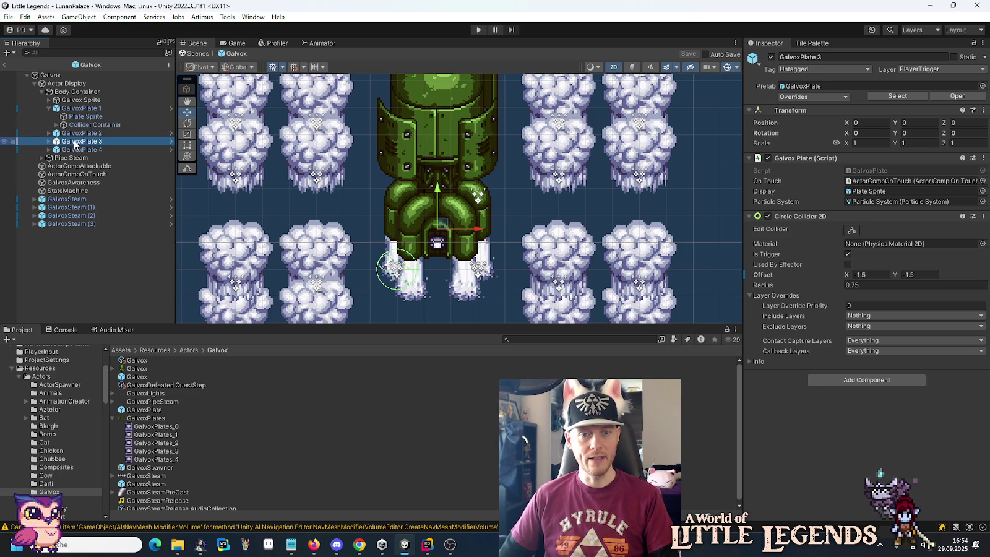
Step: Set GalvoxPlate 1's circle collider offset Y and Collider Container Position Y both to 1.5
{"action": "left_click", "coordinate": [75, 109]}
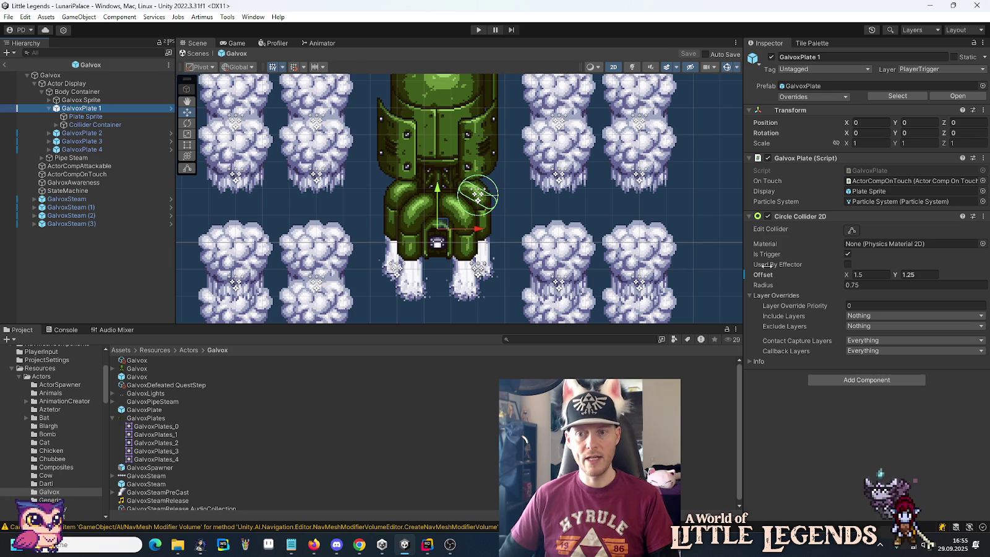
{"action": "right_click", "coordinate": [896, 276]}
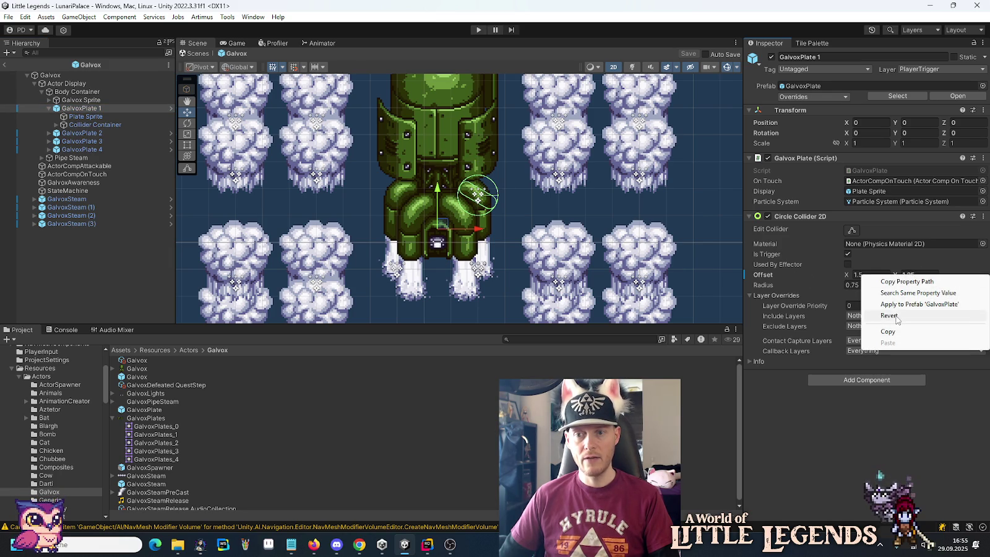
{"action": "left_click", "coordinate": [913, 275]}
{"action": "left_click", "coordinate": [914, 275]}
{"action": "type", "text": "1.5"}
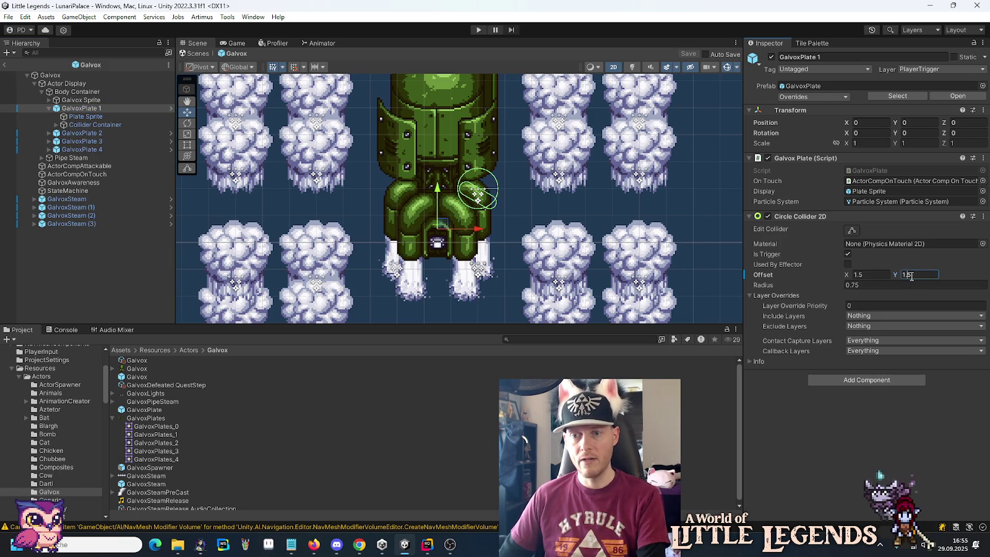
{"action": "left_click", "coordinate": [67, 126]}
{"action": "left_click", "coordinate": [914, 96]}
{"action": "type", "text": "1.5"}
{"action": "left_click_drag", "start_coordinate": [579, 202], "coordinate": [575, 261]}
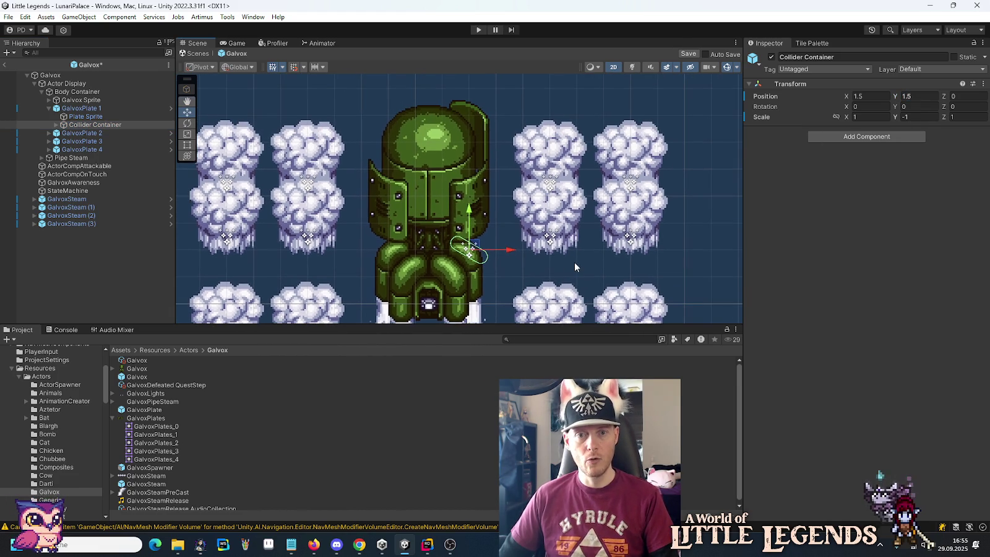
Step: Set GalvoxPlate 1's Plate Sprite Y to 2 and drag GalvoxPlate 1 to the right
{"action": "left_click", "coordinate": [92, 118]}
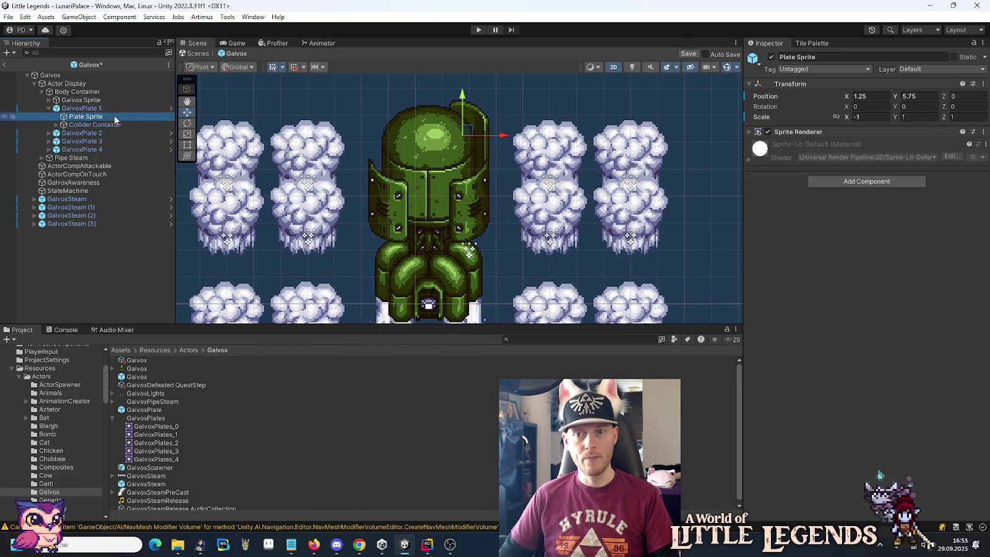
{"action": "left_click", "coordinate": [932, 96]}
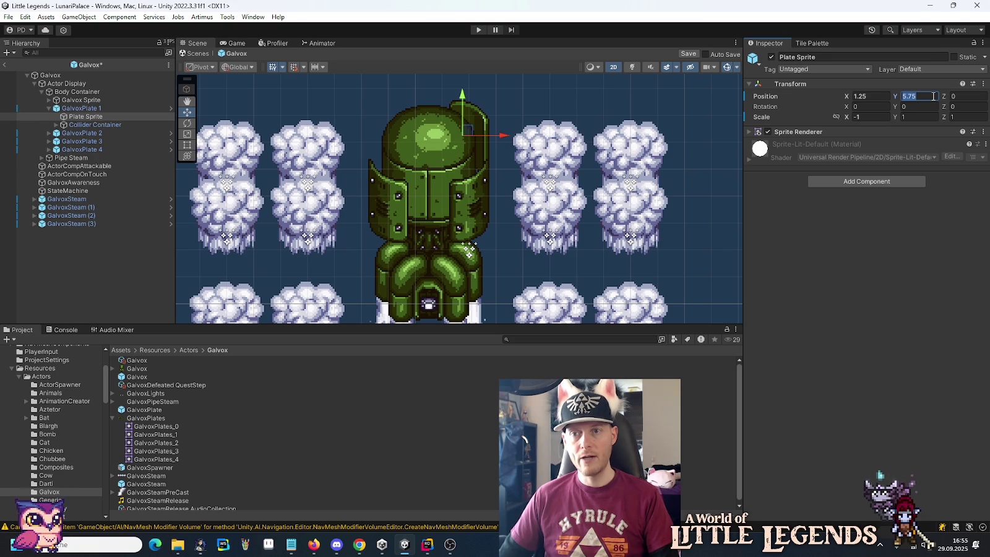
{"action": "type", "text": "2"}
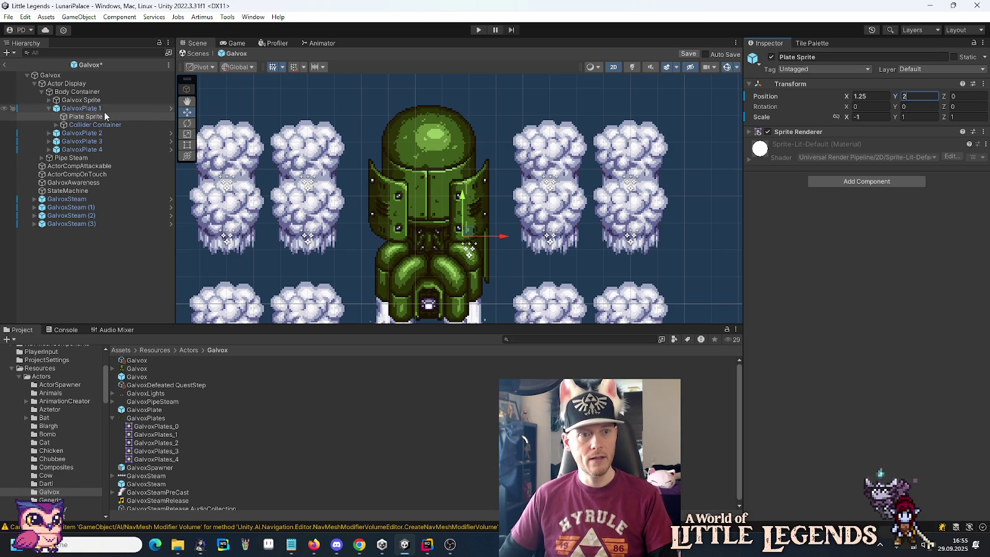
{"action": "left_click", "coordinate": [88, 111]}
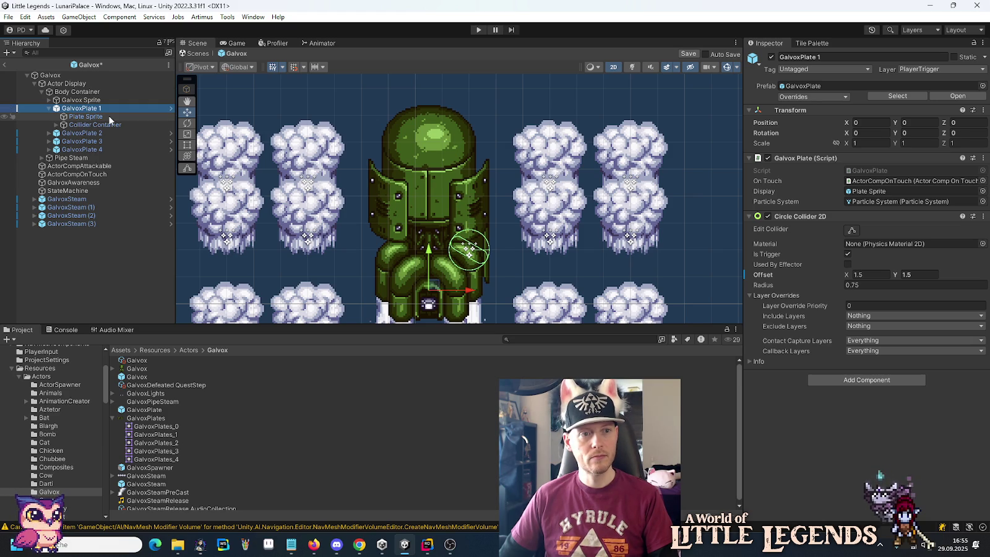
{"action": "left_click_drag", "start_coordinate": [472, 290], "coordinate": [511, 291]}
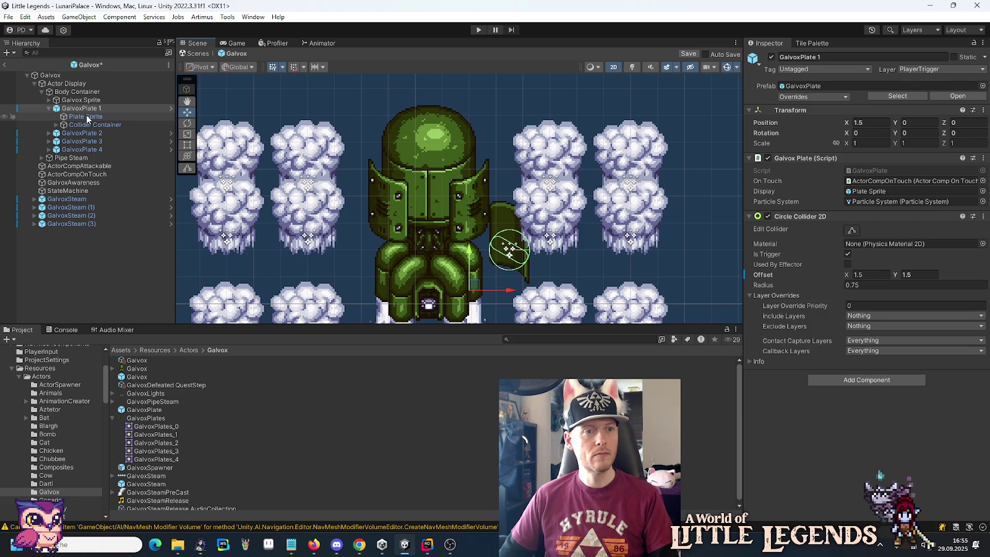
Step: Restore the Plate Sprite to Y 5.75 and drag GalvoxPlate 1 down to about (1, -2.5)
{"action": "left_click", "coordinate": [88, 117]}
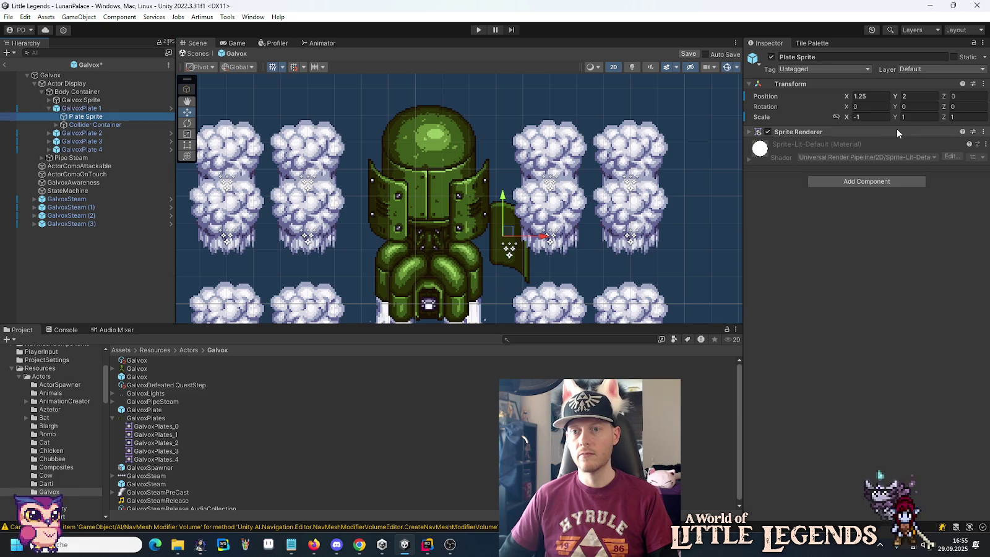
{"action": "left_click", "coordinate": [914, 93]}
{"action": "type", "text": "5,75"}
{"action": "key", "text": "Return"}
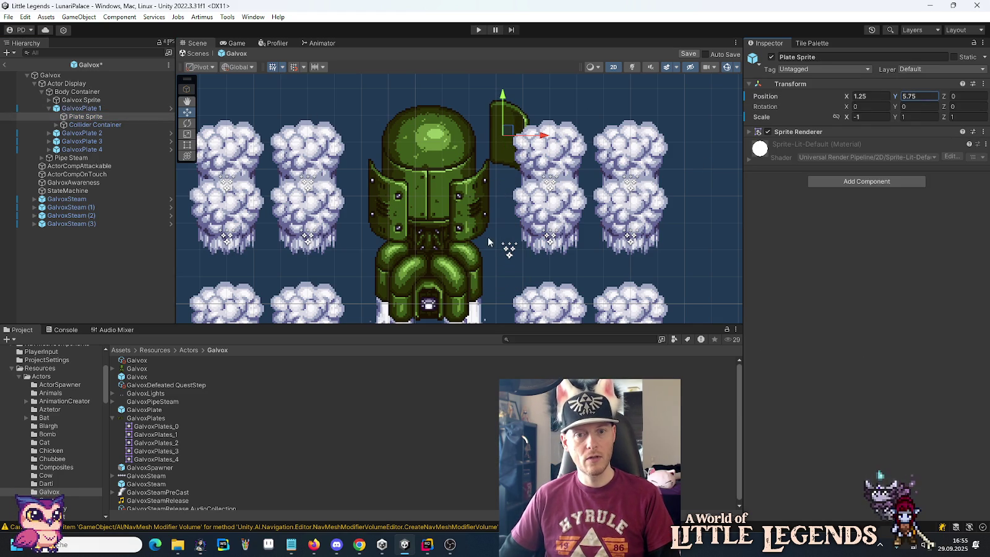
{"action": "left_click", "coordinate": [512, 248]}
{"action": "left_click_drag", "start_coordinate": [511, 248], "coordinate": [506, 194]}
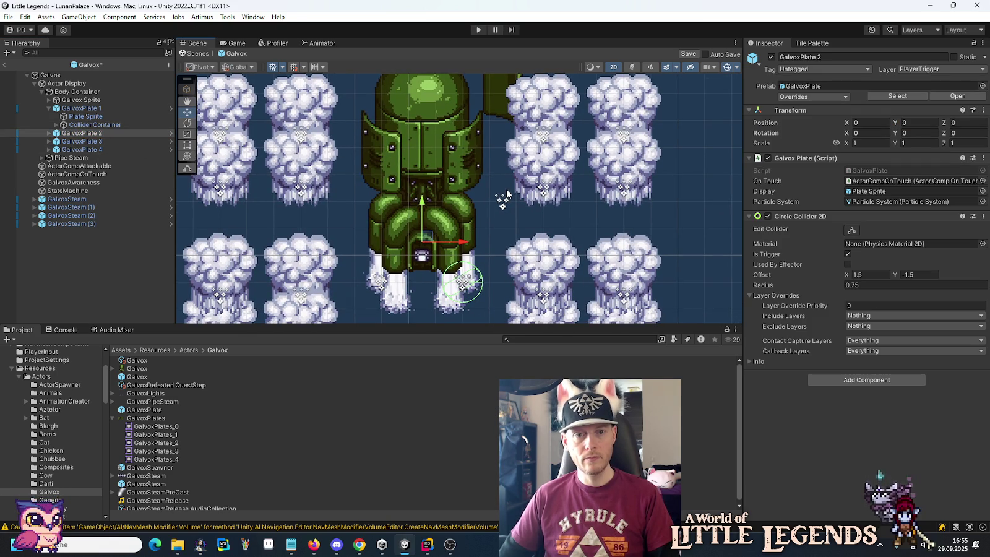
{"action": "left_click", "coordinate": [117, 109]}
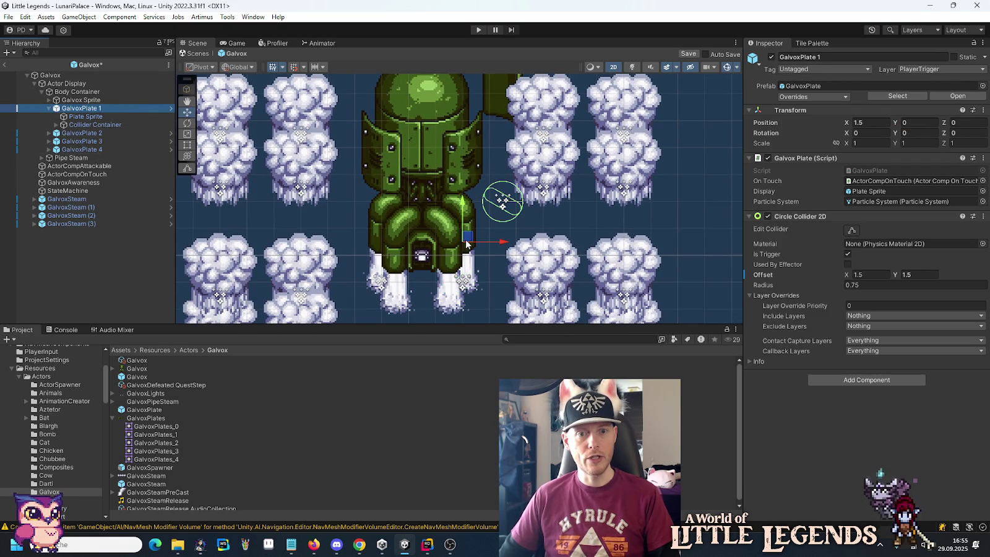
{"action": "mouse_move", "coordinate": [467, 240]}
{"action": "left_mouse_down"}
{"action": "mouse_move", "coordinate": [471, 309]}
{"action": "mouse_move", "coordinate": [444, 310]}
{"action": "mouse_move", "coordinate": [453, 305]}
{"action": "left_mouse_up"}
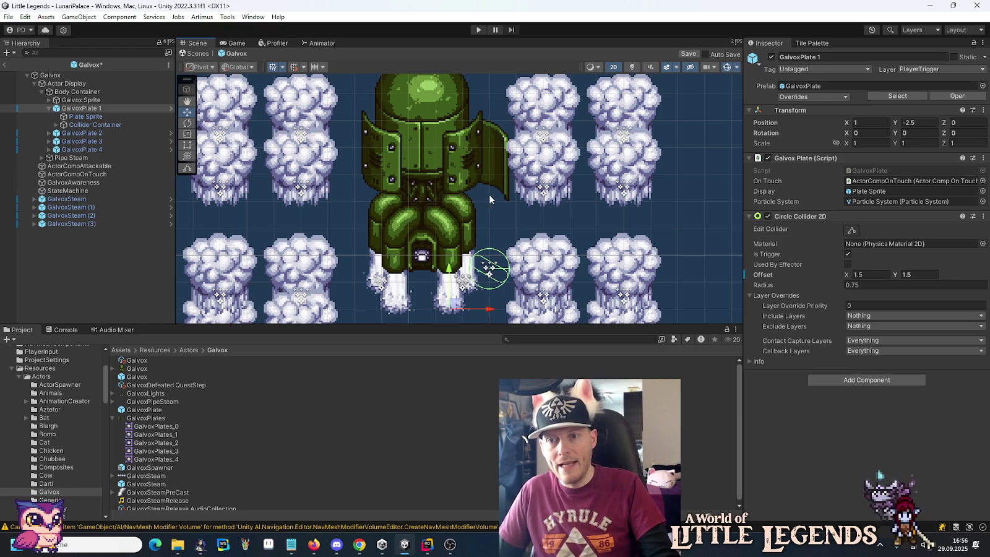
Step: Compare with GalvoxPlate 2, then set GalvoxPlate 1's Plate Sprite Position Y to 3.75
{"action": "left_click", "coordinate": [85, 133]}
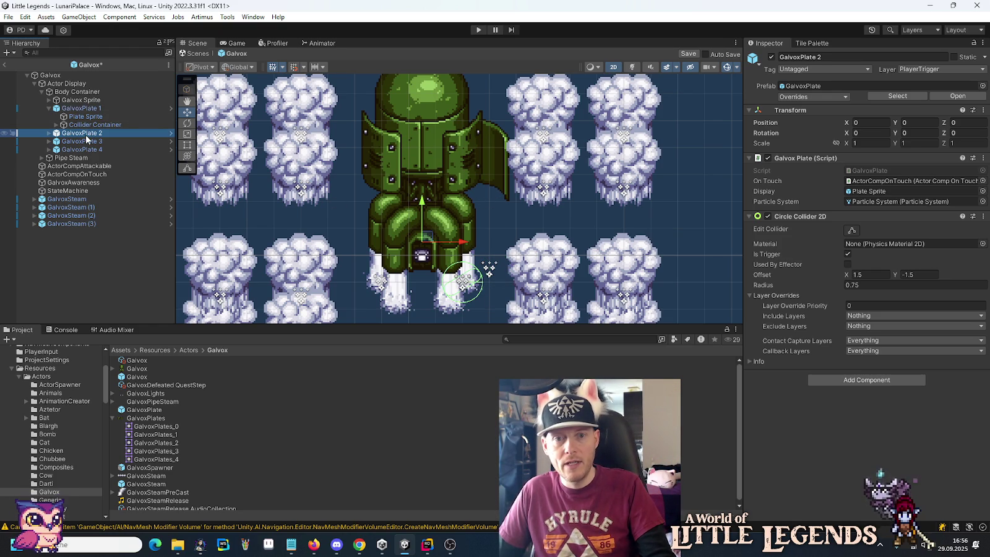
{"action": "left_click", "coordinate": [87, 116]}
{"action": "left_click", "coordinate": [917, 96]}
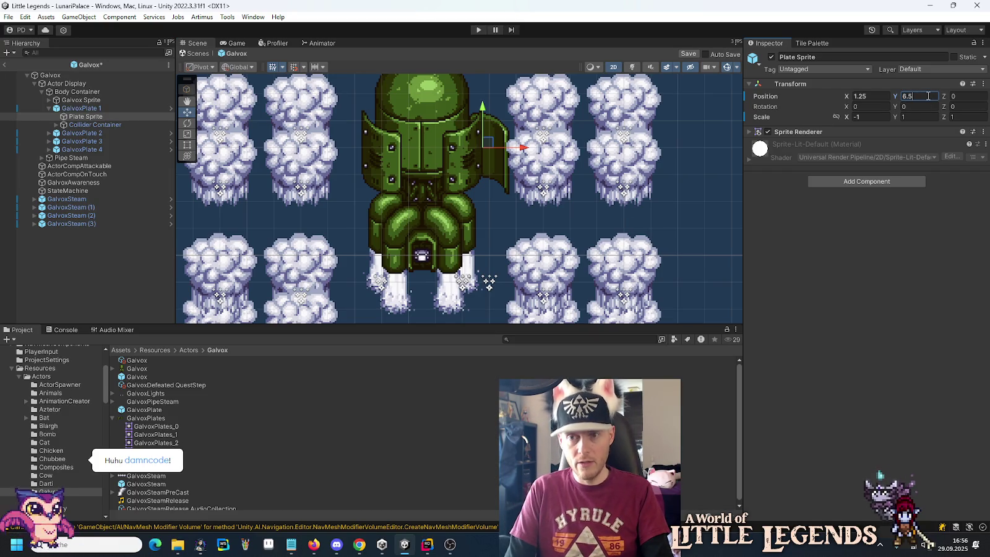
{"action": "type", "text": "-3.75"}
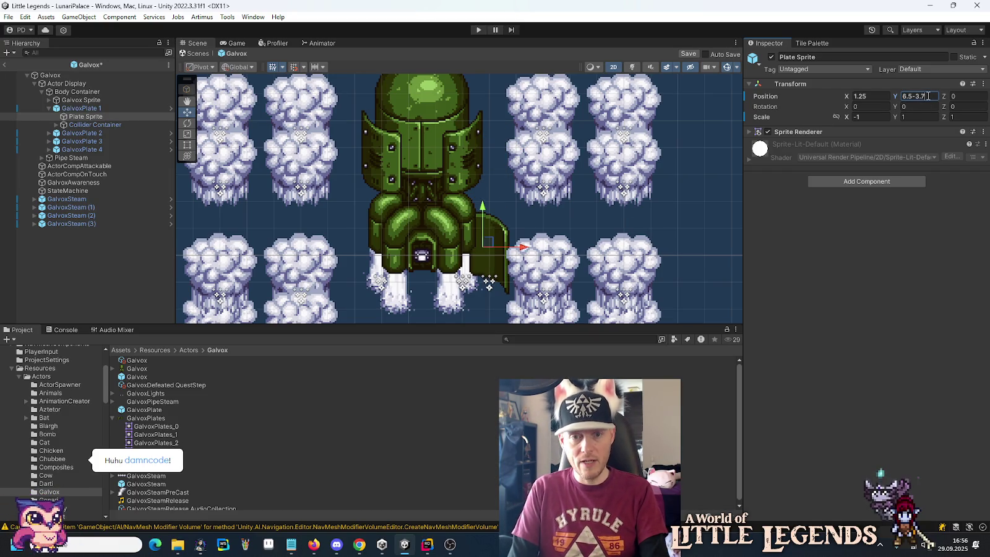
{"action": "key", "text": "Return"}
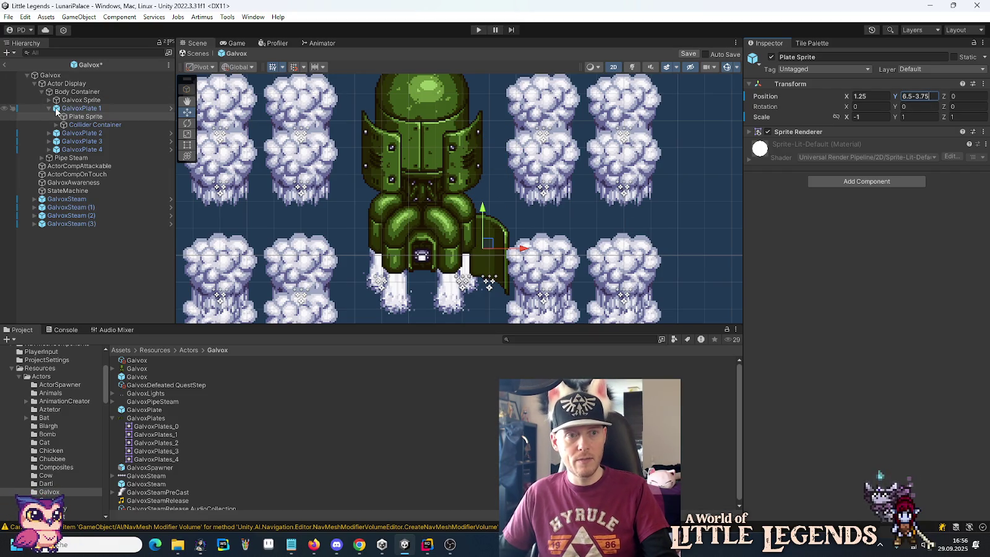
Step: Reset GalvoxPlate 1's position back to 0, 0, 0
{"action": "left_click", "coordinate": [56, 109]}
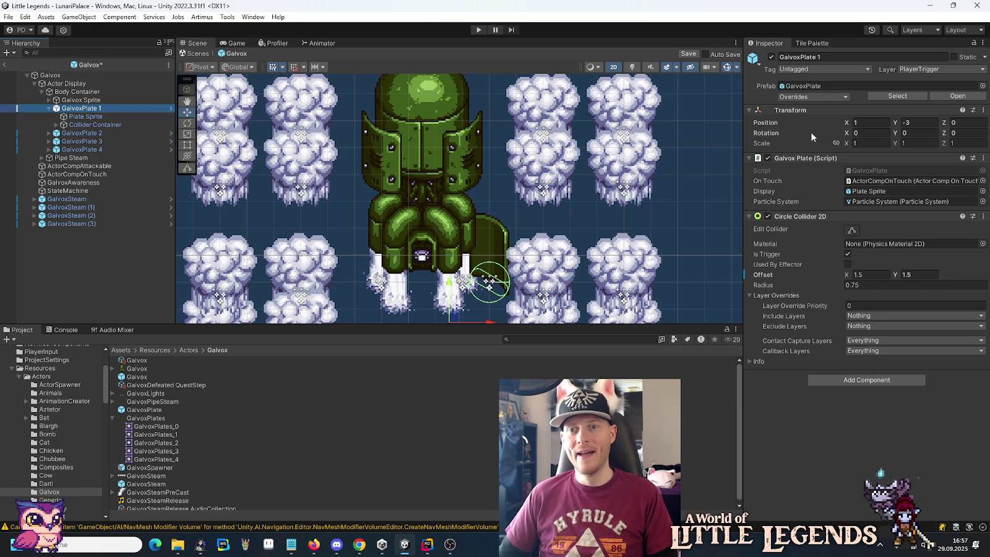
{"action": "left_click", "coordinate": [876, 122]}
{"action": "type", "text": "0"}
{"action": "left_click", "coordinate": [916, 122]}
{"action": "type", "text": "0"}
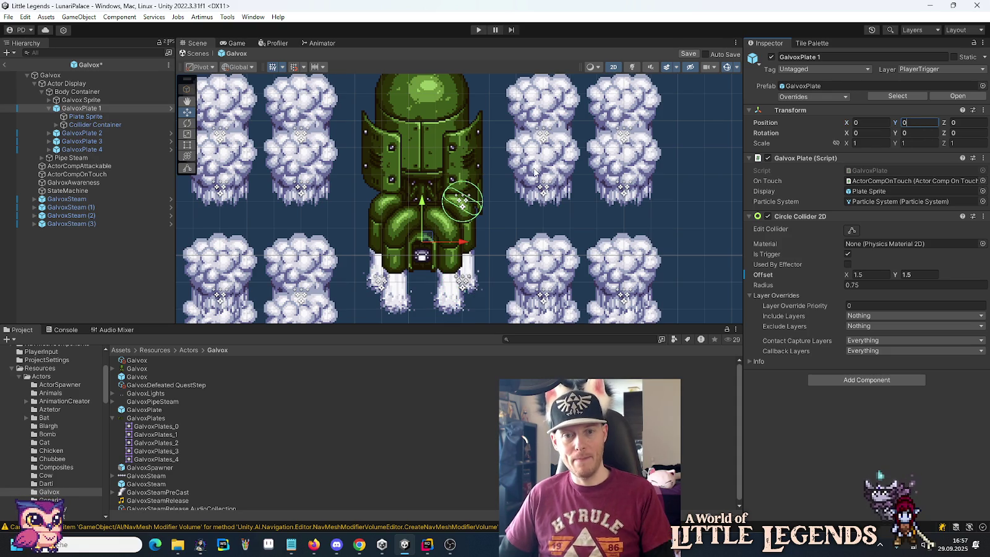
Step: Raise GalvoxPlate 1's Plate Sprite with added-offset expressions until Position Y reads 6.5
{"action": "left_click", "coordinate": [107, 117]}
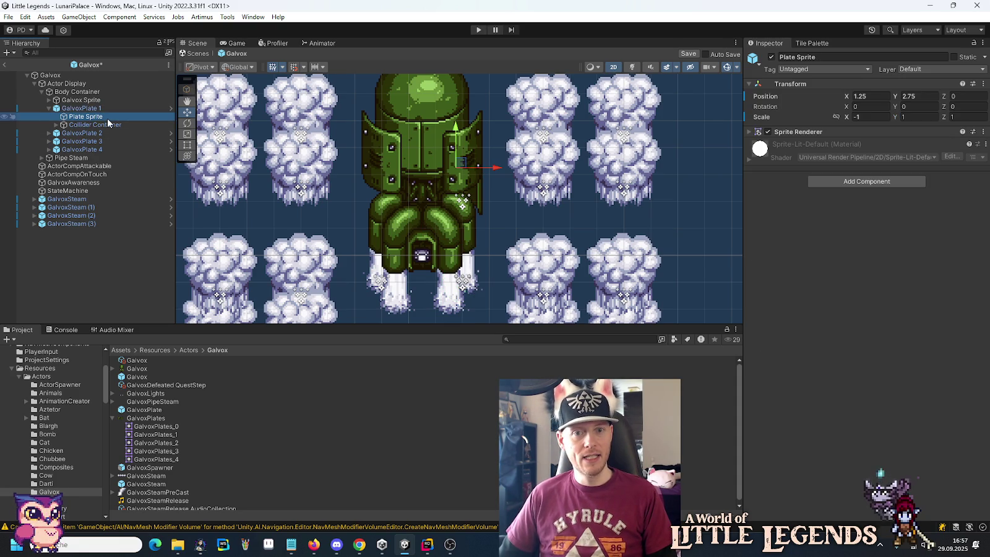
{"action": "left_click_drag", "start_coordinate": [548, 155], "coordinate": [550, 223]}
{"action": "left_click", "coordinate": [926, 96]}
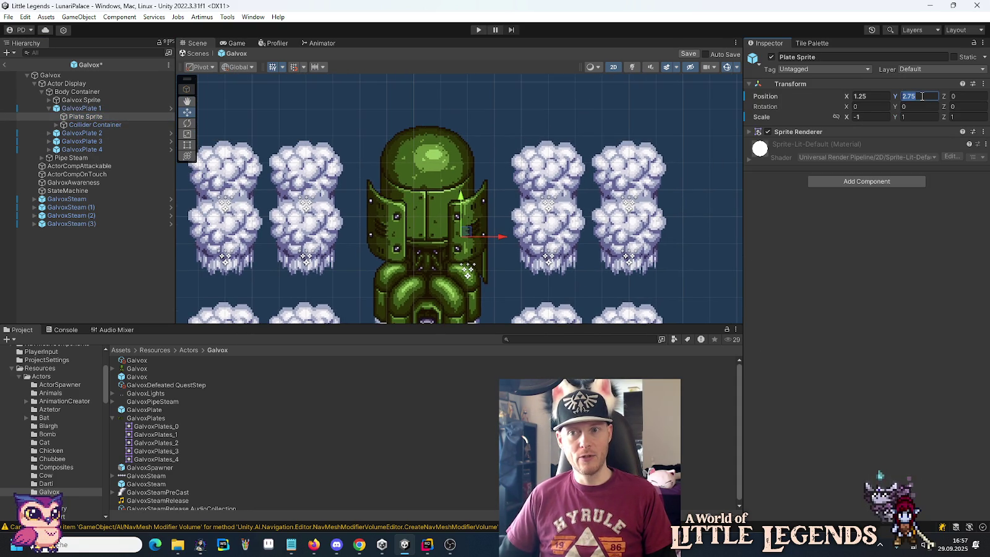
{"action": "type", "text": "+3.75"}
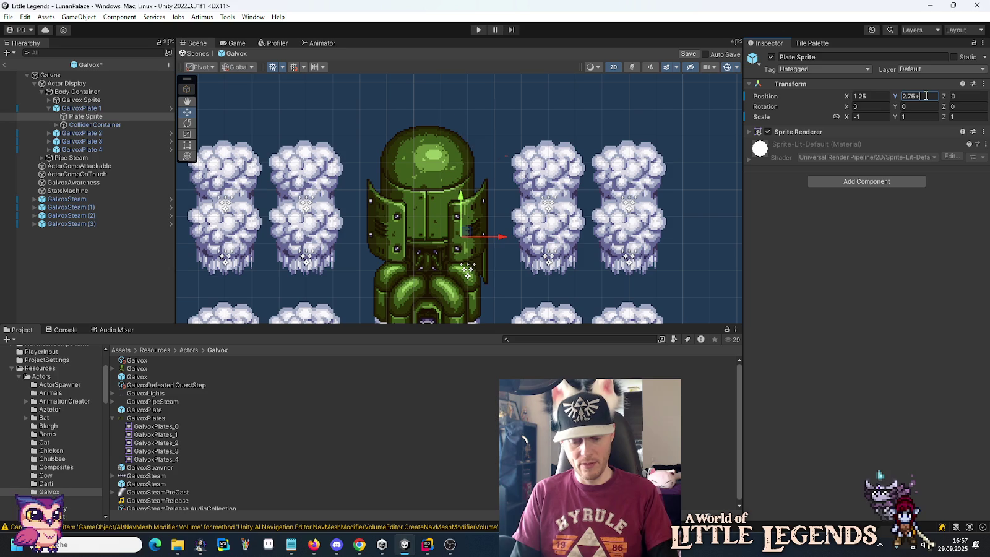
{"action": "key", "text": "Return"}
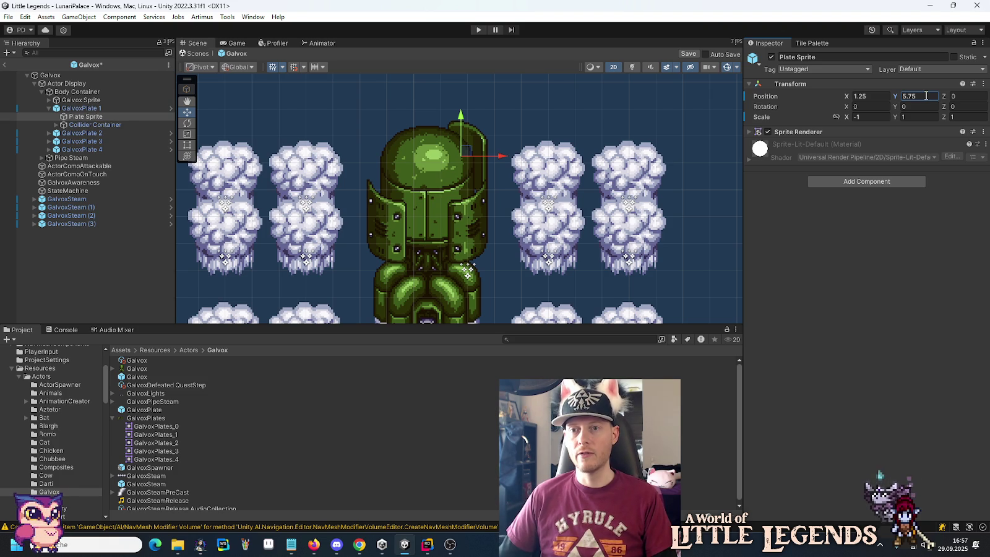
{"action": "type", "text": "2.75"}
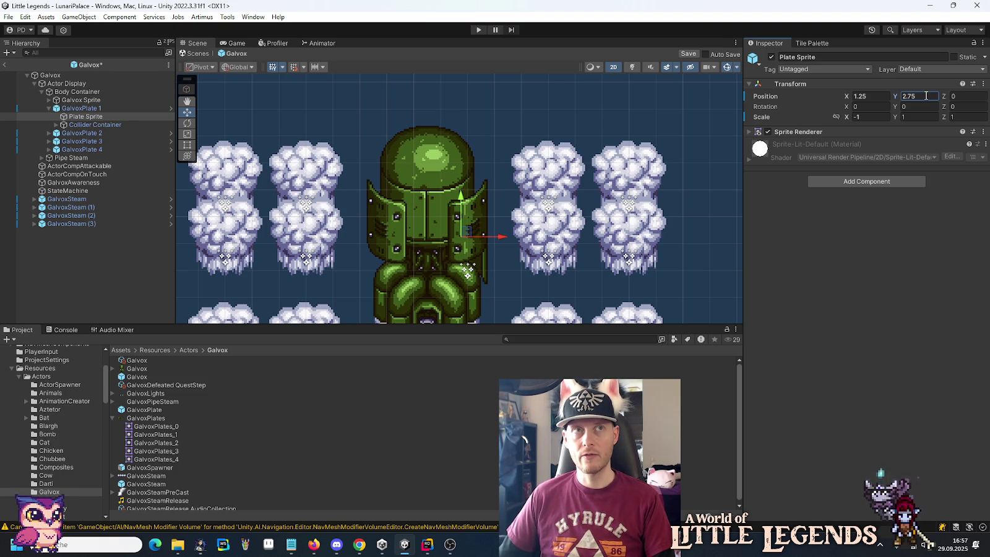
{"action": "left_click", "coordinate": [926, 96]}
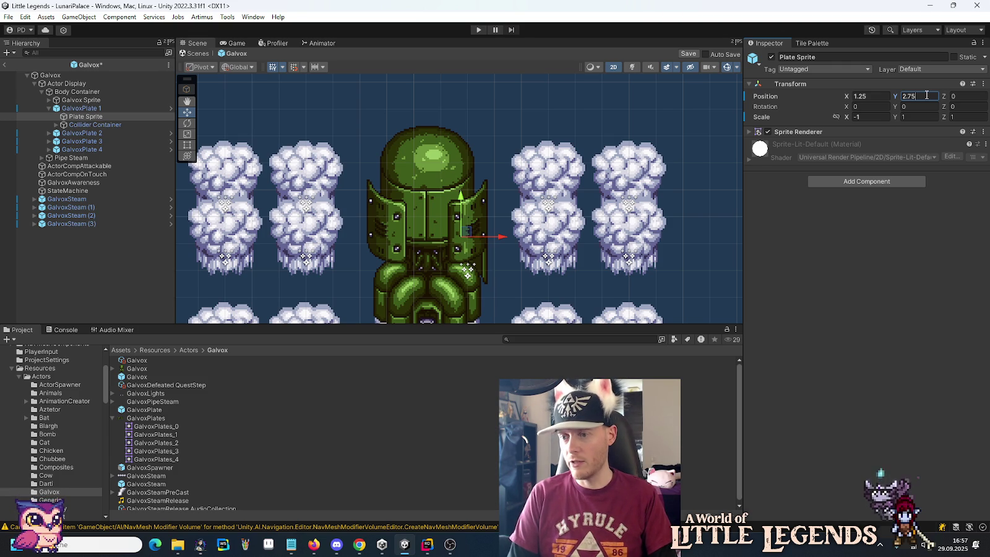
{"action": "type", "text": "+3.25"}
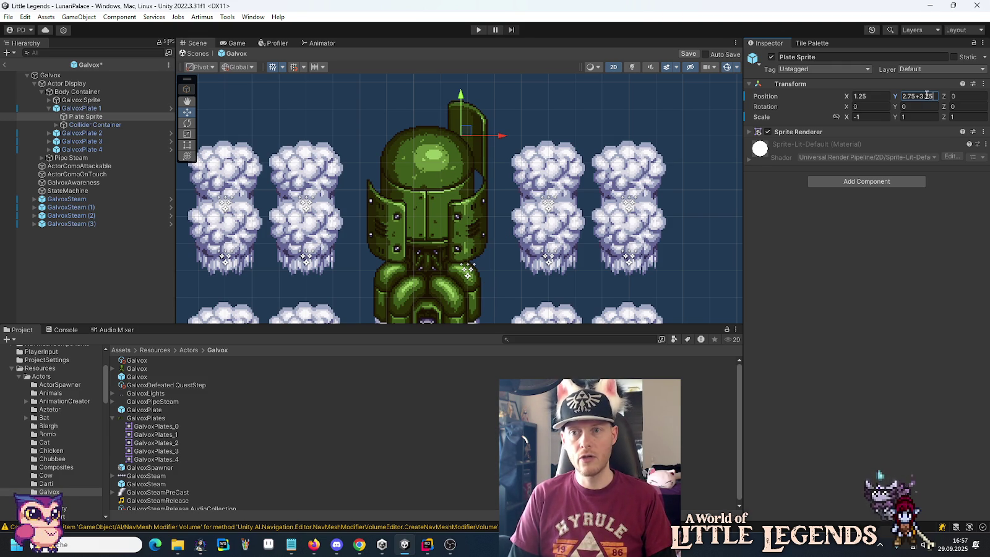
{"action": "key", "text": "Return"}
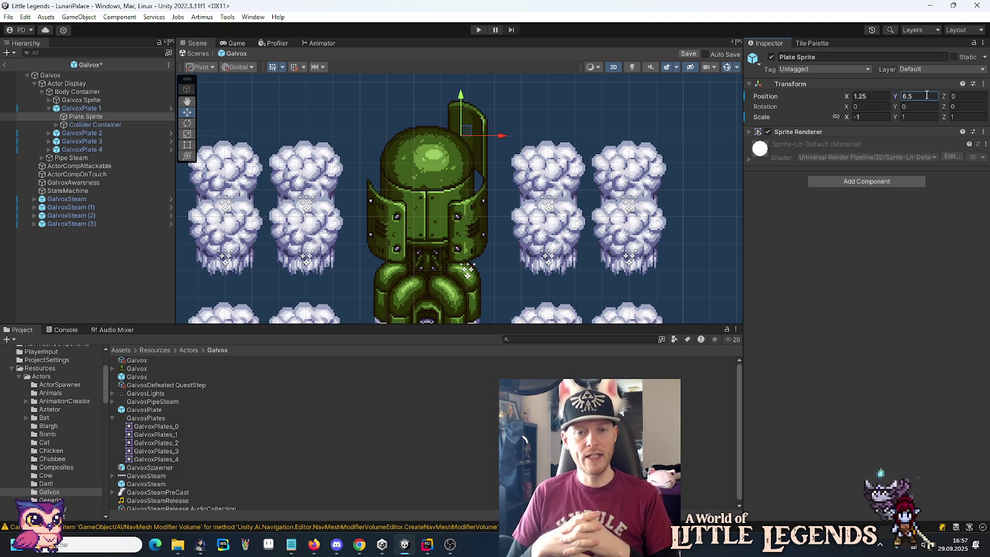
Step: Select GalvoxPlate 1 and GalvoxPlate 2 and frame them in the Scene view
{"action": "left_click", "coordinate": [79, 108]}
{"action": "left_click", "coordinate": [80, 133], "text": "ctrl"}
{"action": "key", "text": "f"}
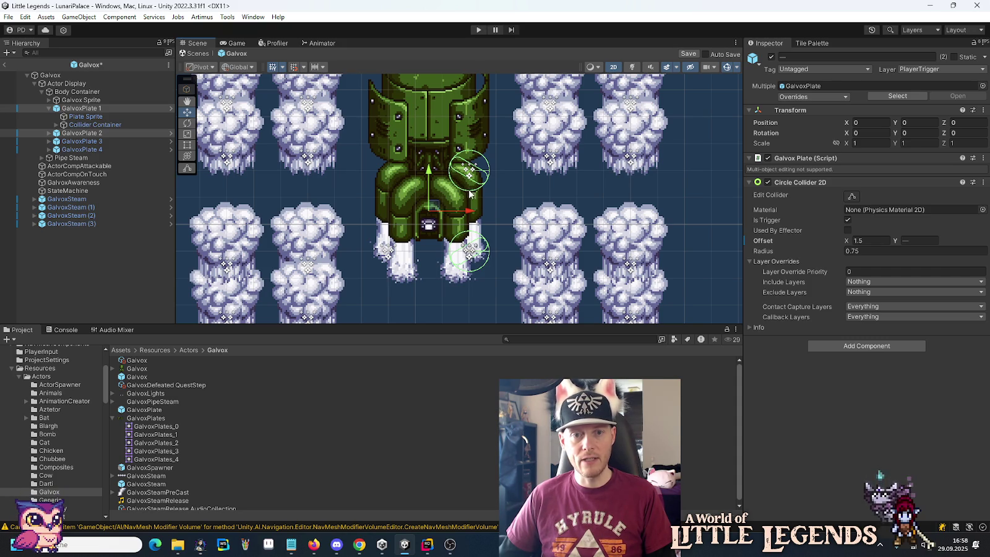
Step: Drag GalvoxPlate 1's Plate Sprite down along the Y axis from 6.5 to 6
{"action": "left_click_drag", "start_coordinate": [498, 196], "coordinate": [489, 261]}
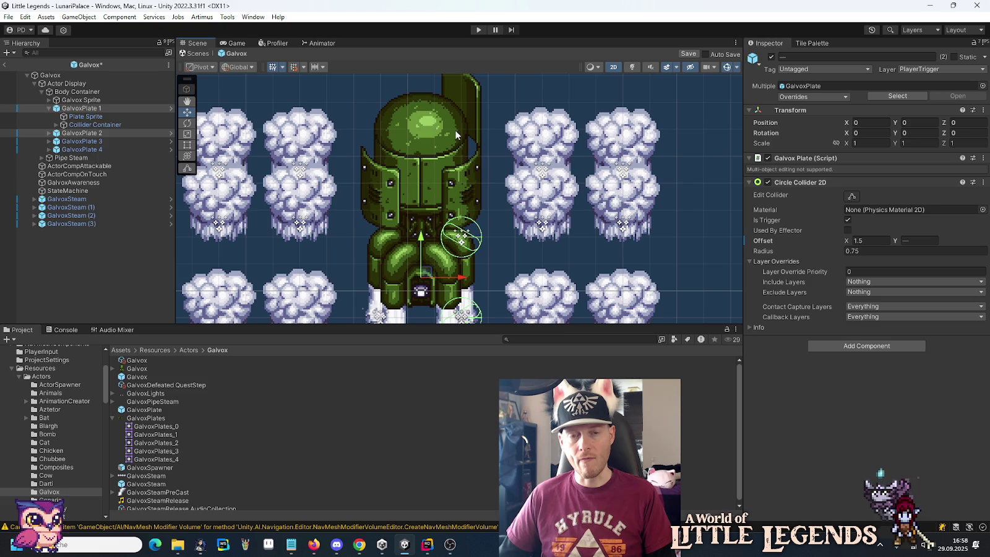
{"action": "scroll", "coordinate": [463, 139], "scroll_direction": "up", "scroll_amount": 2}
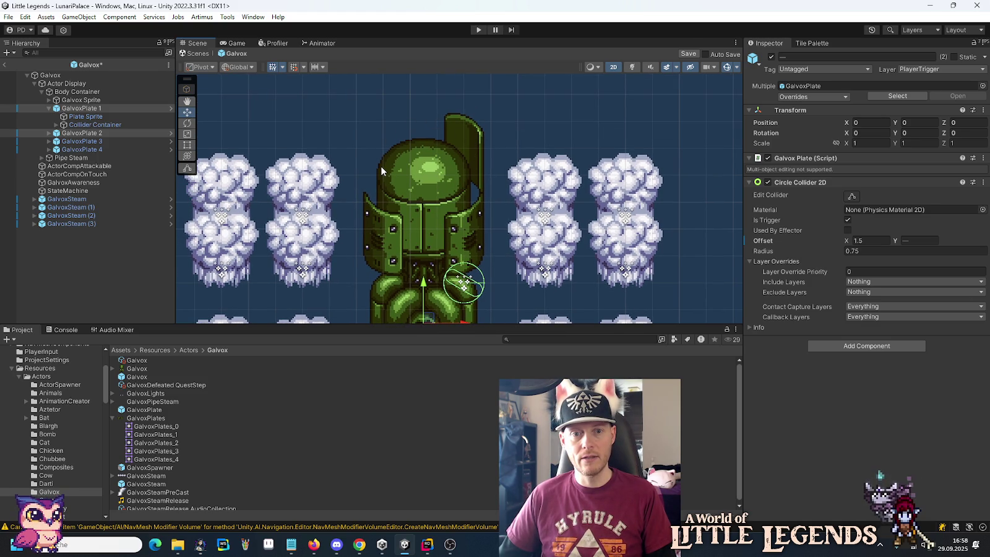
{"action": "mouse_move", "coordinate": [383, 219]}
{"action": "left_mouse_down"}
{"action": "mouse_move", "coordinate": [361, 163]}
{"action": "mouse_move", "coordinate": [365, 195]}
{"action": "left_mouse_up"}
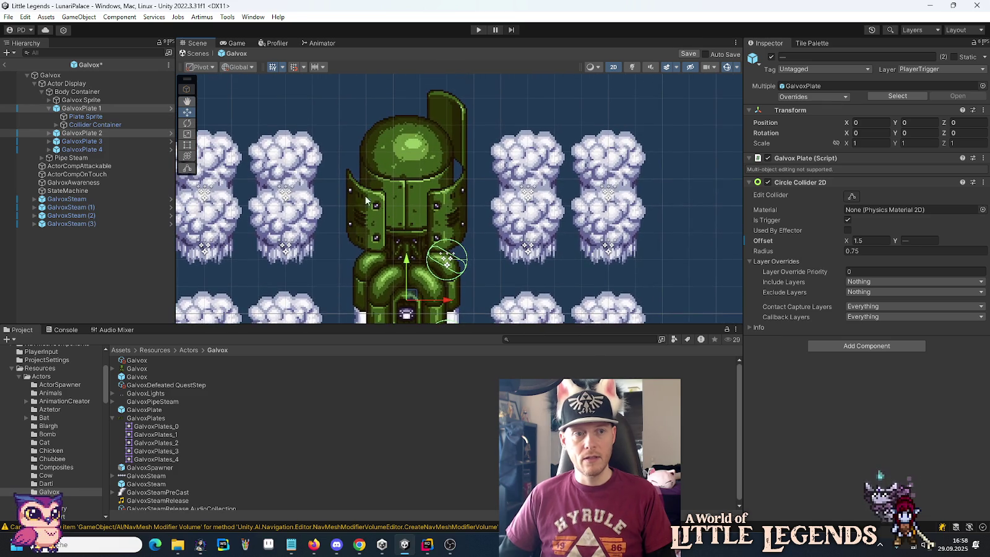
{"action": "left_click", "coordinate": [102, 117]}
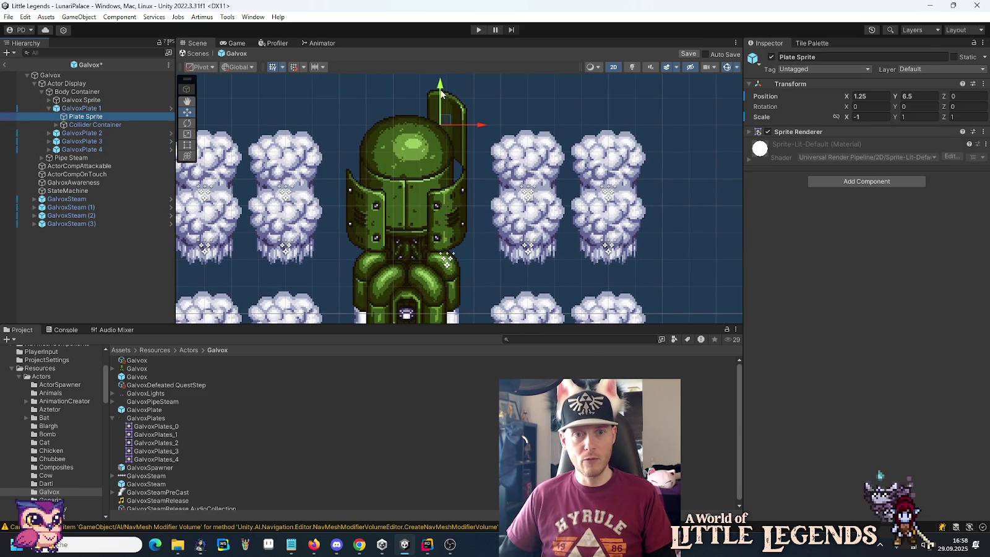
{"action": "left_click_drag", "start_coordinate": [440, 85], "coordinate": [440, 97]}
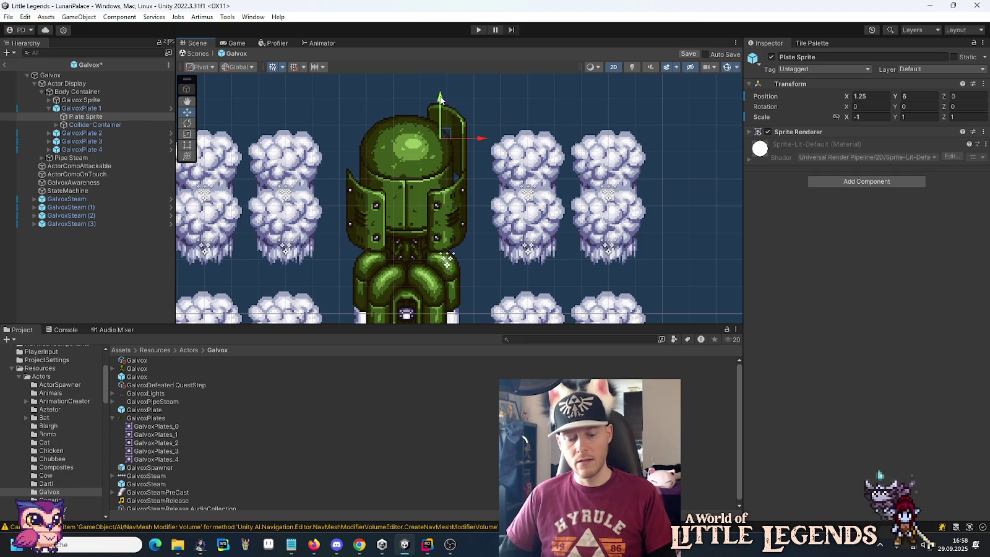
Step: Undo the drag back to Y 6.5, save the Galvox prefab, and open the GalvoxPlate prefab
{"action": "key", "text": "ctrl+z"}
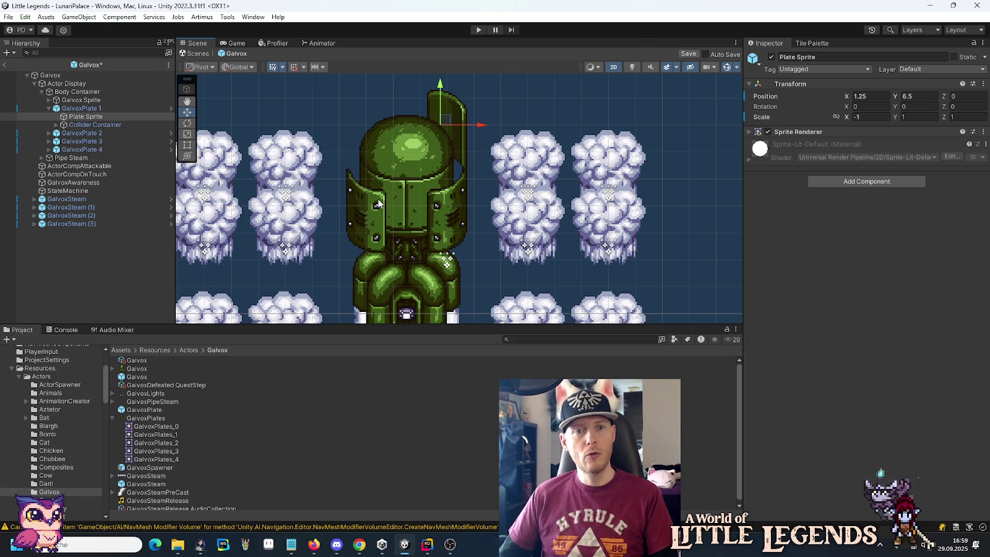
{"action": "scroll", "coordinate": [378, 203], "scroll_direction": "down", "scroll_amount": 3}
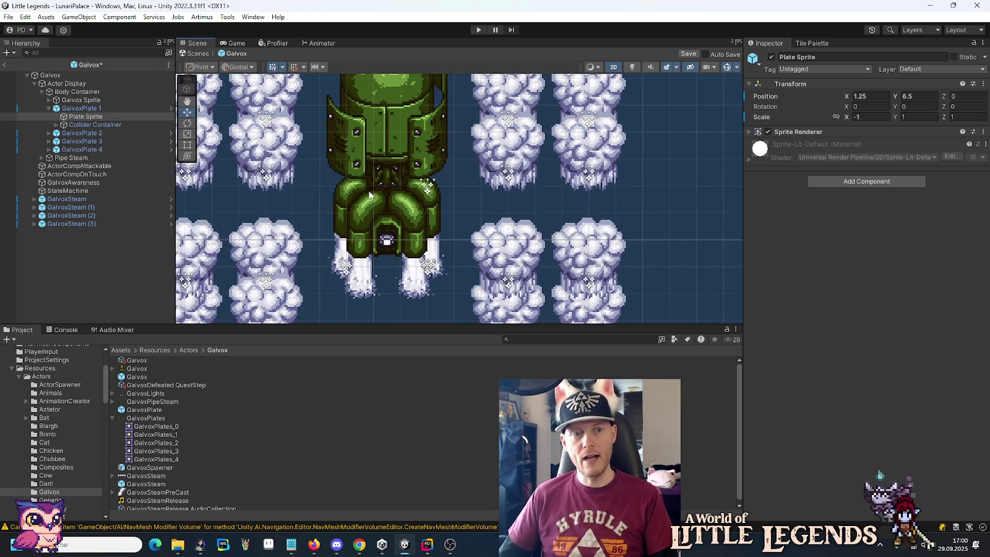
{"action": "key", "text": "ctrl+s"}
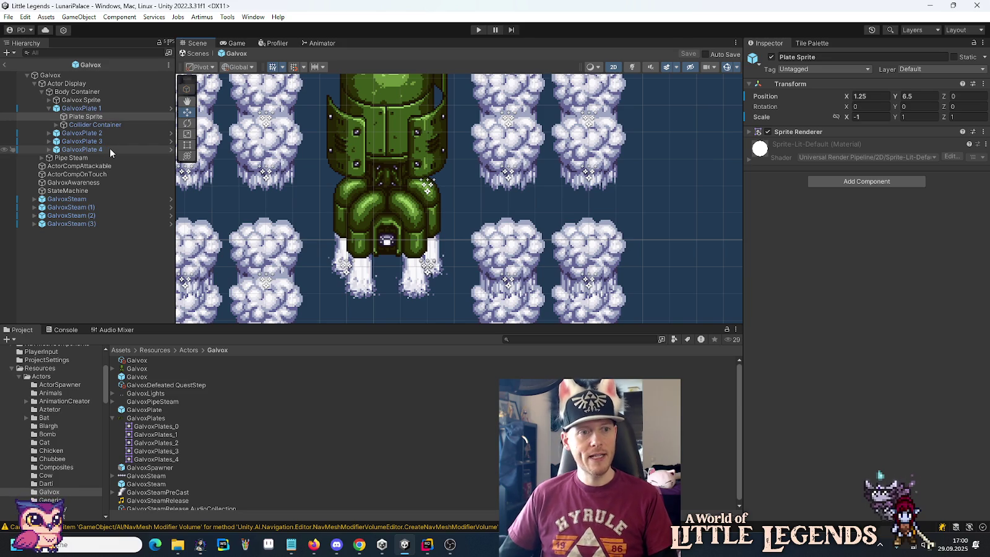
{"action": "left_click", "coordinate": [170, 132]}
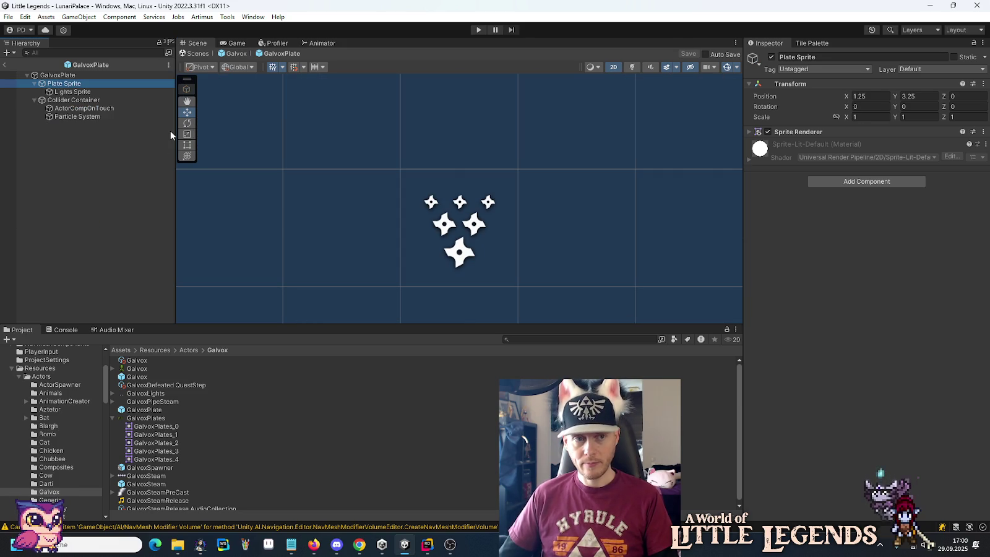
Step: Create an empty child 'Sprite Container' under GalvoxPlate and nest Plate Sprite inside it
{"action": "left_click", "coordinate": [62, 76]}
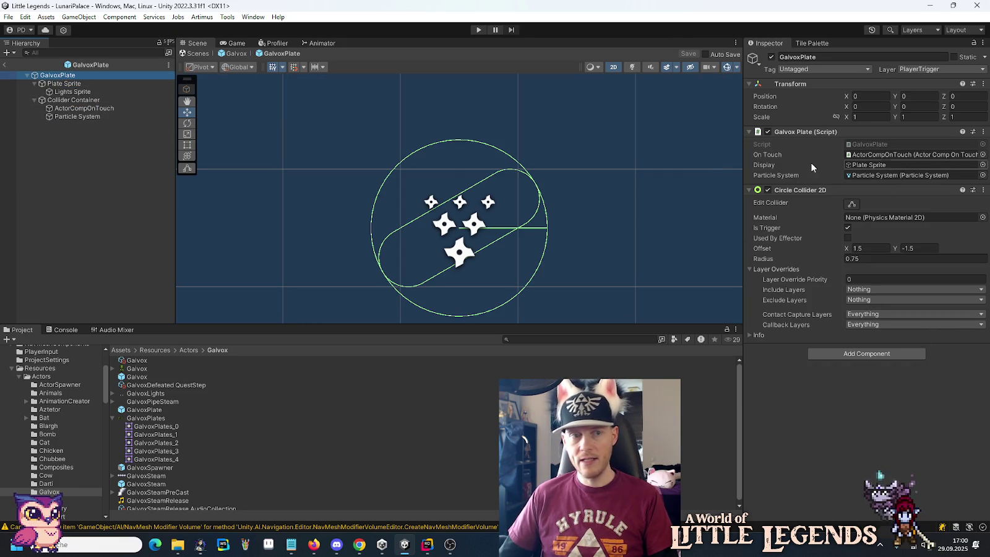
{"action": "right_click", "coordinate": [68, 76]}
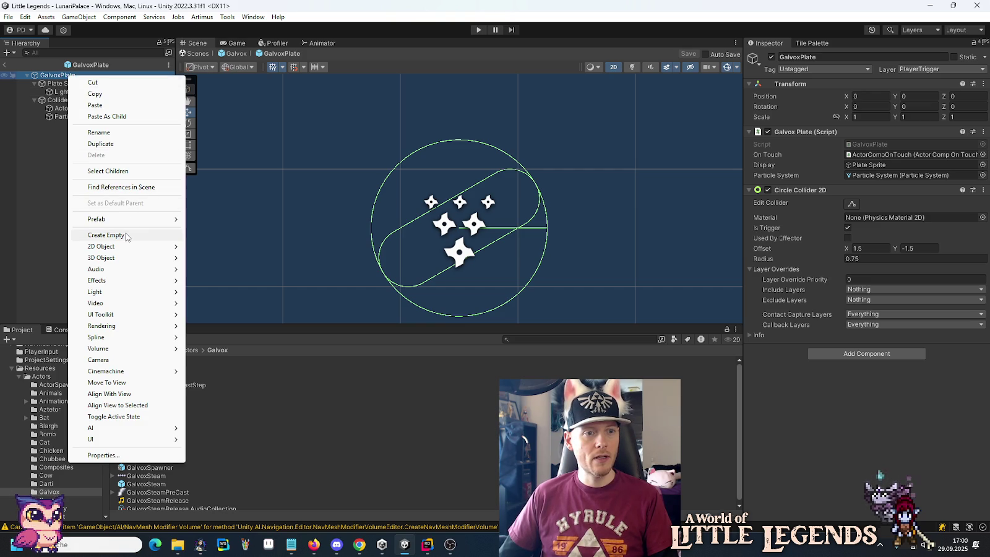
{"action": "left_click", "coordinate": [125, 235]}
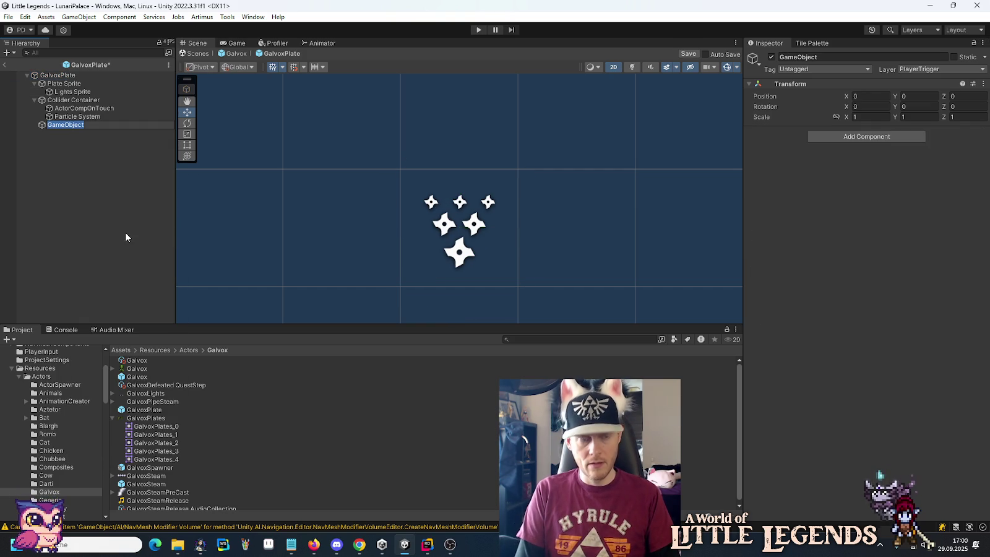
{"action": "type", "text": "Sprite"}
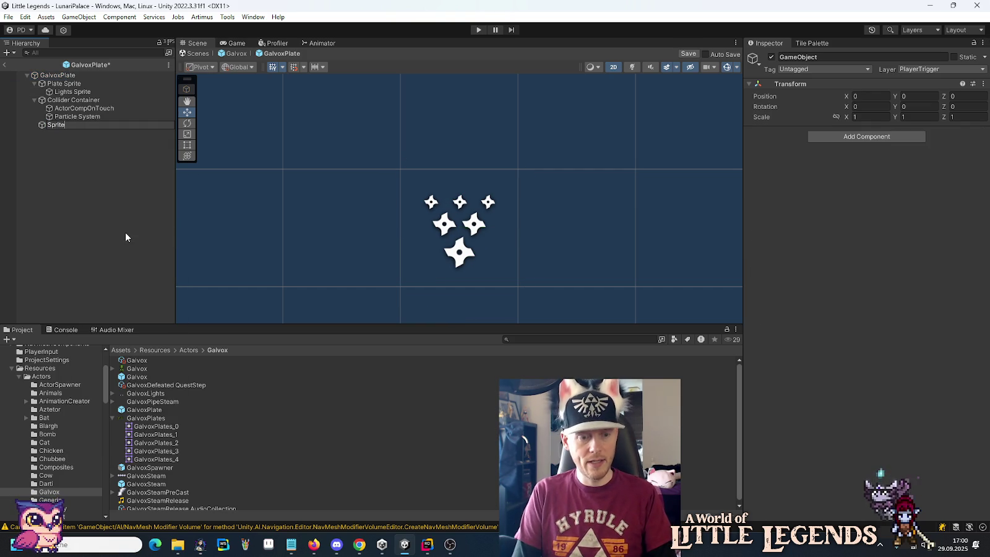
{"action": "type", "text": " Container"}
{"action": "key", "text": "Return"}
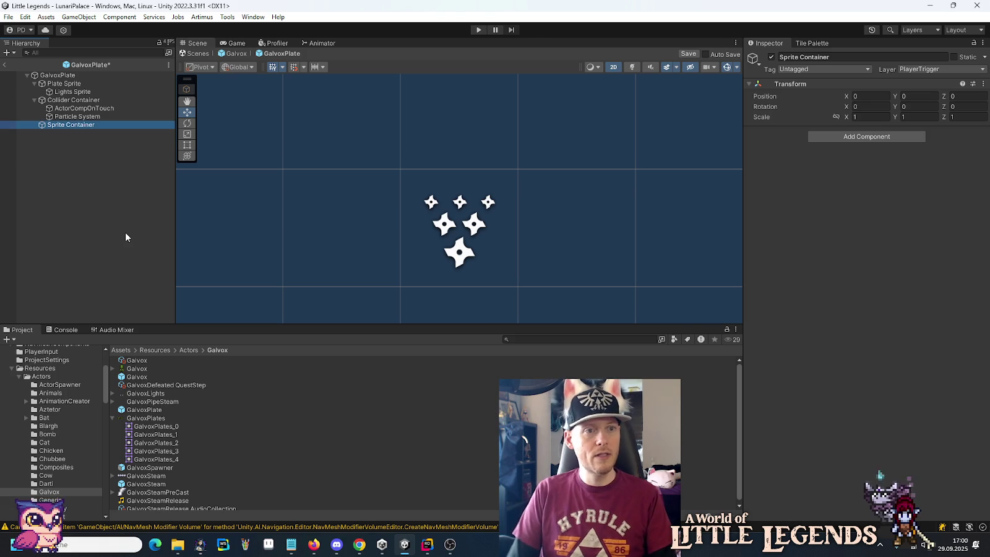
{"action": "left_click_drag", "start_coordinate": [71, 125], "coordinate": [70, 84]}
{"action": "left_click", "coordinate": [68, 93]}
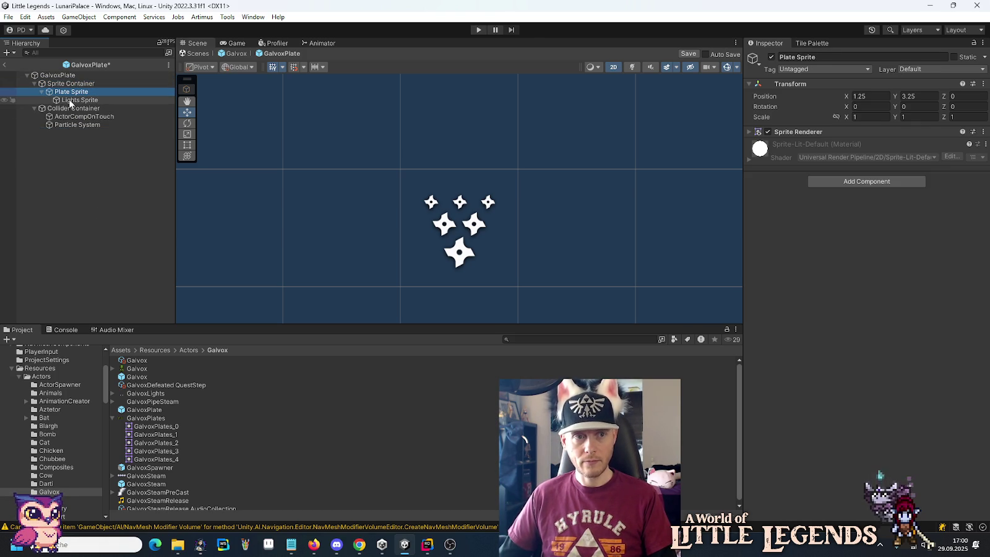
Step: Check GalvoxPlate 1's Sprite Container in the Galvox prefab, then reopen the GalvoxPlate prefab
{"action": "left_click", "coordinate": [5, 64]}
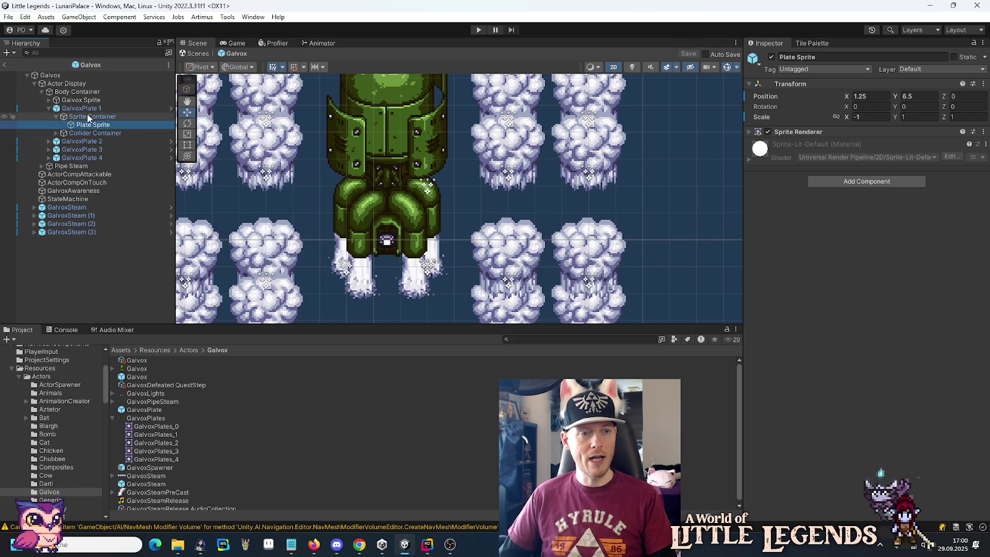
{"action": "left_click", "coordinate": [88, 116]}
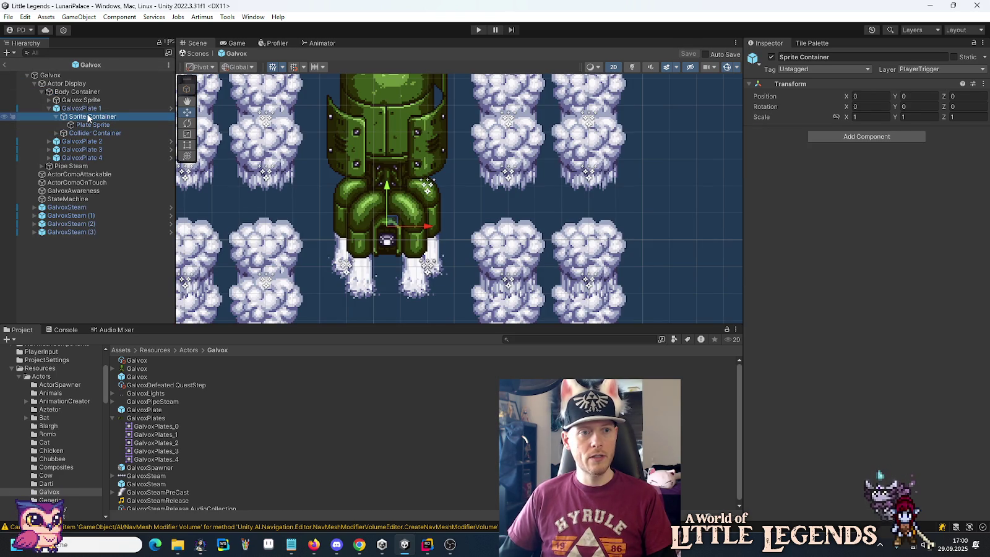
{"action": "left_click", "coordinate": [170, 142]}
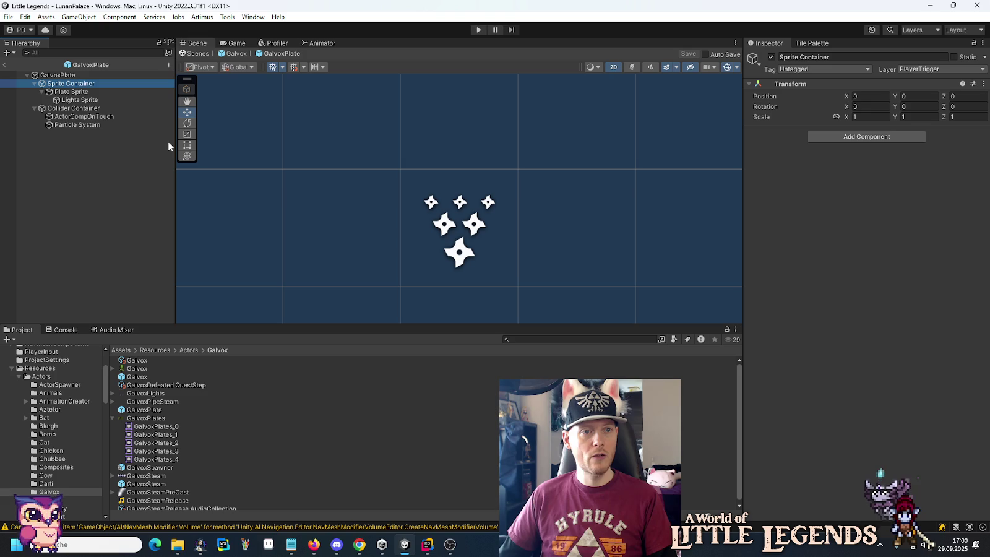
{"action": "left_click", "coordinate": [75, 92]}
{"action": "scroll", "coordinate": [402, 237], "scroll_direction": "down", "scroll_amount": 5}
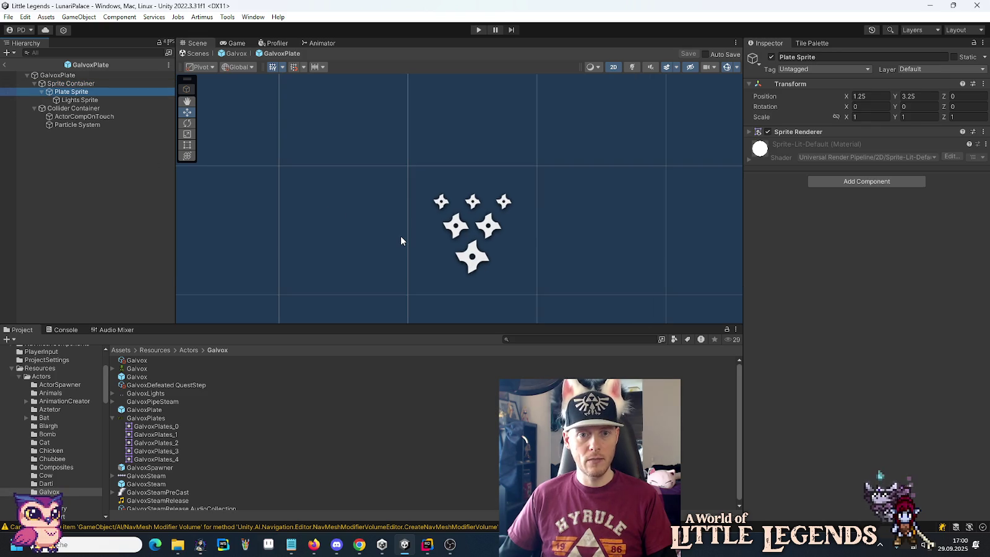
{"action": "scroll", "coordinate": [406, 242], "scroll_direction": "down", "scroll_amount": 5}
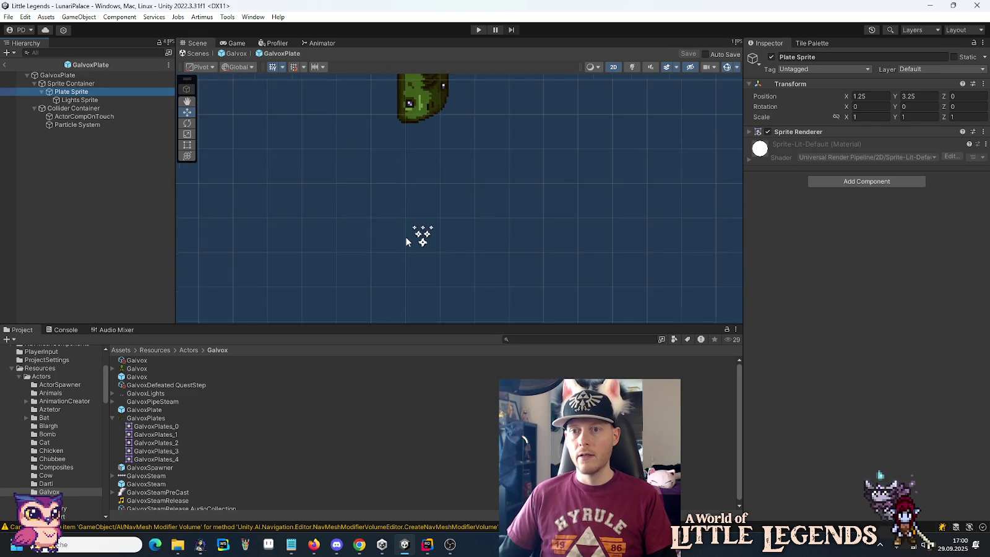
{"action": "scroll", "coordinate": [407, 240], "scroll_direction": "down", "scroll_amount": 2}
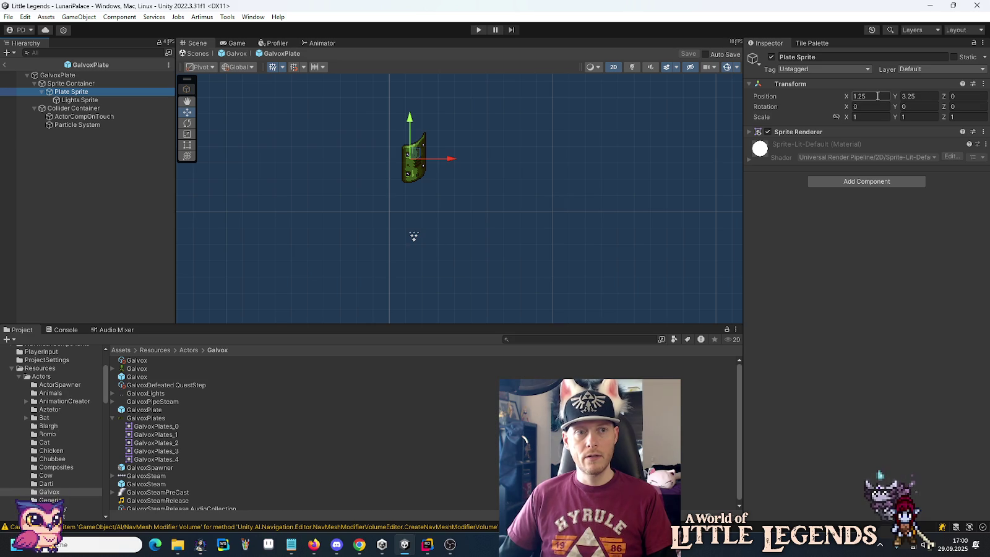
Step: Copy the Plate Sprite's position (1.25, 3.25, 0) and paste it onto the Sprite Container
{"action": "left_click", "coordinate": [927, 98]}
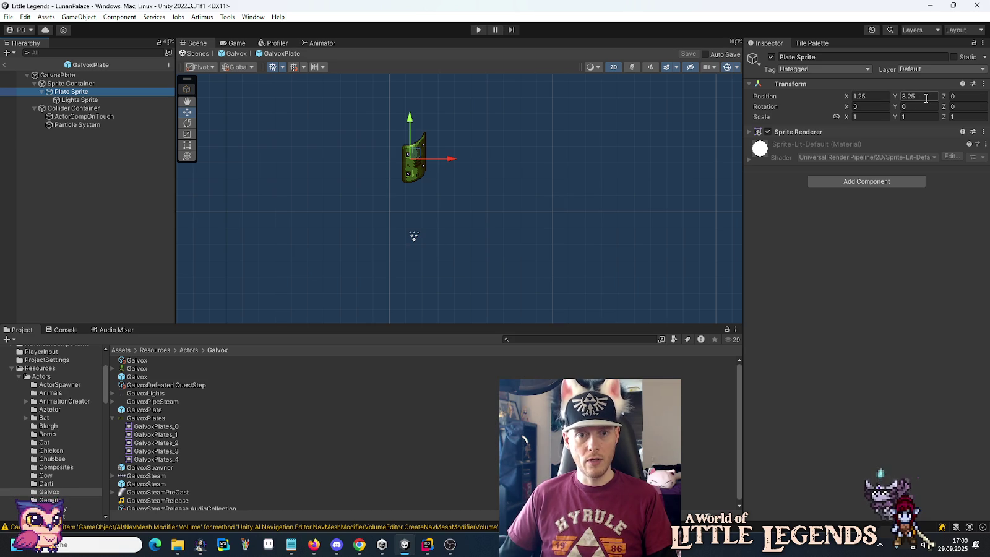
{"action": "left_click", "coordinate": [87, 84]}
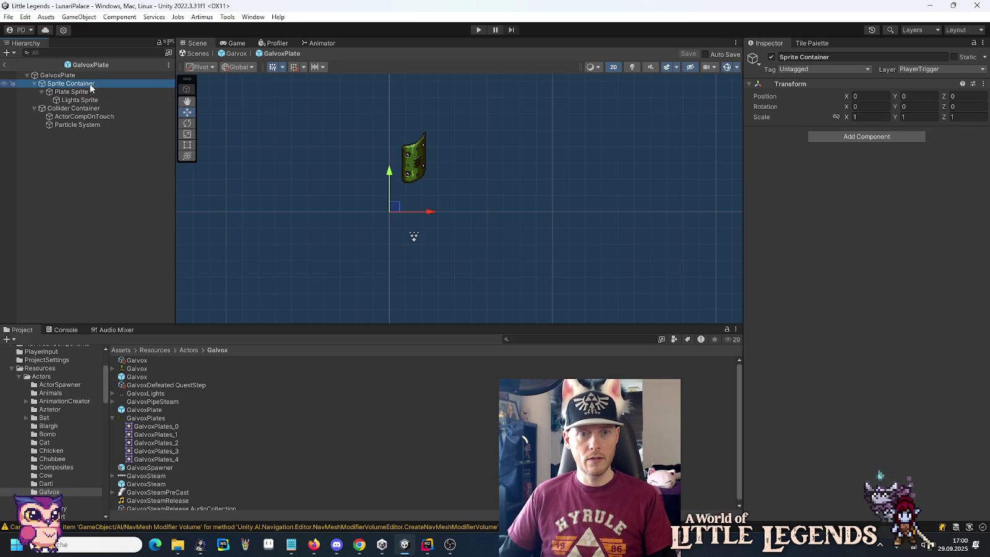
{"action": "left_click", "coordinate": [84, 93]}
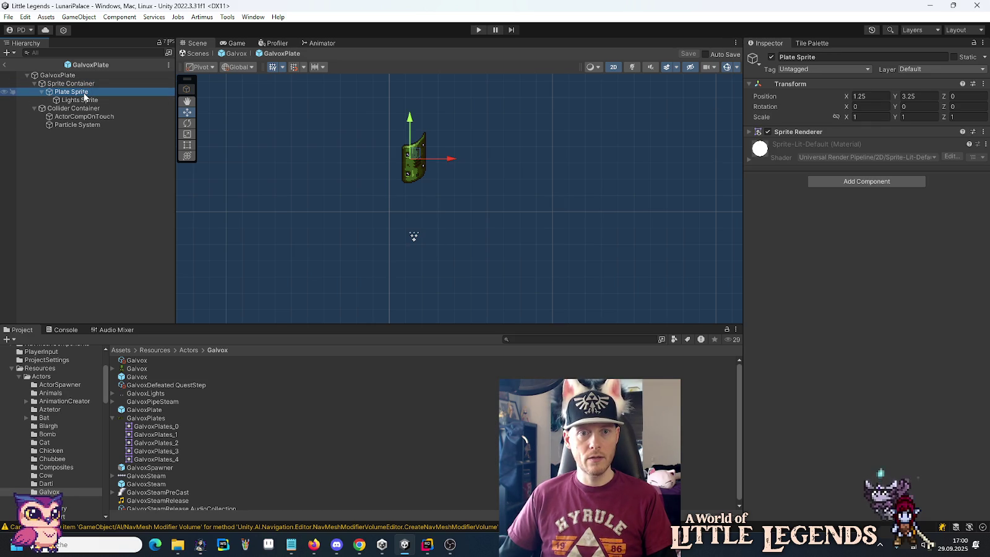
{"action": "right_click", "coordinate": [763, 98]}
{"action": "left_click", "coordinate": [773, 129]}
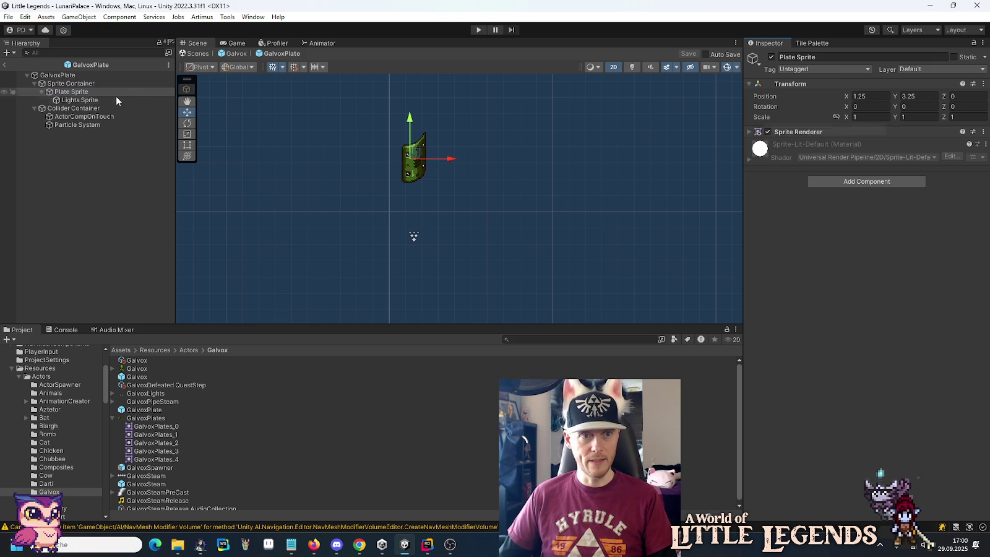
{"action": "left_click", "coordinate": [76, 84]}
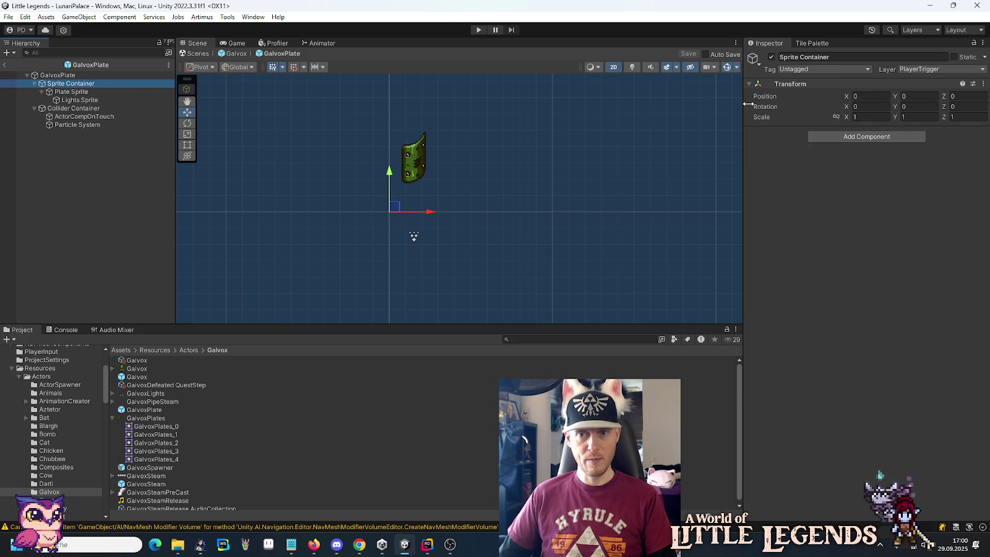
{"action": "right_click", "coordinate": [772, 98]}
{"action": "left_click", "coordinate": [781, 141]}
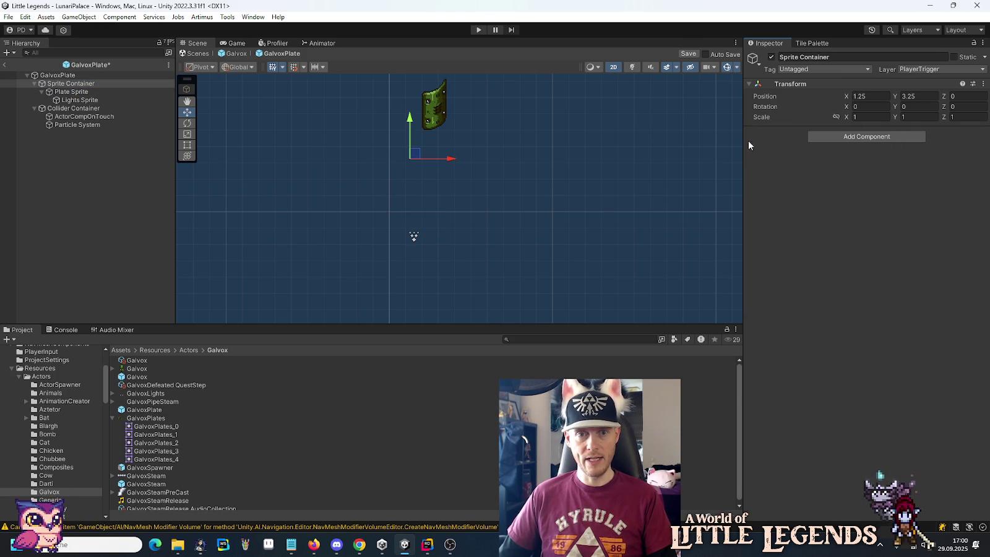
Step: Set the Plate Sprite's position to X 0, Y 0
{"action": "left_click", "coordinate": [71, 92]}
{"action": "left_click", "coordinate": [870, 96]}
{"action": "type", "text": "0"}
{"action": "left_click", "coordinate": [920, 96]}
{"action": "type", "text": "0"}
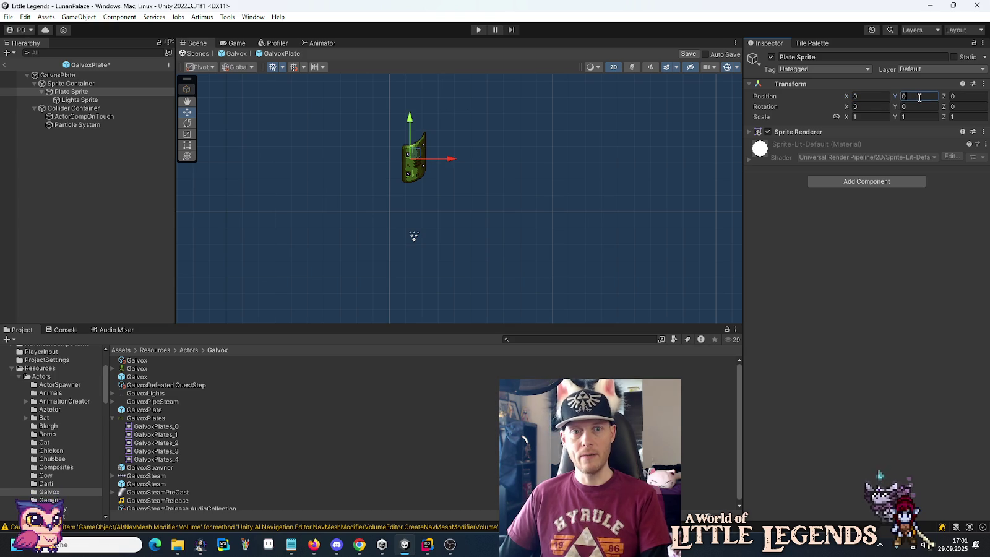
Step: Unparent the Plate Sprite from the Sprite Container
{"action": "left_click", "coordinate": [70, 83]}
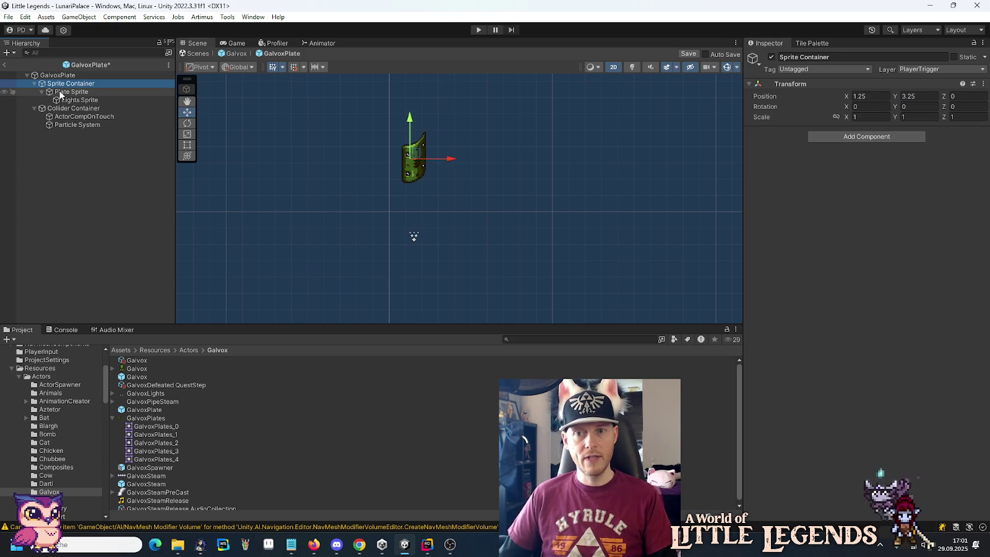
{"action": "left_click", "coordinate": [60, 93]}
{"action": "left_click", "coordinate": [70, 86]}
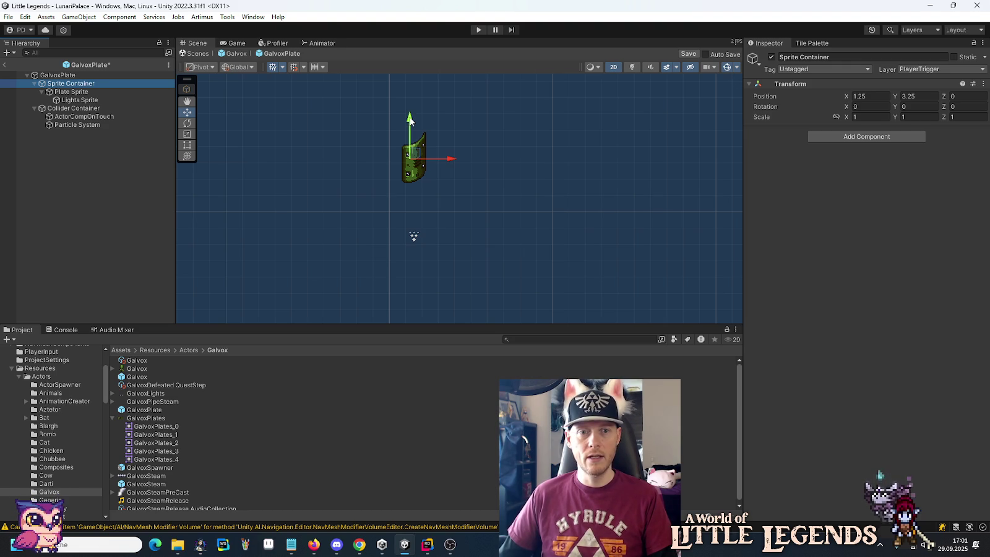
{"action": "left_click", "coordinate": [72, 92]}
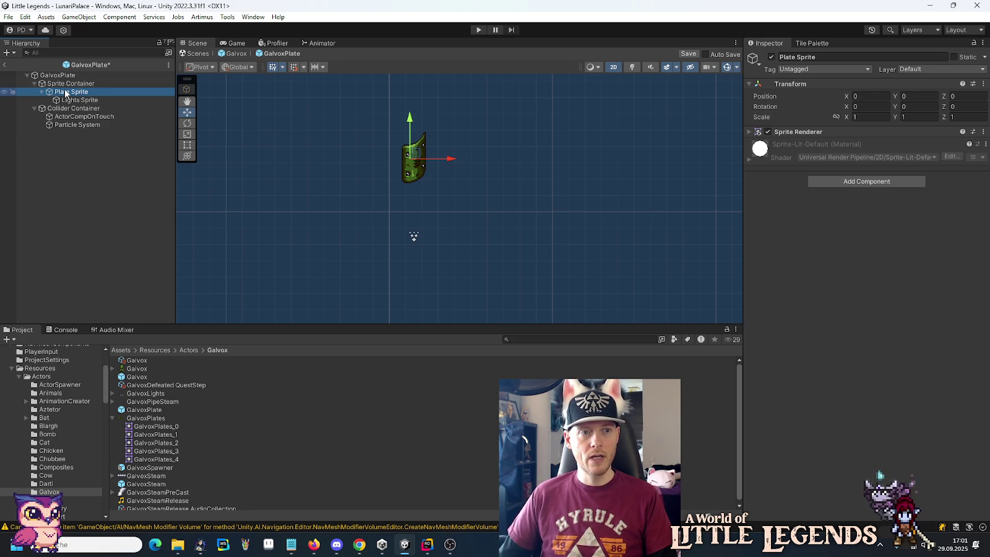
{"action": "left_click_drag", "start_coordinate": [61, 95], "coordinate": [65, 85]}
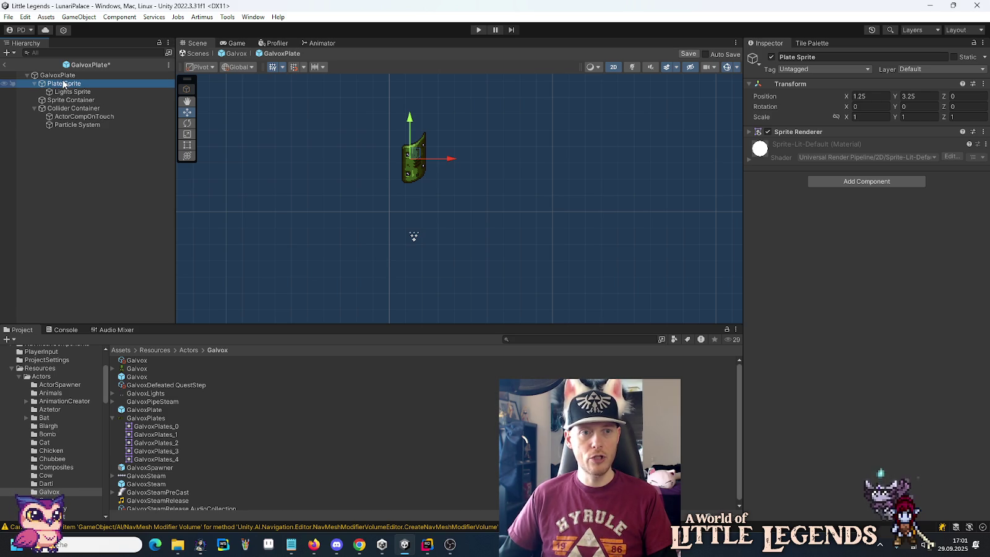
Step: Move the Sprite Container to 1.5, -1.5 and put Plate Sprite back inside it
{"action": "left_click", "coordinate": [61, 99]}
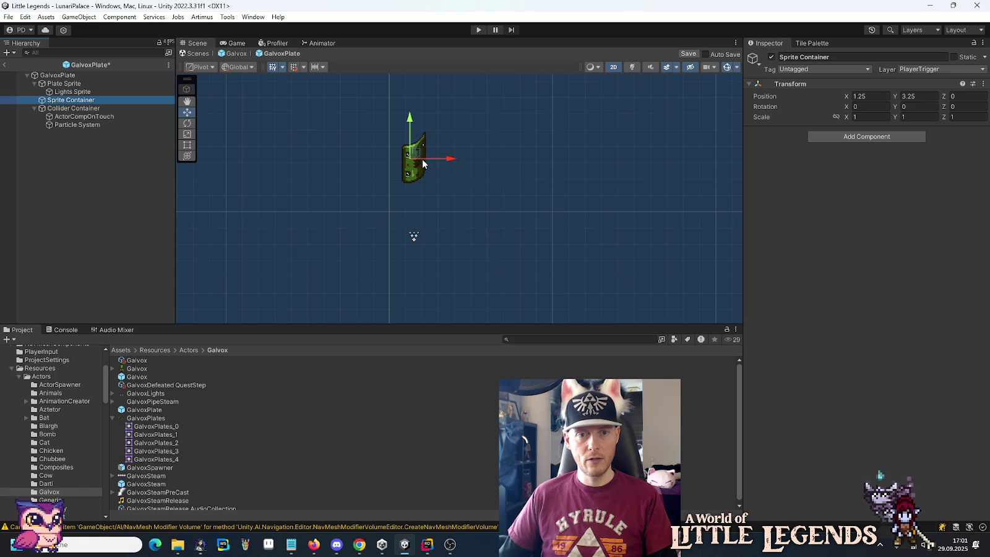
{"action": "left_click_drag", "start_coordinate": [417, 158], "coordinate": [421, 236]}
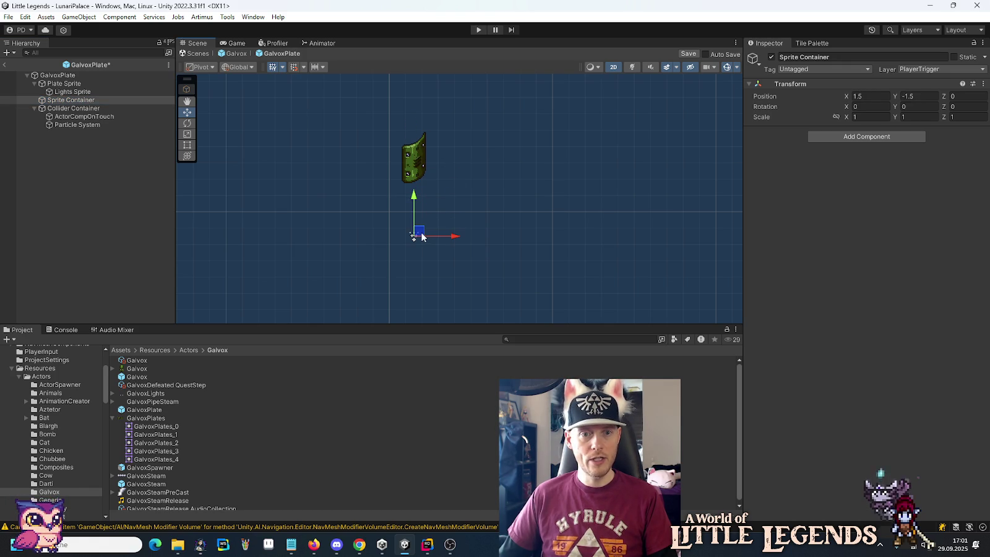
{"action": "left_click", "coordinate": [92, 125]}
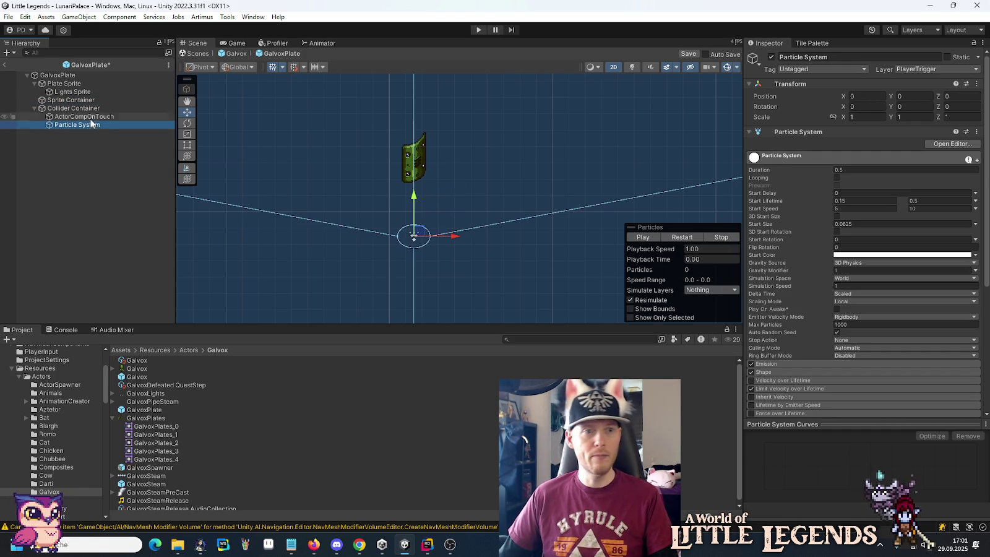
{"action": "left_click", "coordinate": [65, 86]}
{"action": "left_click_drag", "start_coordinate": [66, 89], "coordinate": [68, 103]}
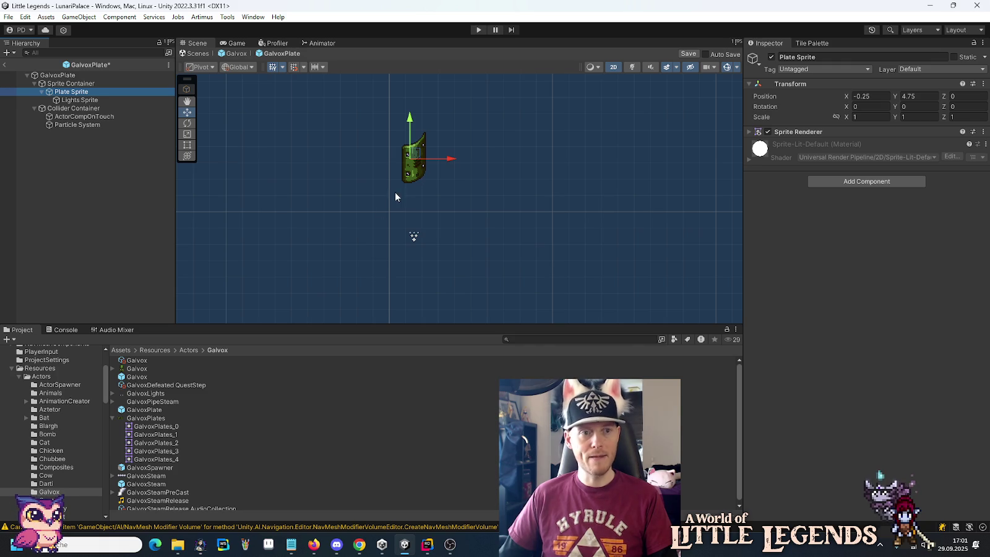
{"action": "left_click", "coordinate": [149, 420]}
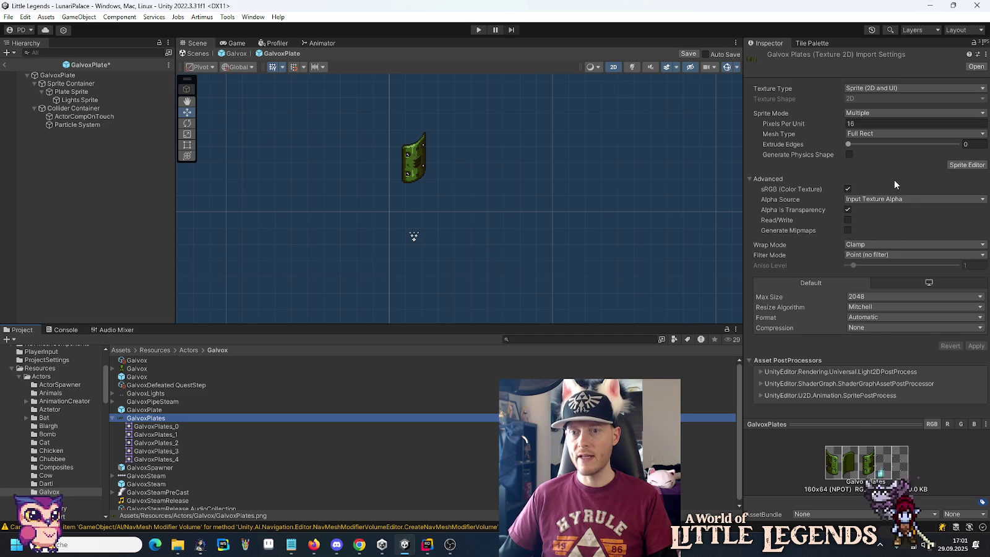
Step: Open the Sprite Editor on the GalvoxPlates texture
{"action": "left_click", "coordinate": [967, 164]}
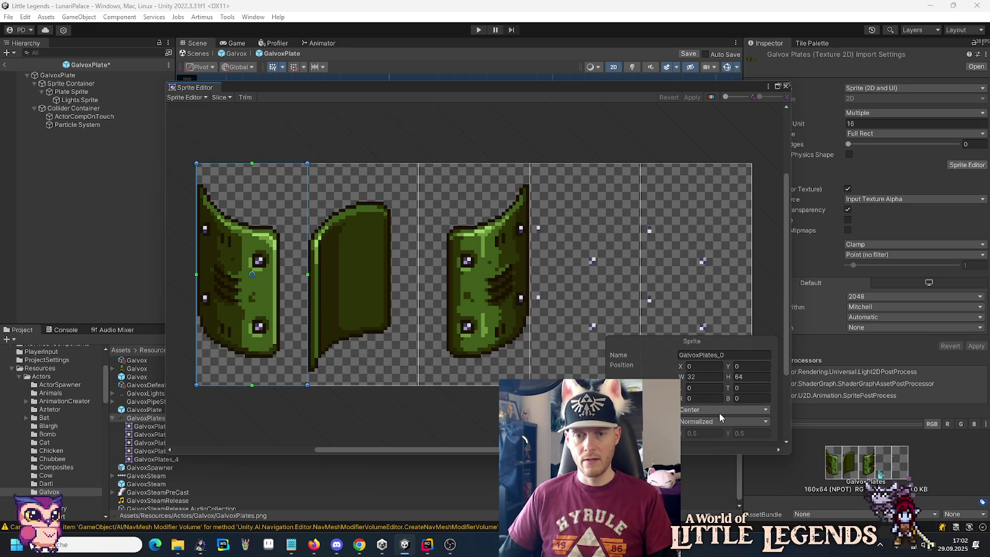
Step: Re-slice GalvoxPlates by cell count into 5 columns with custom pivot 0.5, 0.25
{"action": "left_click", "coordinate": [222, 97]}
{"action": "left_click", "coordinate": [291, 108]}
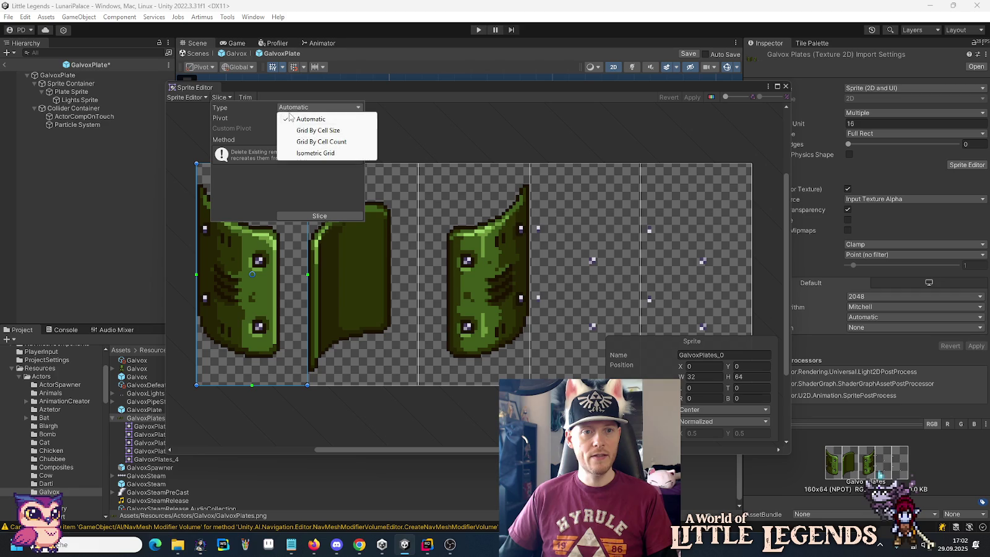
{"action": "left_click", "coordinate": [298, 142]}
{"action": "left_click", "coordinate": [300, 118]}
{"action": "type", "text": "5"}
{"action": "left_click", "coordinate": [309, 159]}
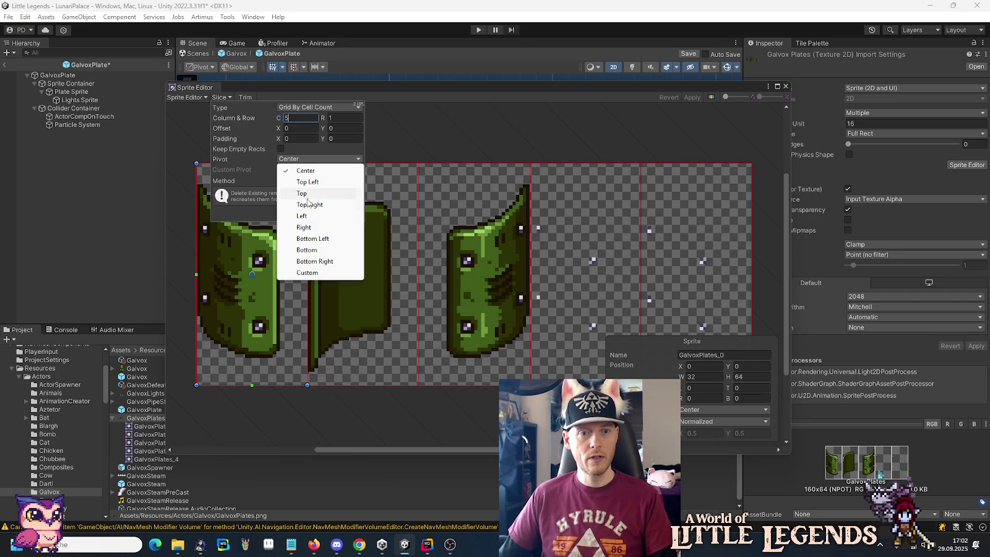
{"action": "left_click", "coordinate": [313, 273]}
{"action": "left_click", "coordinate": [302, 169]}
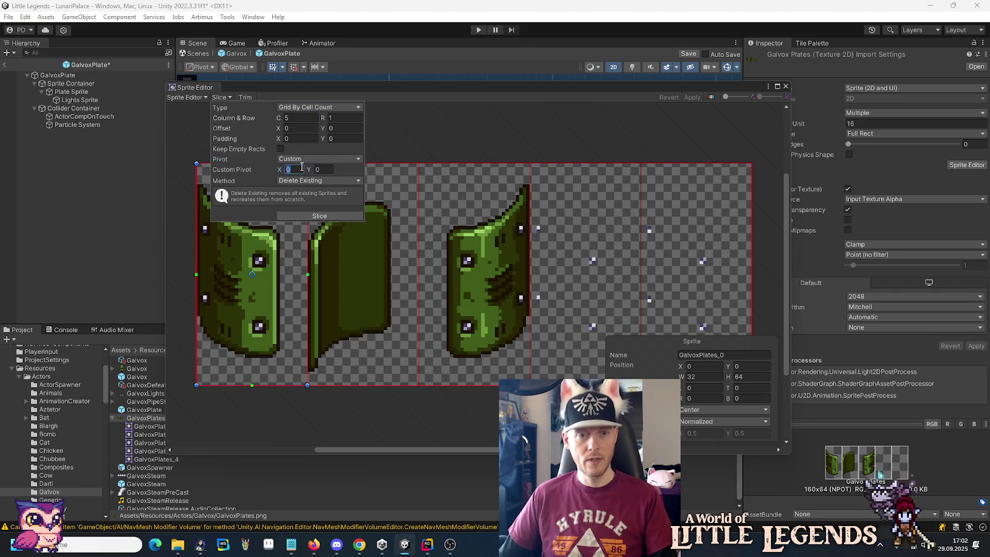
{"action": "left_click", "coordinate": [324, 169]}
{"action": "type", "text": ".25"}
{"action": "left_click", "coordinate": [320, 215]}
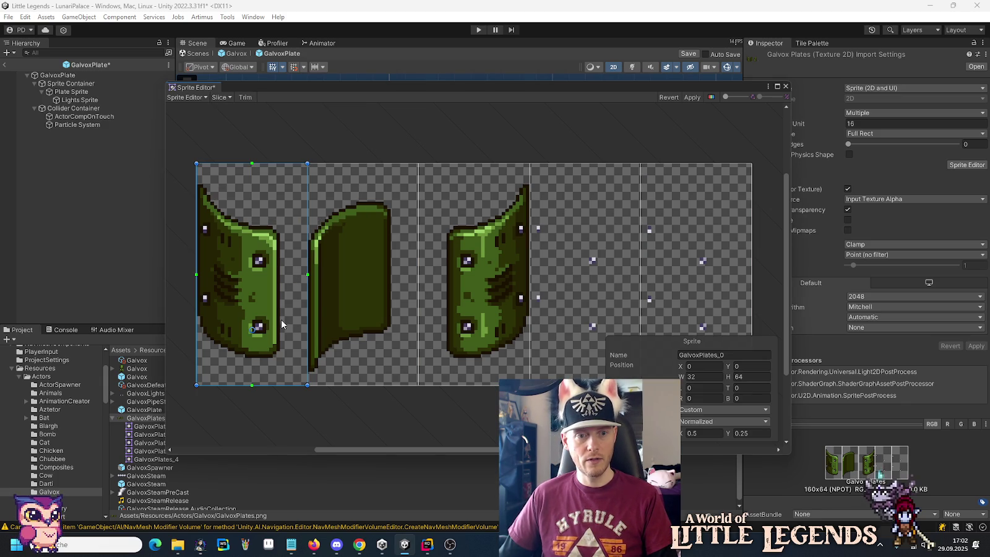
Step: Set the GalvoxPlates_1 slice's pivot Y to 1/8 (0.125) and close the editor
{"action": "left_click", "coordinate": [339, 332]}
{"action": "left_click", "coordinate": [259, 340]}
{"action": "left_click", "coordinate": [342, 344]}
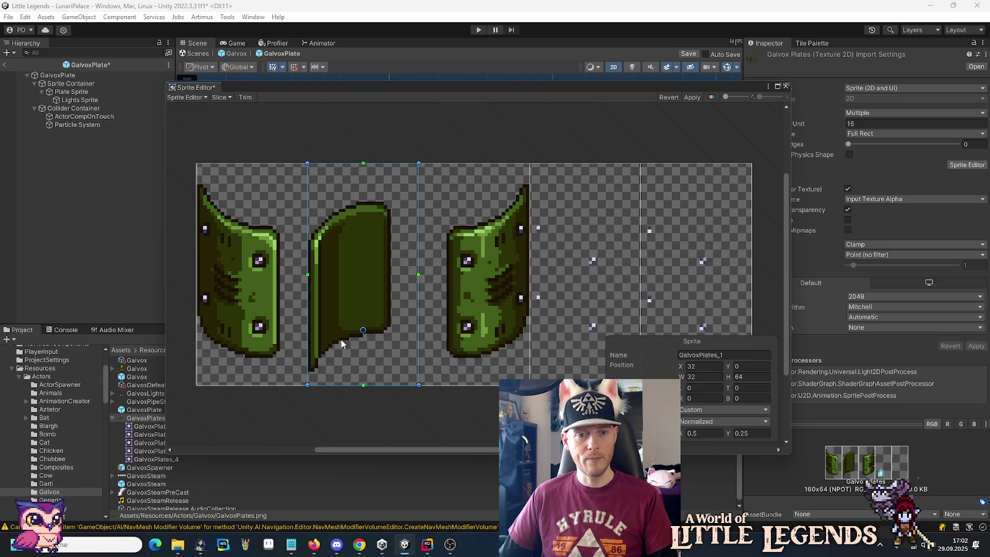
{"action": "left_click", "coordinate": [246, 341]}
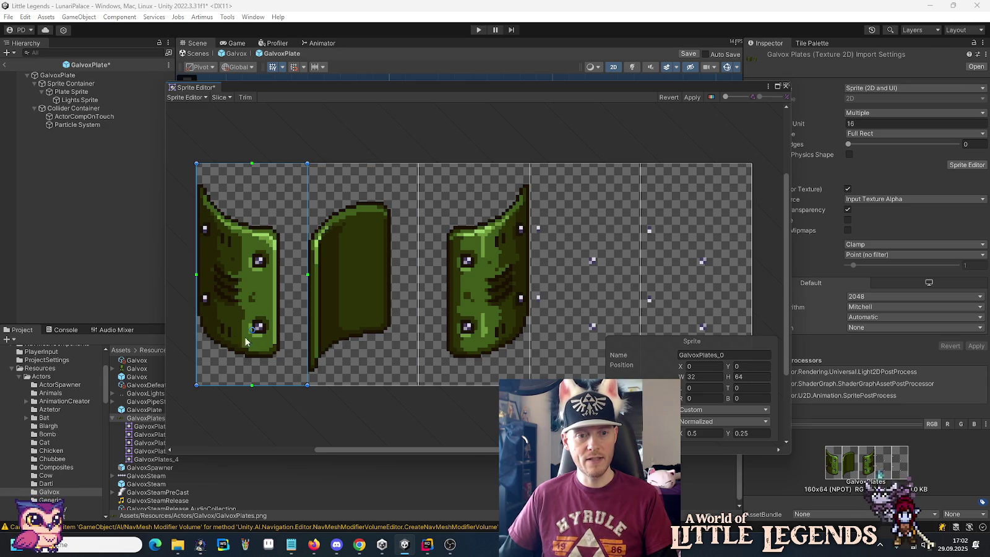
{"action": "left_click", "coordinate": [349, 347]}
{"action": "left_click", "coordinate": [747, 437]}
{"action": "left_click", "coordinate": [747, 437]}
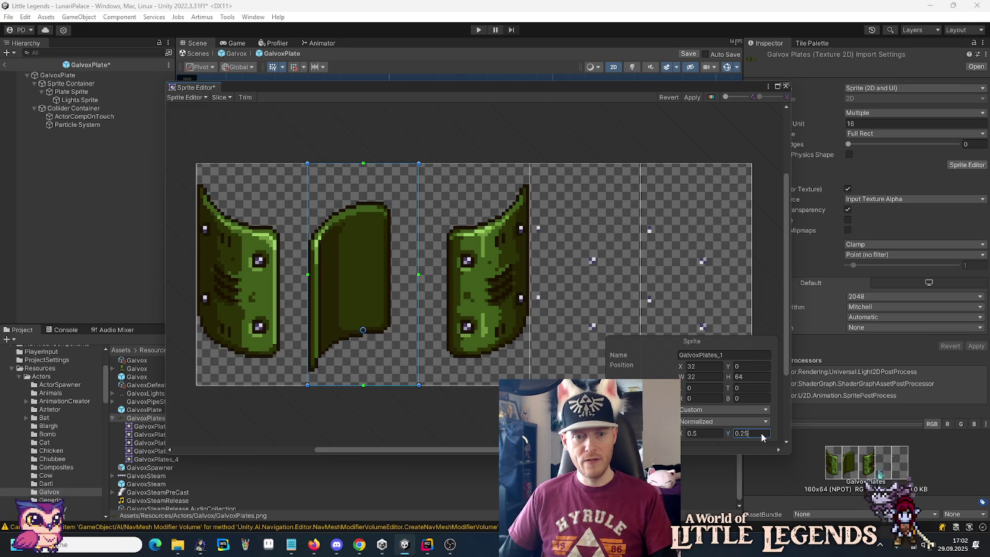
{"action": "type", "text": "1/8"}
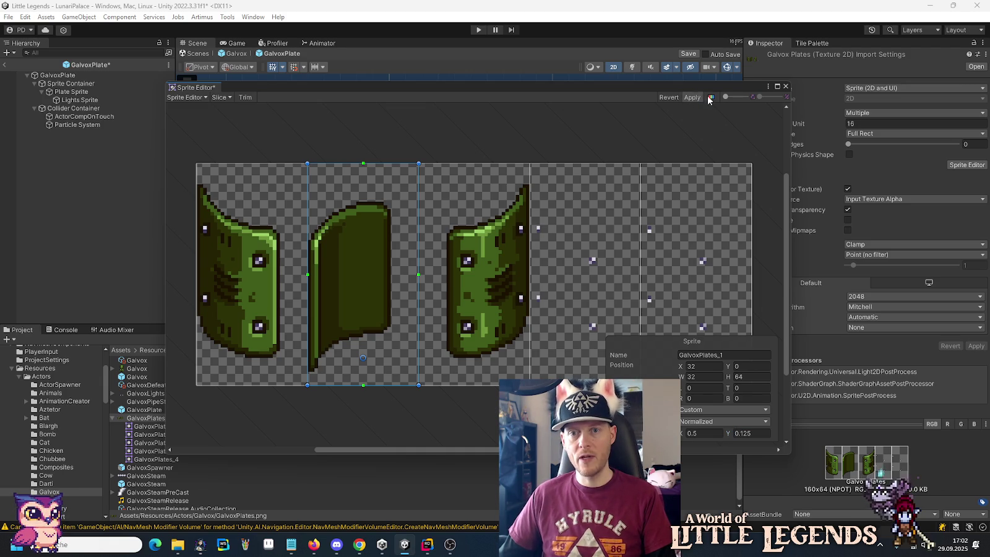
{"action": "left_click", "coordinate": [785, 86]}
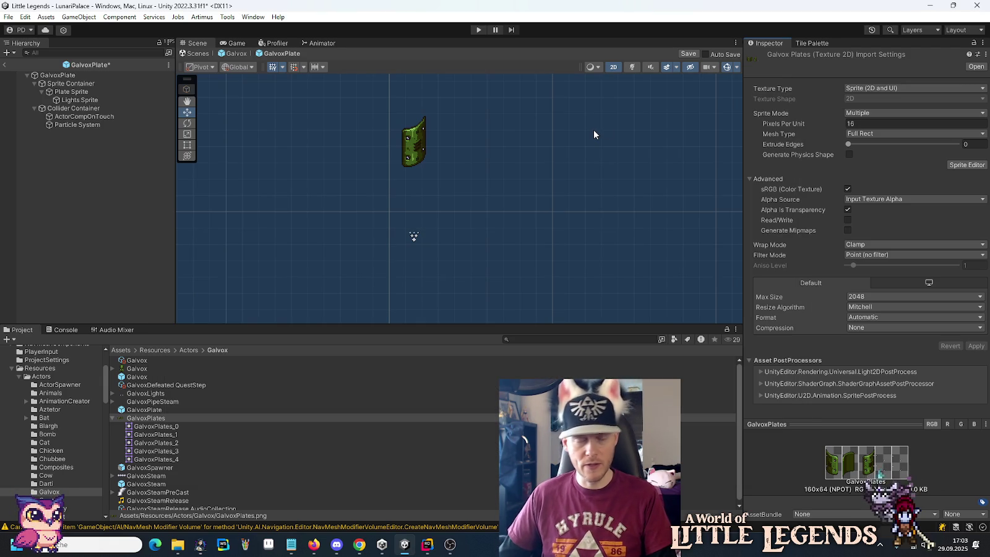
Step: Drag the Plate Sprite down to Y 0
{"action": "left_click", "coordinate": [96, 100]}
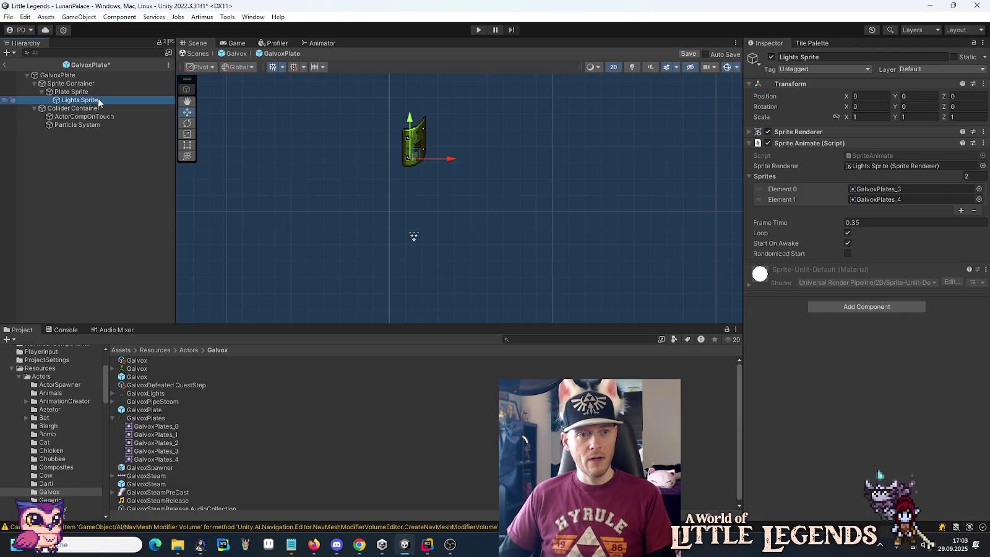
{"action": "left_click", "coordinate": [84, 93]}
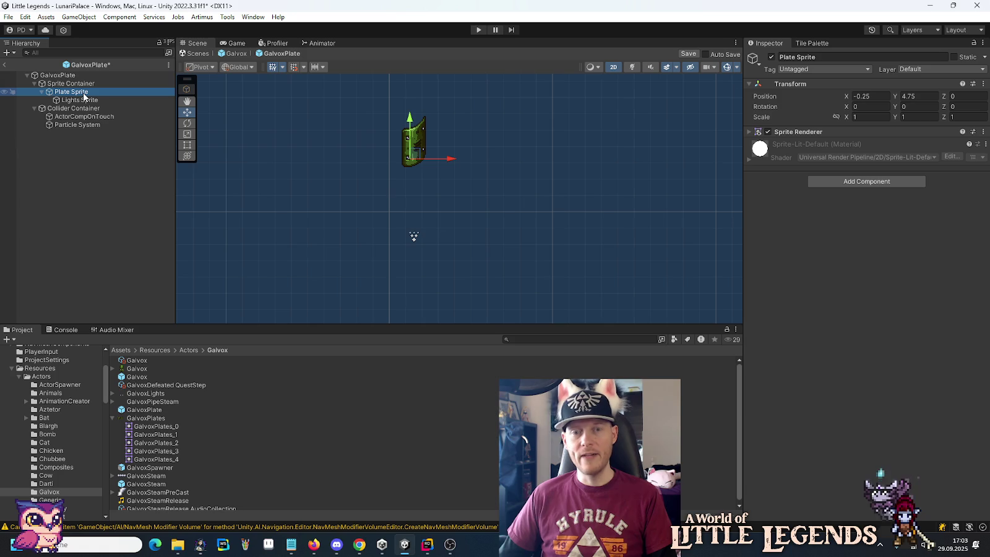
{"action": "left_click", "coordinate": [72, 85]}
{"action": "left_click", "coordinate": [72, 92]}
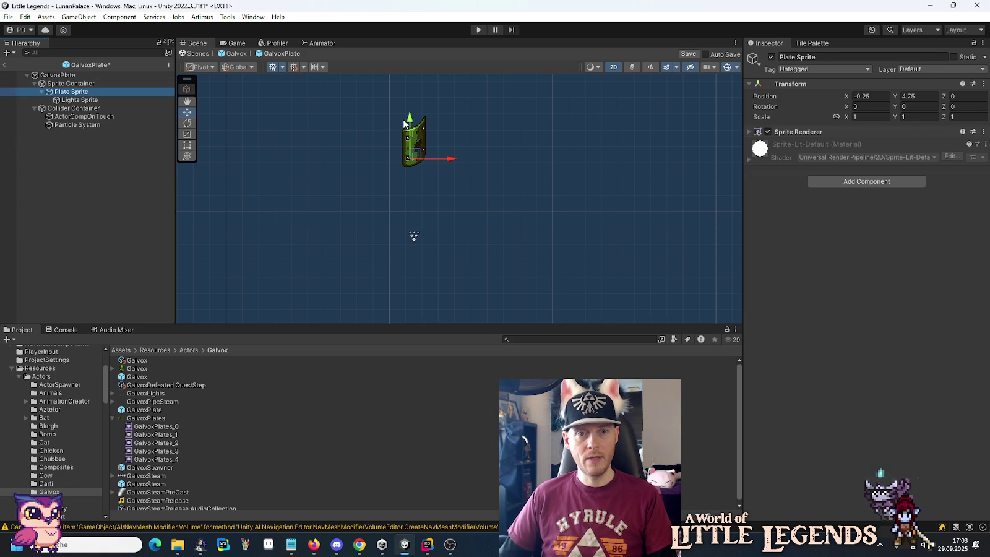
{"action": "left_click_drag", "start_coordinate": [412, 120], "coordinate": [414, 197]}
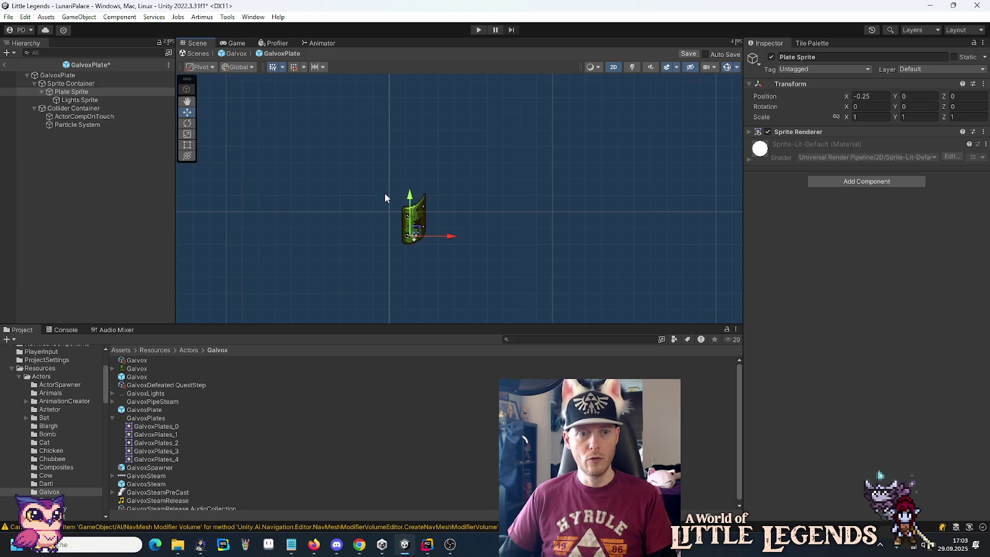
Step: Save the GalvoxPlate prefab with Ctrl+S
{"action": "left_click", "coordinate": [70, 76]}
{"action": "scroll", "coordinate": [349, 241], "scroll_direction": "up", "scroll_amount": 2}
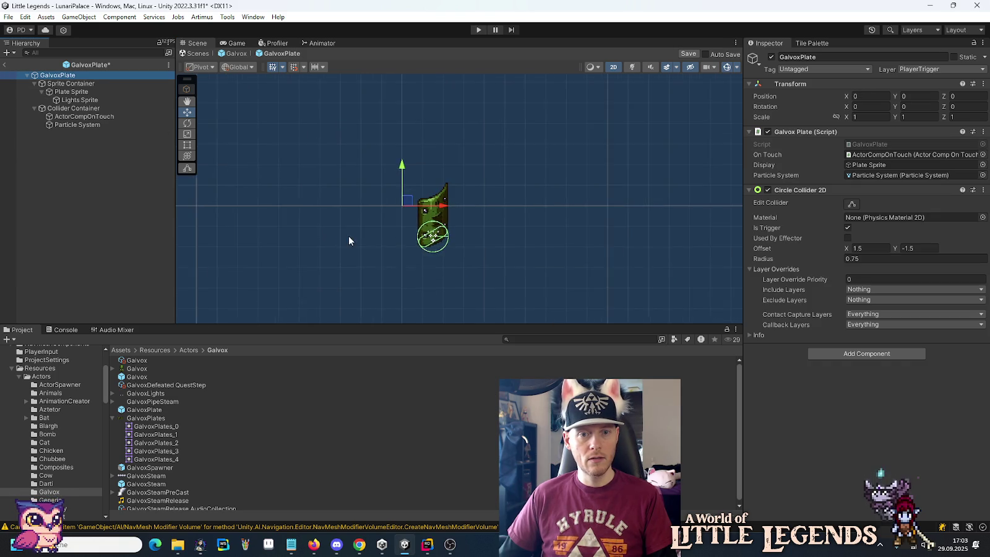
{"action": "scroll", "coordinate": [383, 238], "scroll_direction": "up", "scroll_amount": 3}
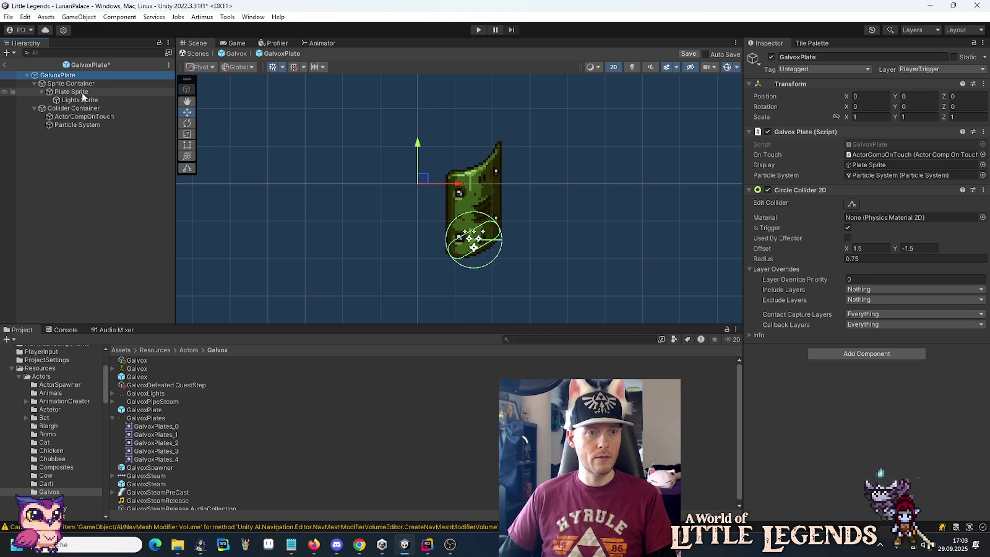
{"action": "left_click", "coordinate": [68, 85]}
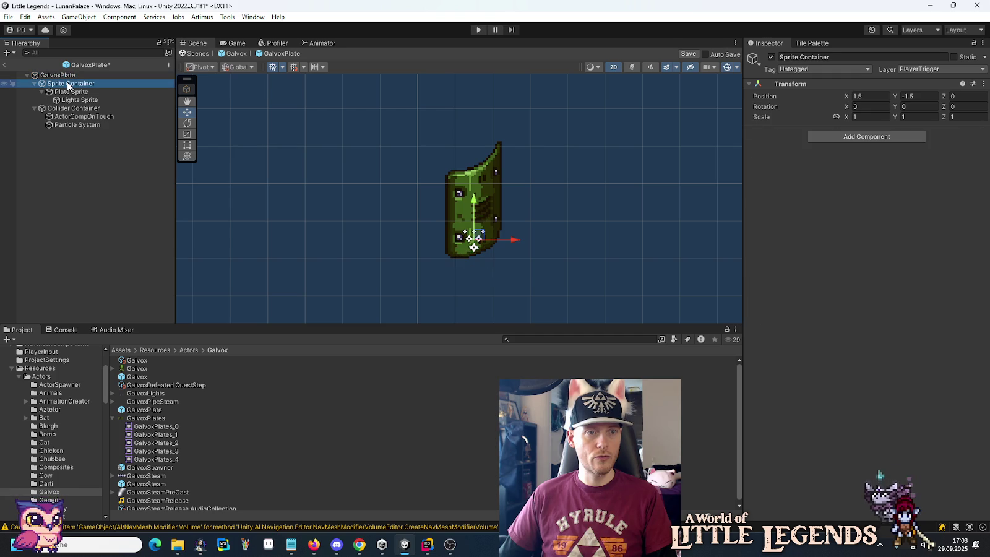
{"action": "key", "text": "ctrl+s"}
Step: Return to the full Galvox prefab and check GalvoxPlate 1's Plate Sprite transform
{"action": "left_click", "coordinate": [5, 65]}
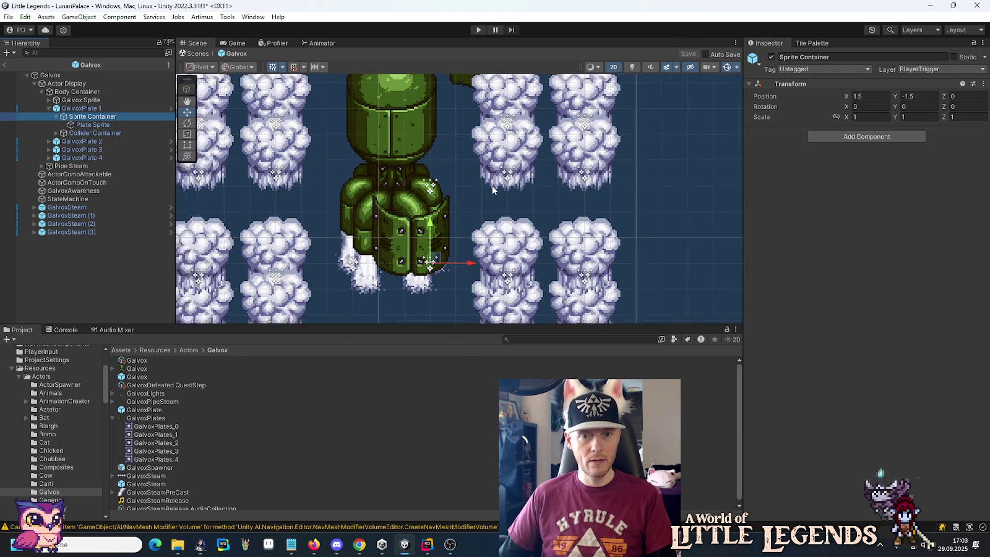
{"action": "left_click", "coordinate": [81, 109]}
{"action": "left_click", "coordinate": [85, 125]}
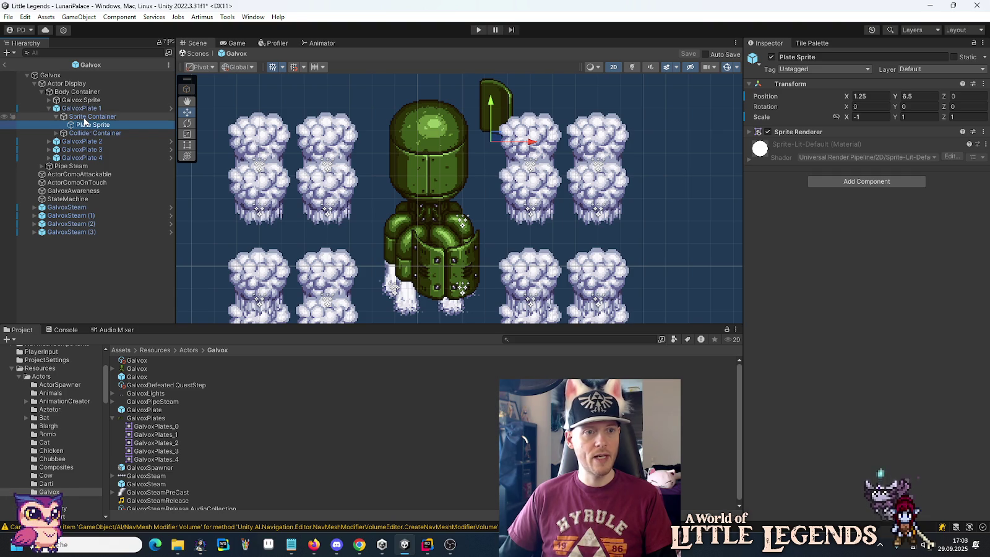
{"action": "left_click", "coordinate": [49, 108]}
Step: Expand GalvoxPlate 2's Sprite Container and raise its Plate Sprite to X -0.25, Y 3.5
{"action": "left_click", "coordinate": [49, 116]}
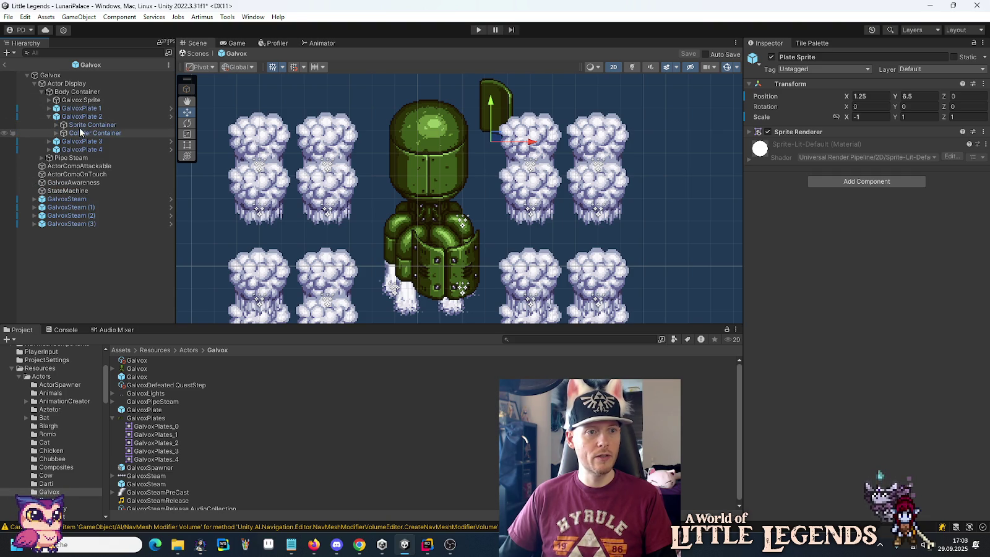
{"action": "left_click", "coordinate": [87, 125]}
{"action": "left_click", "coordinate": [56, 124]}
{"action": "left_click", "coordinate": [90, 133]}
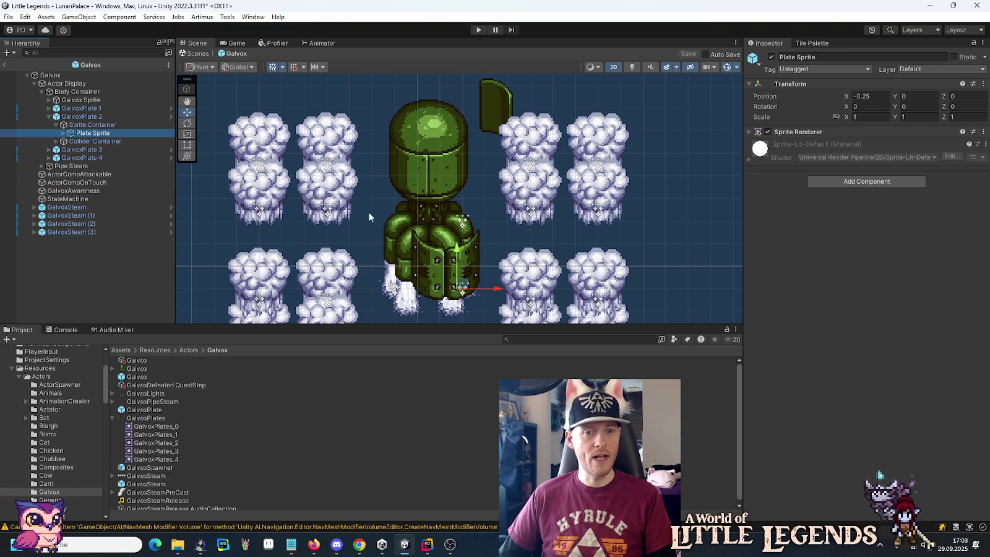
{"action": "left_click_drag", "start_coordinate": [458, 253], "coordinate": [460, 173]}
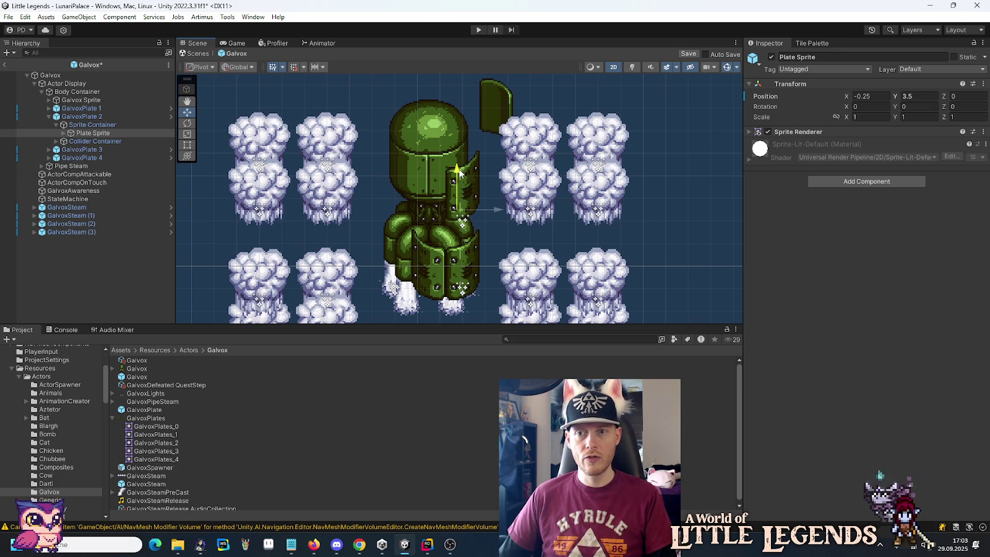
Step: Nudge GalvoxPlate 2's Plate Sprite to X -0.25, Y 3.75
{"action": "left_click_drag", "start_coordinate": [462, 210], "coordinate": [459, 198]}
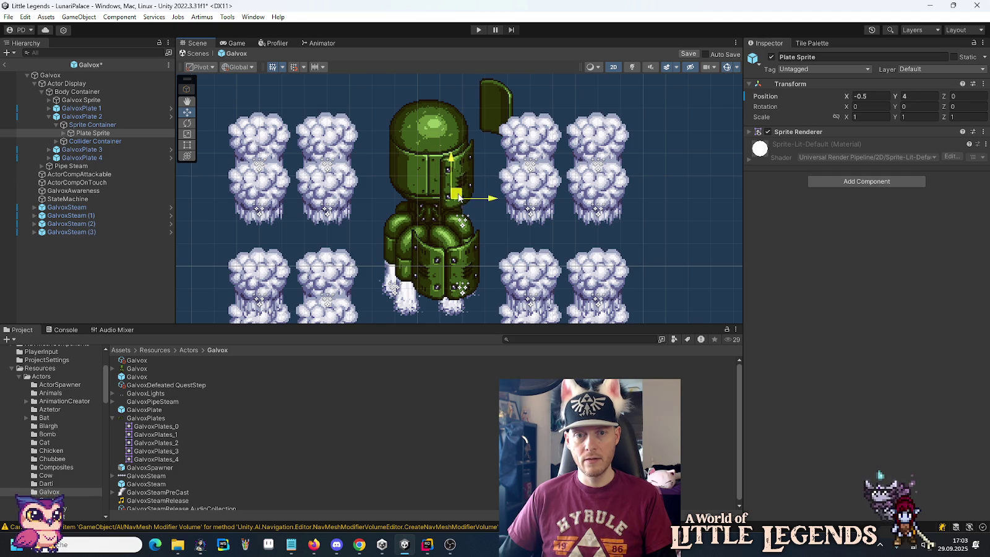
{"action": "left_click_drag", "start_coordinate": [460, 197], "coordinate": [464, 207]}
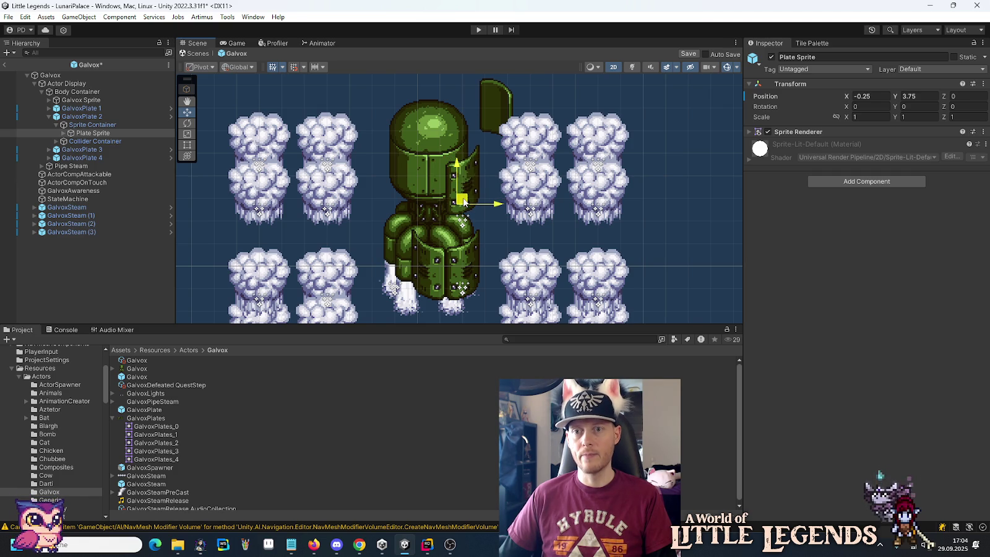
{"action": "left_click", "coordinate": [878, 96]}
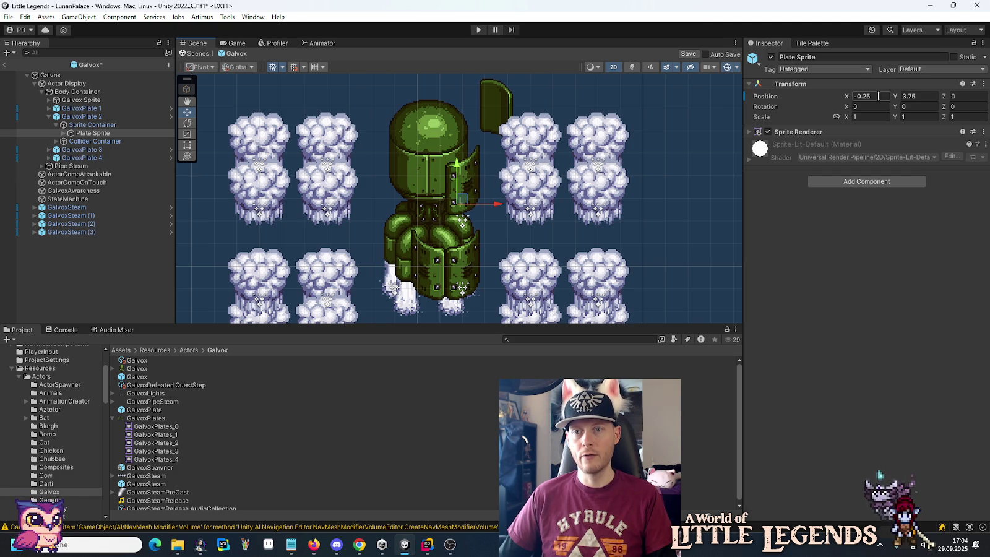
{"action": "right_click", "coordinate": [846, 98]}
{"action": "left_click", "coordinate": [851, 143]}
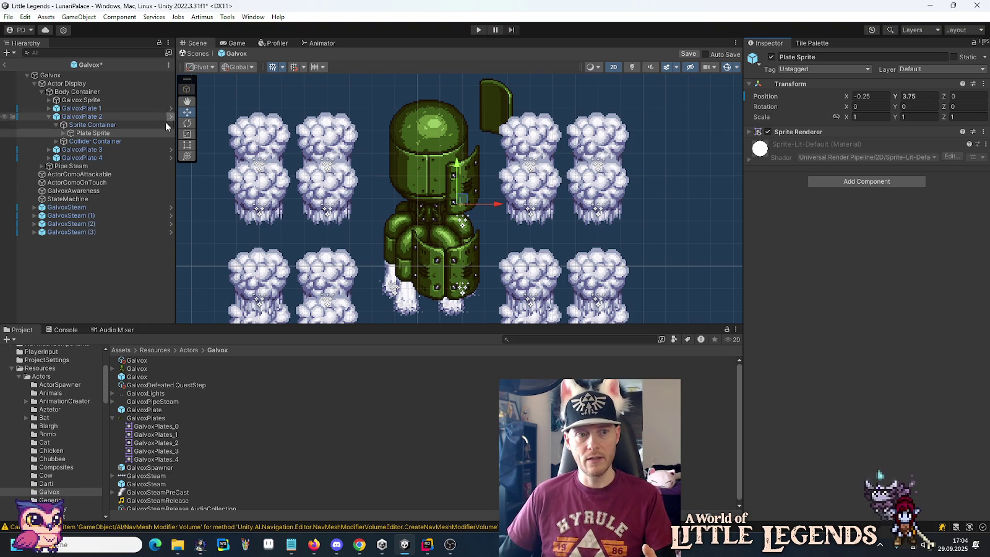
{"action": "left_click", "coordinate": [63, 152]}
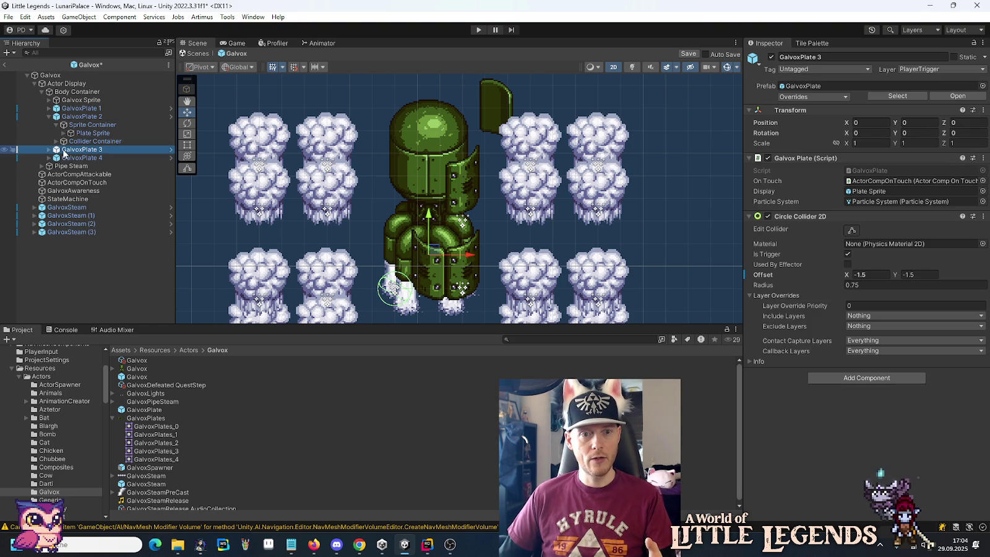
Step: Set GalvoxPlate 3's Sprite Container X position to -1.5
{"action": "left_click", "coordinate": [49, 150]}
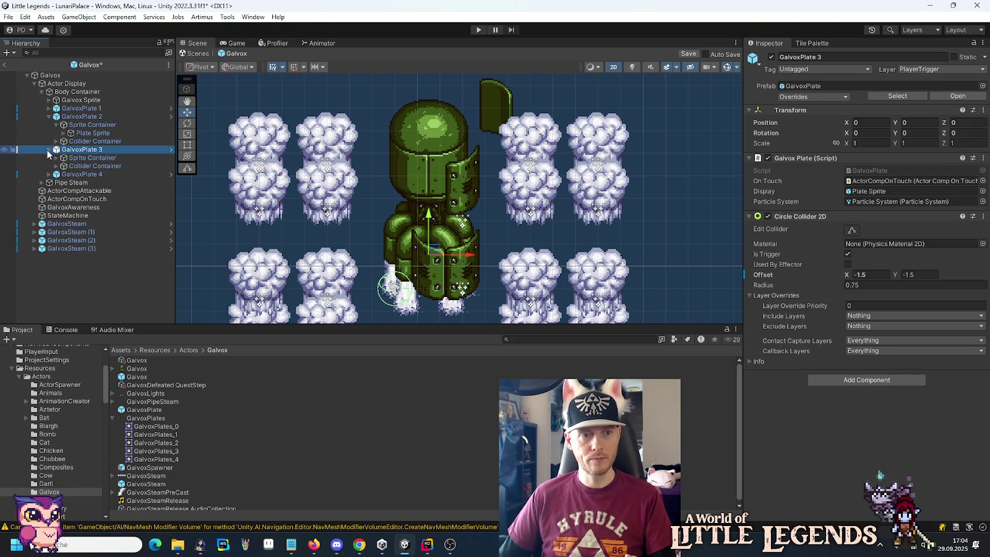
{"action": "left_click", "coordinate": [75, 158]}
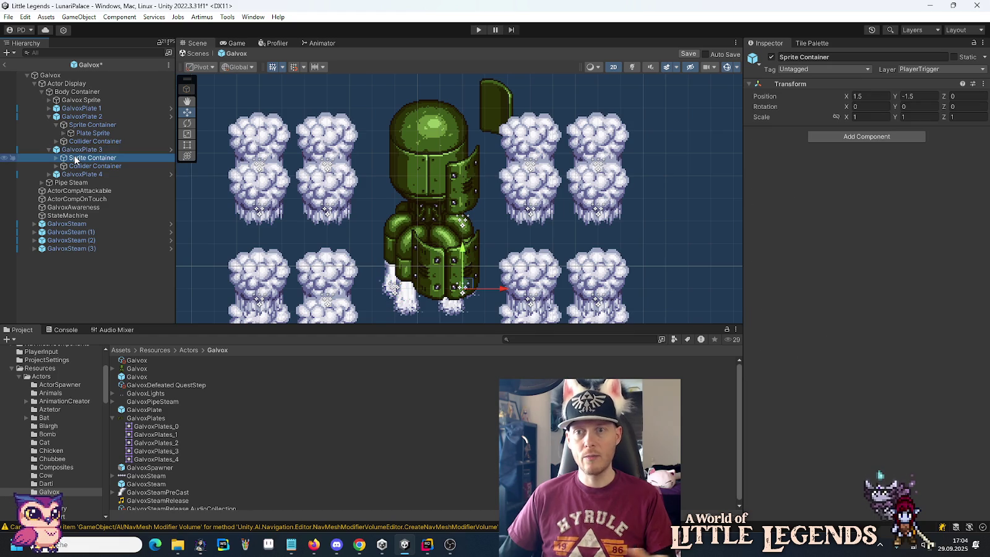
{"action": "left_click", "coordinate": [56, 158]}
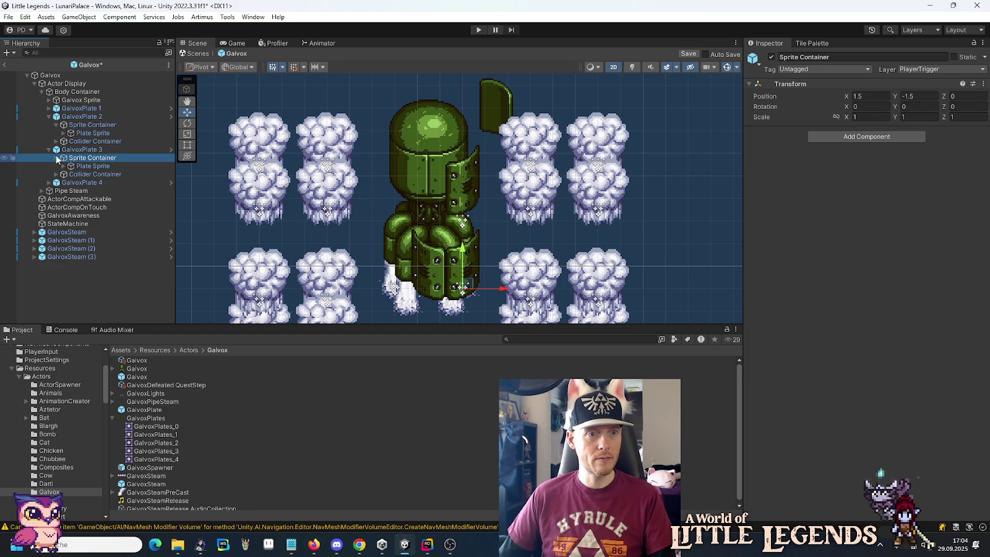
{"action": "left_click", "coordinate": [866, 96]}
{"action": "type", "text": "-1.5"}
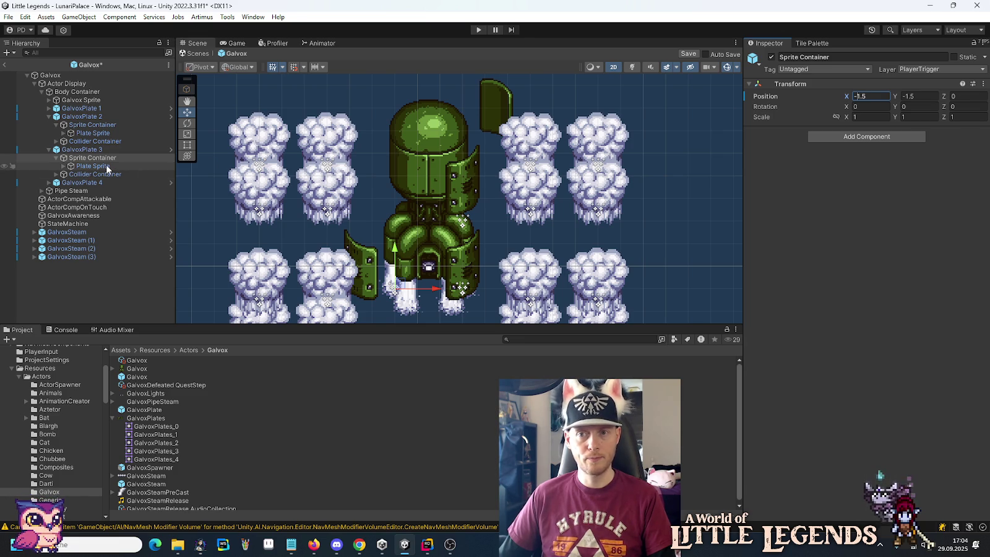
Step: Revert GalvoxPlate 3's Plate Sprite position, then raise it to X -0.25, Y 3.75
{"action": "left_click", "coordinate": [87, 126]}
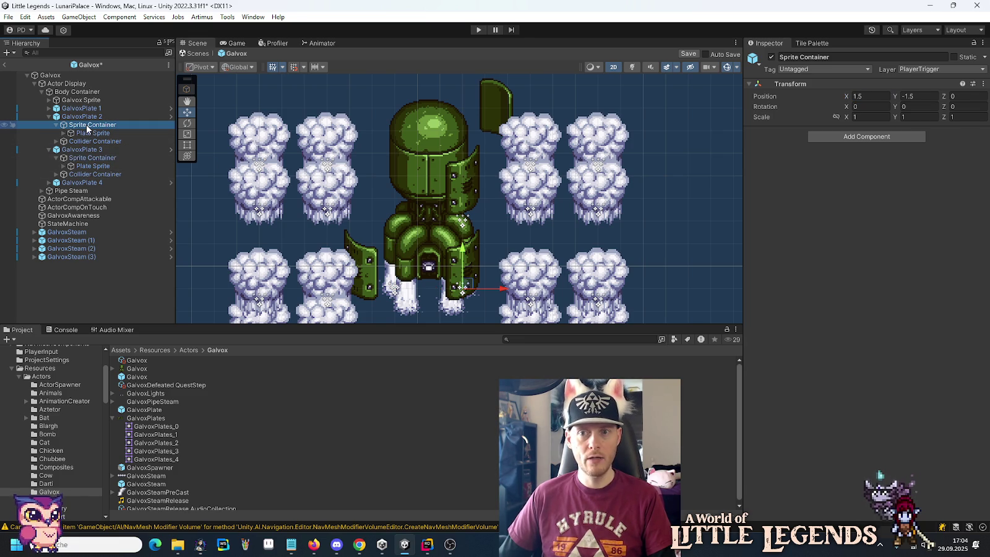
{"action": "left_click", "coordinate": [83, 159]}
{"action": "left_click", "coordinate": [81, 167]}
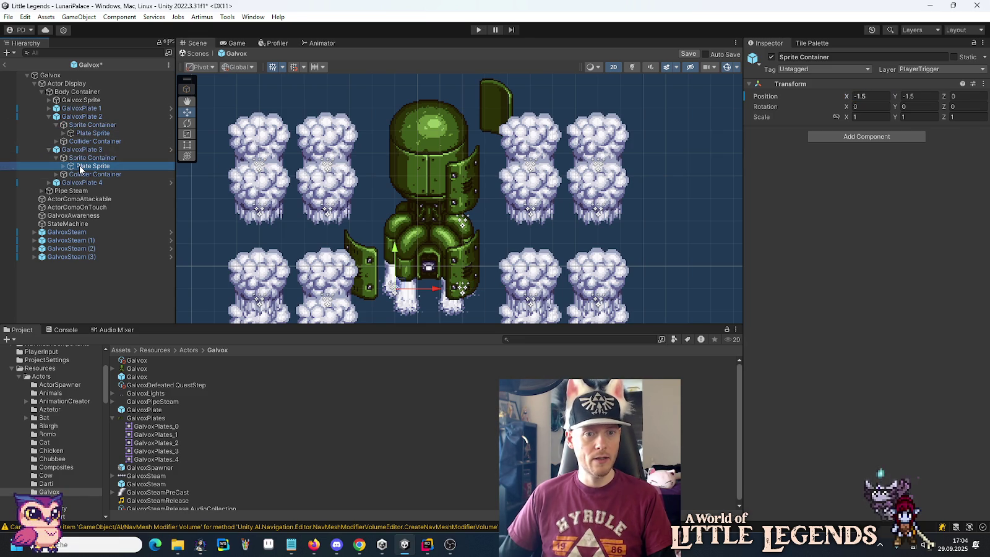
{"action": "right_click", "coordinate": [863, 96]}
{"action": "left_click", "coordinate": [857, 136]}
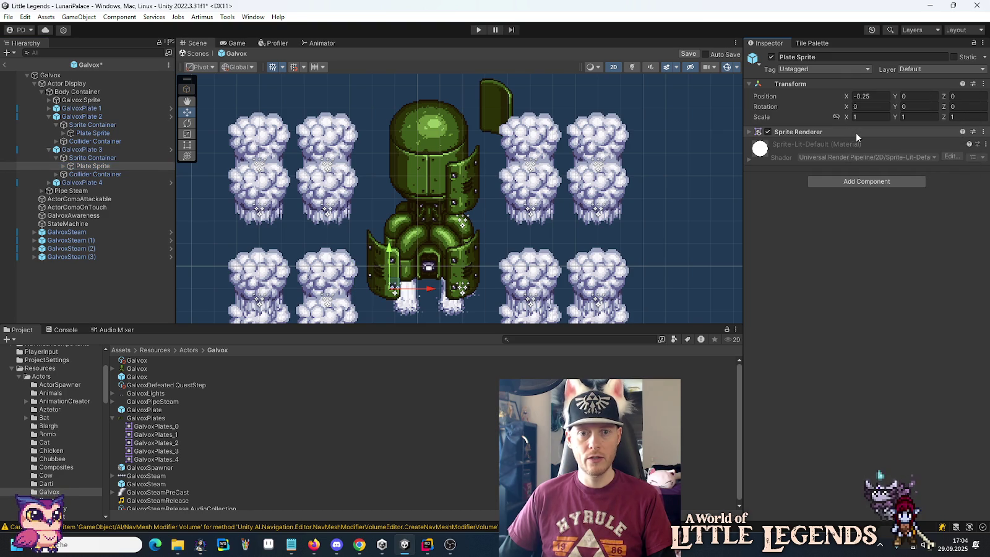
{"action": "left_click_drag", "start_coordinate": [391, 255], "coordinate": [395, 166]}
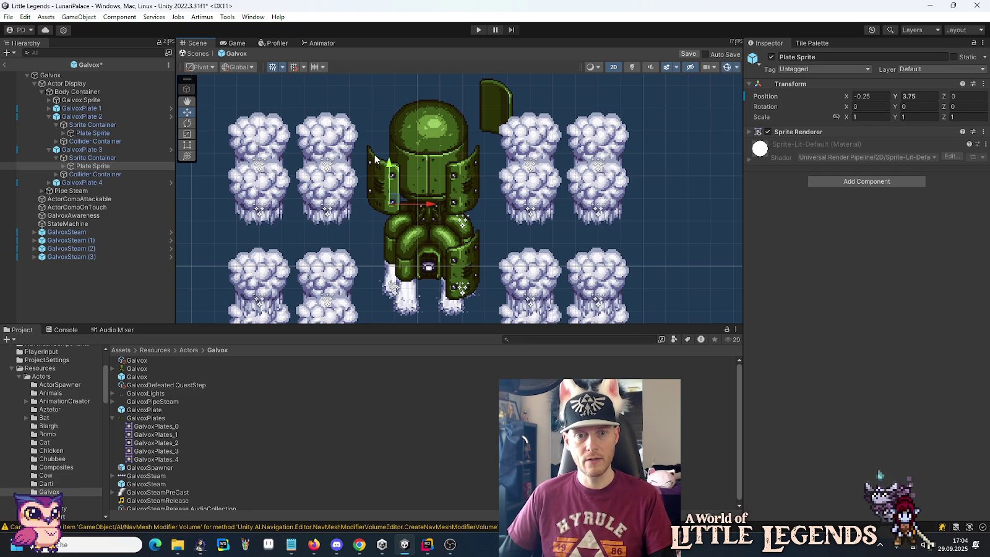
{"action": "left_click", "coordinate": [65, 165]}
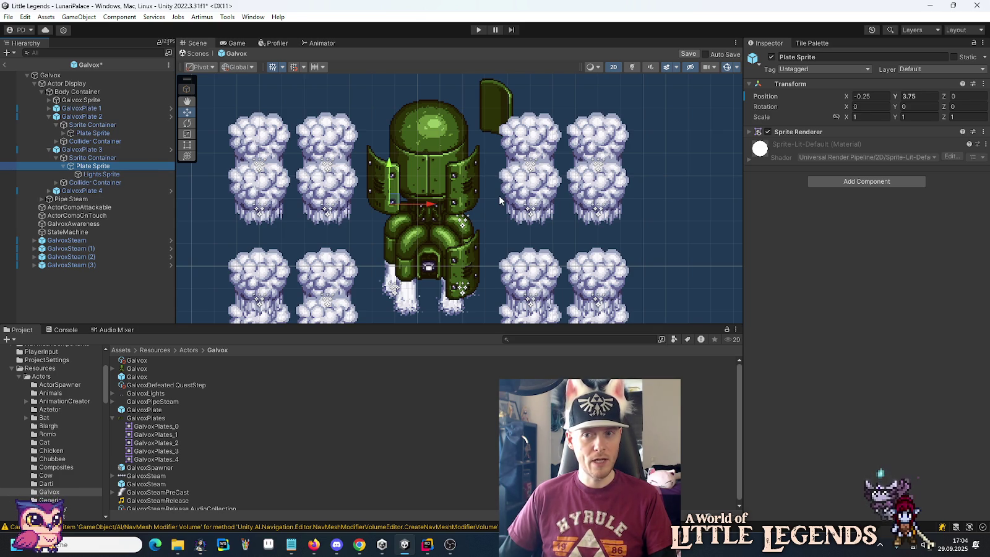
{"action": "left_click", "coordinate": [101, 158]}
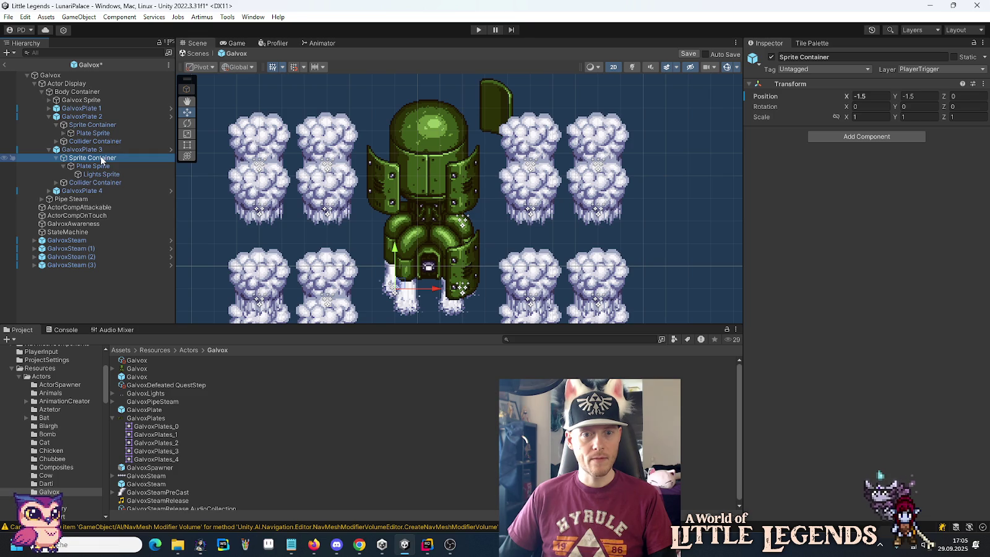
{"action": "right_click", "coordinate": [847, 97]}
{"action": "left_click", "coordinate": [873, 134]}
{"action": "left_click", "coordinate": [880, 116]}
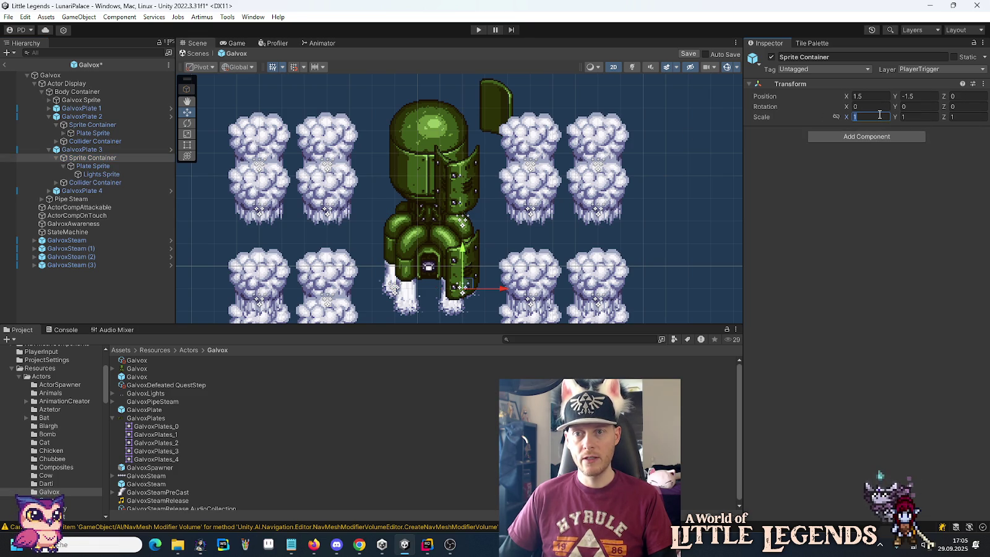
{"action": "type", "text": "-1"}
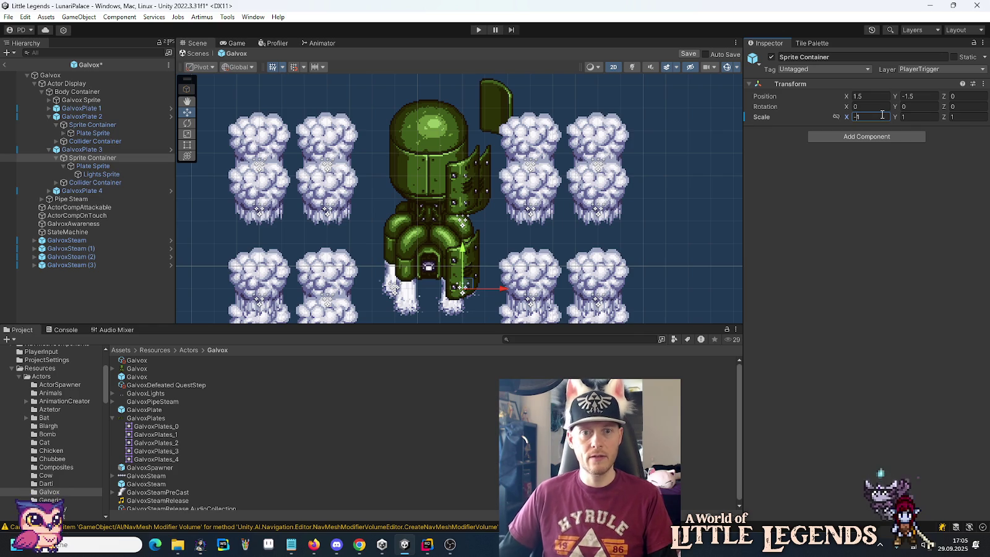
{"action": "left_click", "coordinate": [124, 166]}
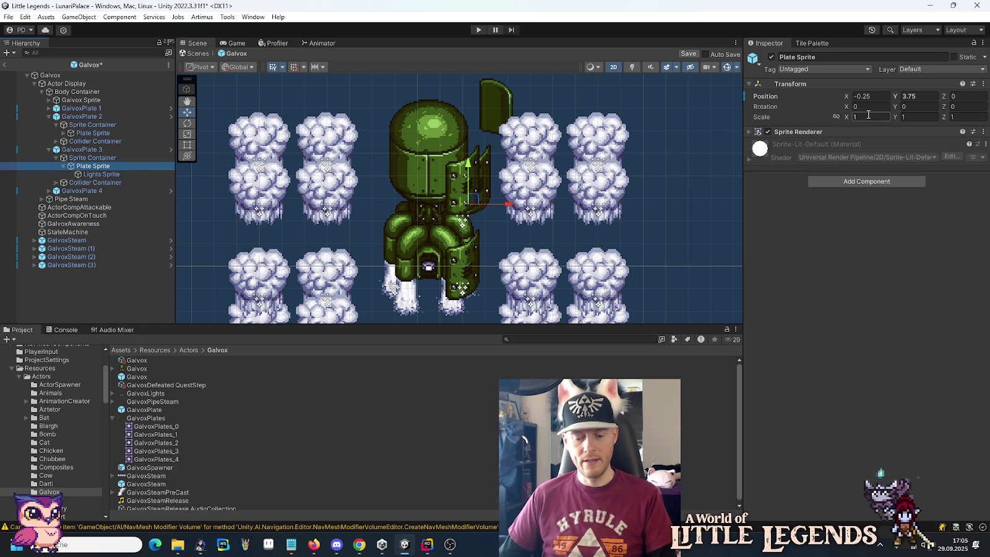
{"action": "key", "text": "Up"}
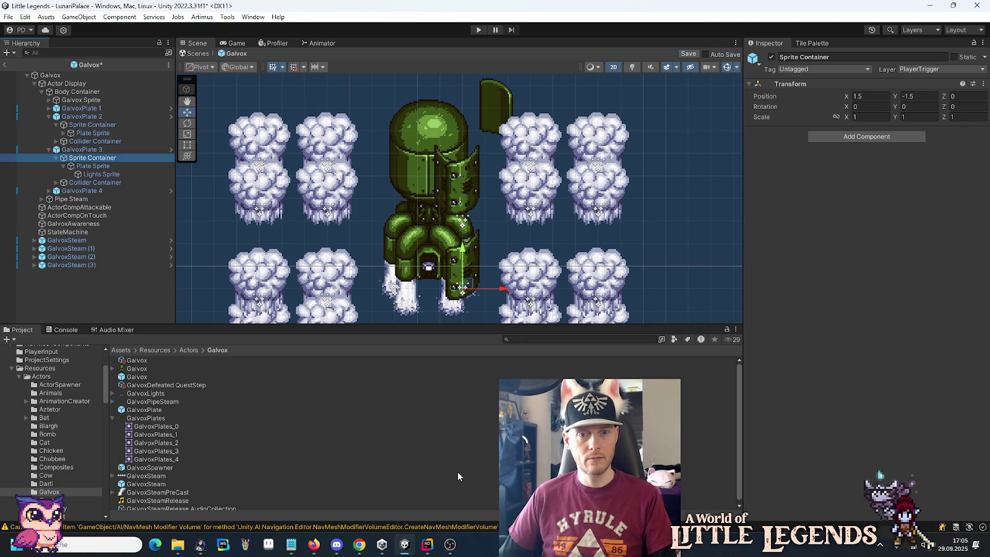
{"action": "left_click", "coordinate": [98, 167]}
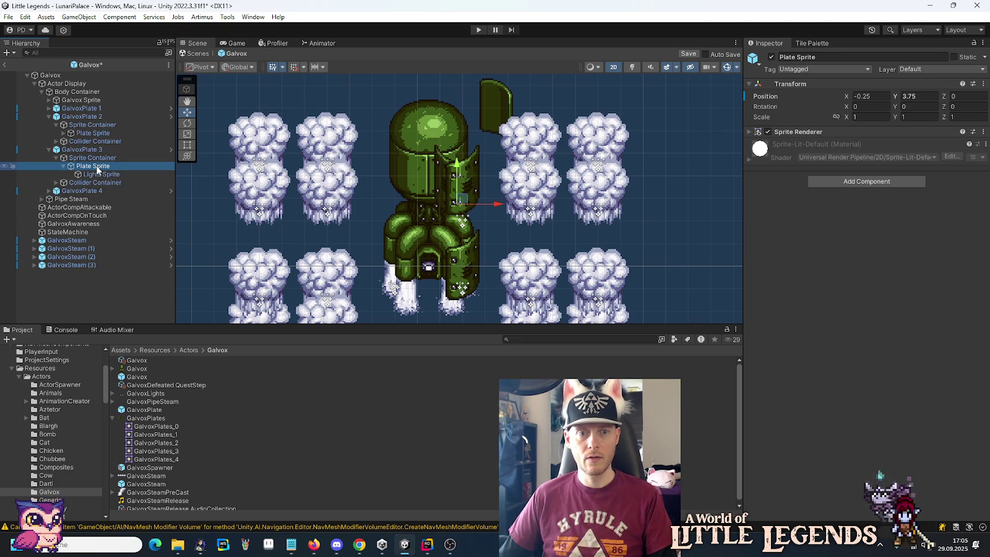
{"action": "left_click", "coordinate": [98, 174]}
{"action": "left_click", "coordinate": [88, 158]}
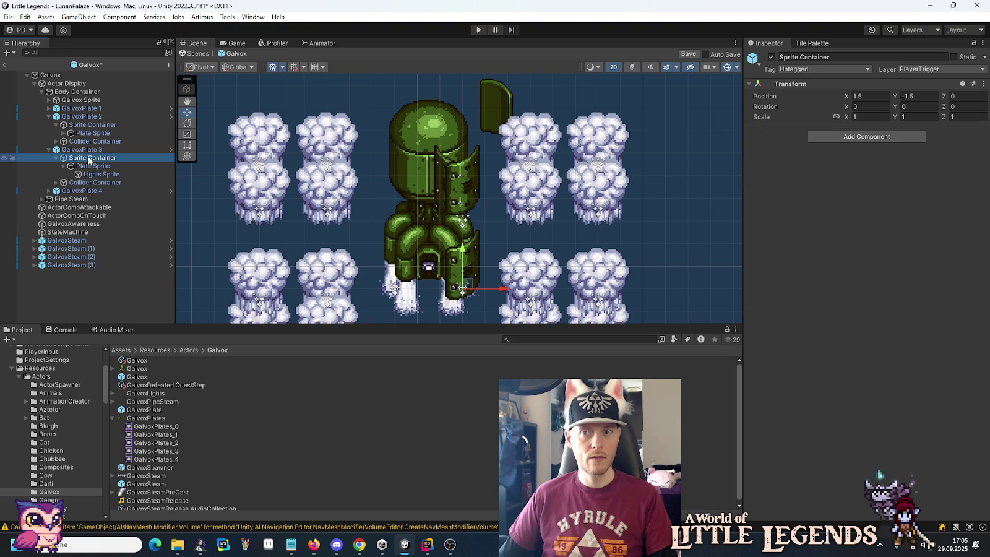
{"action": "left_click", "coordinate": [867, 98]}
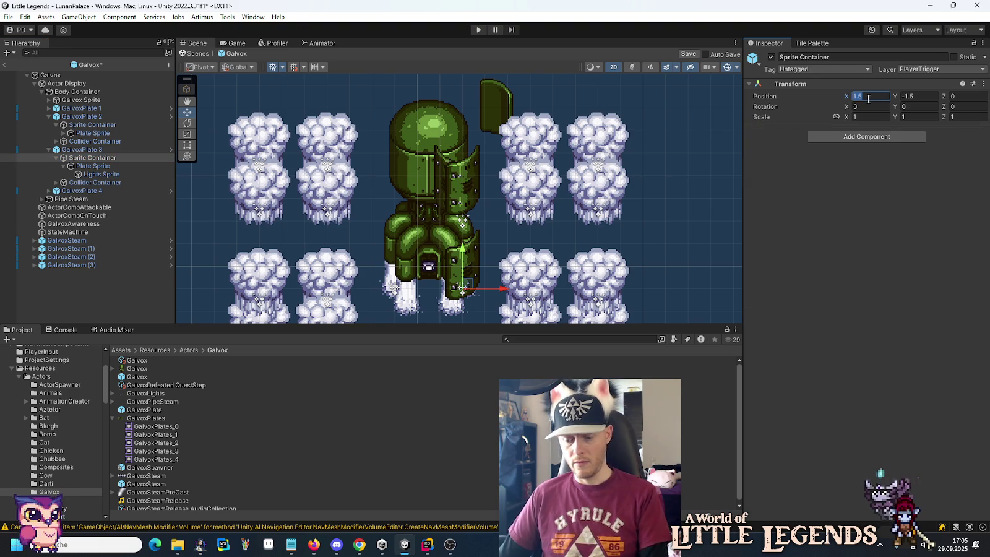
{"action": "key", "text": "Home"}
{"action": "type", "text": "-"}
{"action": "left_click", "coordinate": [106, 149]}
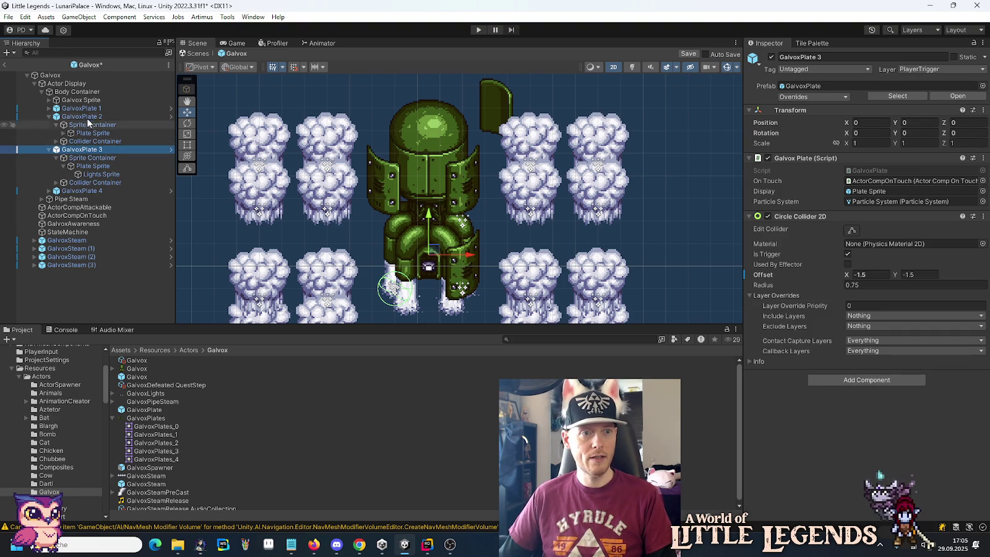
Step: Compare the collider offsets of GalvoxPlate 2 and GalvoxPlate 3
{"action": "left_click", "coordinate": [80, 116]}
{"action": "left_click", "coordinate": [79, 151]}
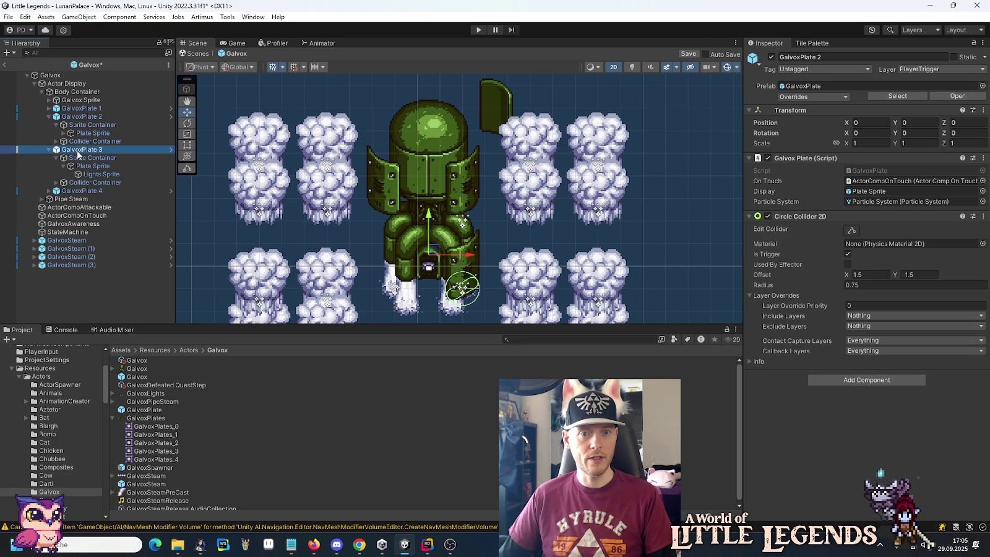
{"action": "left_click", "coordinate": [80, 117]}
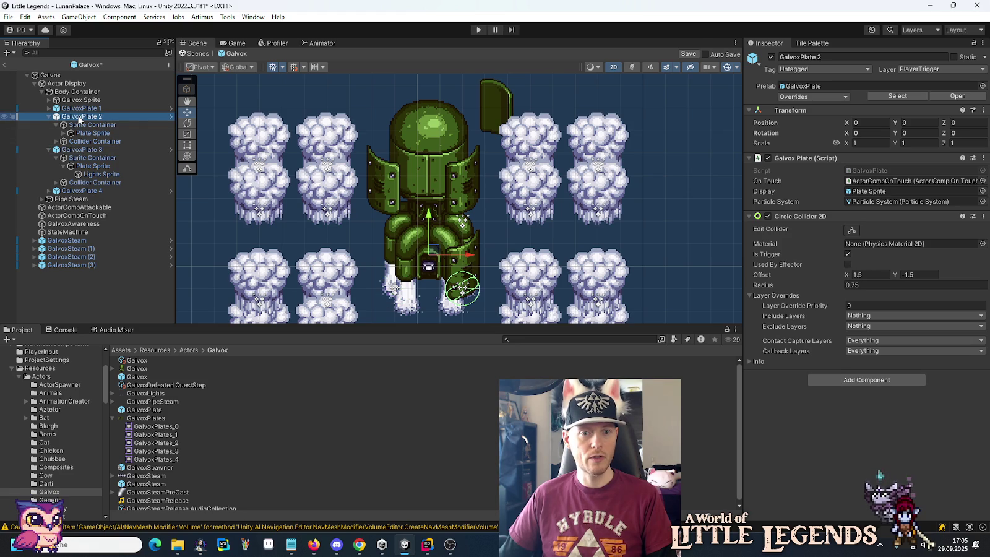
{"action": "left_click", "coordinate": [72, 151]}
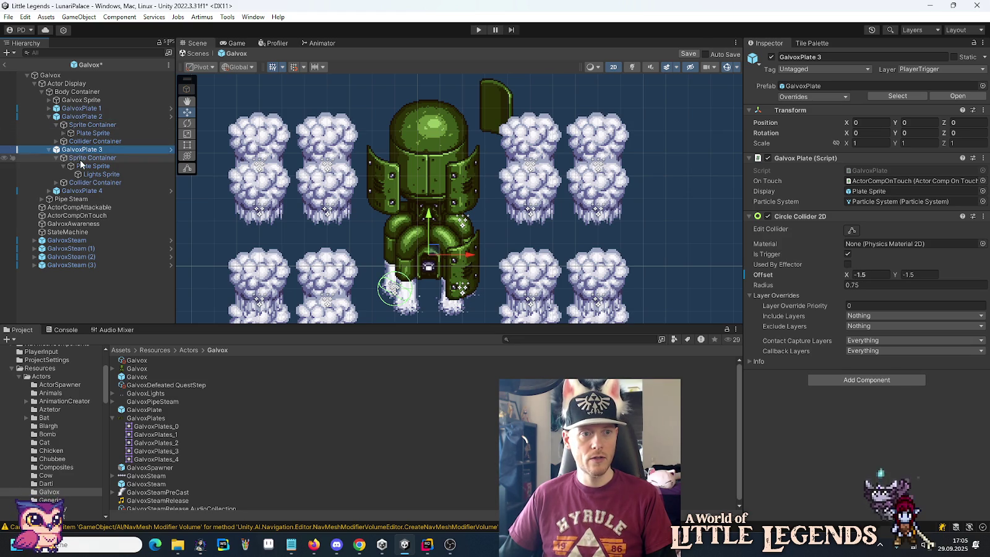
Step: Set GalvoxPlate 3's Plate Sprite X position to 0.25
{"action": "left_click", "coordinate": [81, 159]}
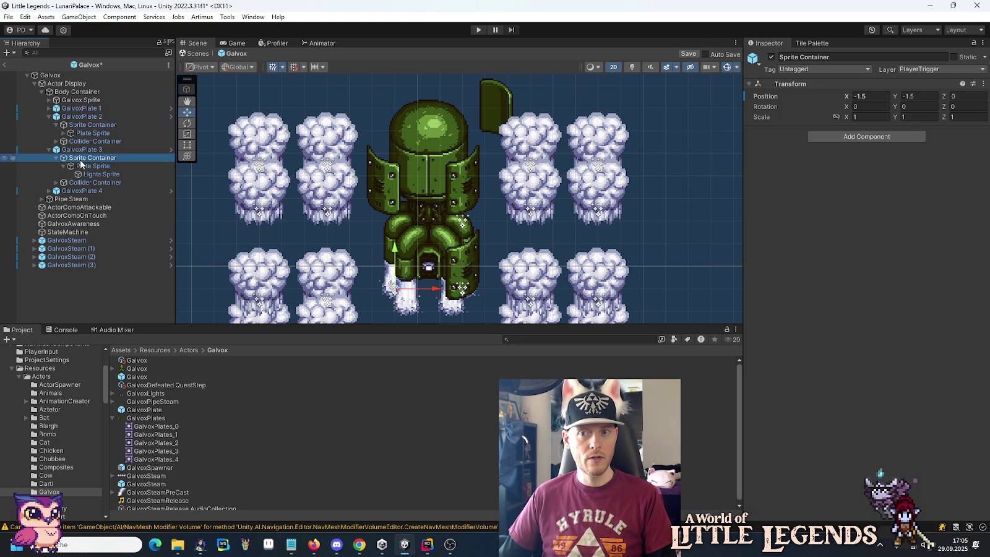
{"action": "left_click", "coordinate": [86, 126]}
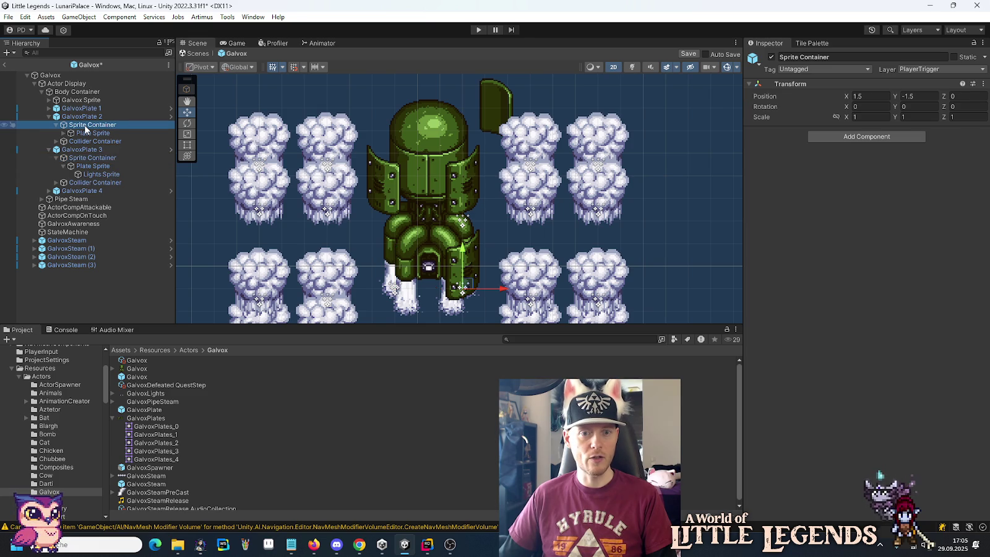
{"action": "left_click", "coordinate": [84, 158]}
{"action": "left_click", "coordinate": [79, 167]}
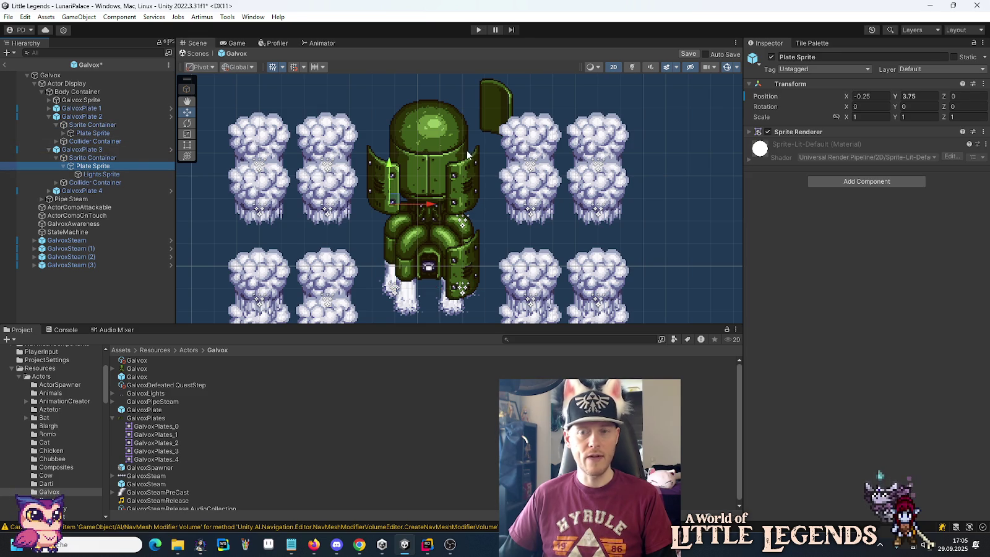
{"action": "left_click", "coordinate": [885, 96]}
{"action": "type", "text": "0.25-0.25"}
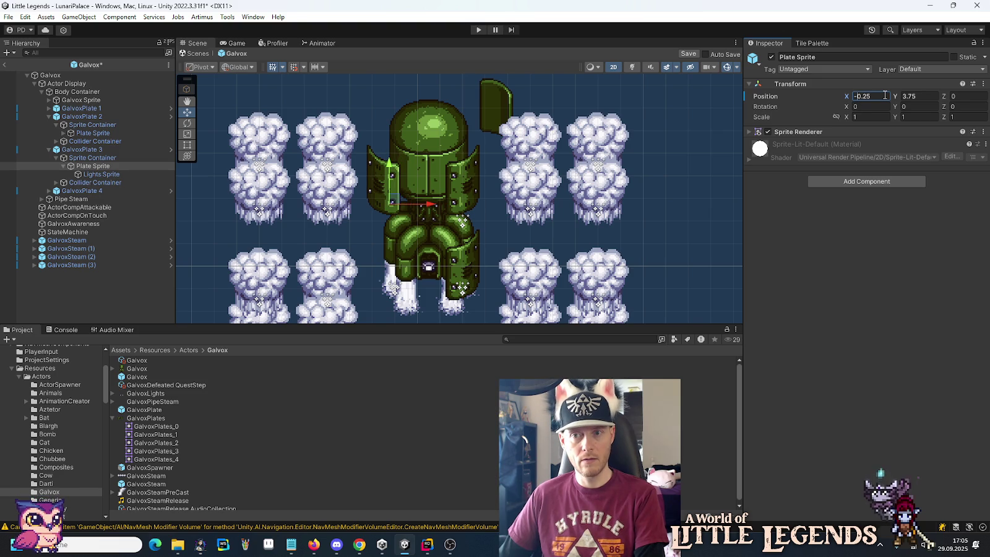
{"action": "key", "text": "Delete"}
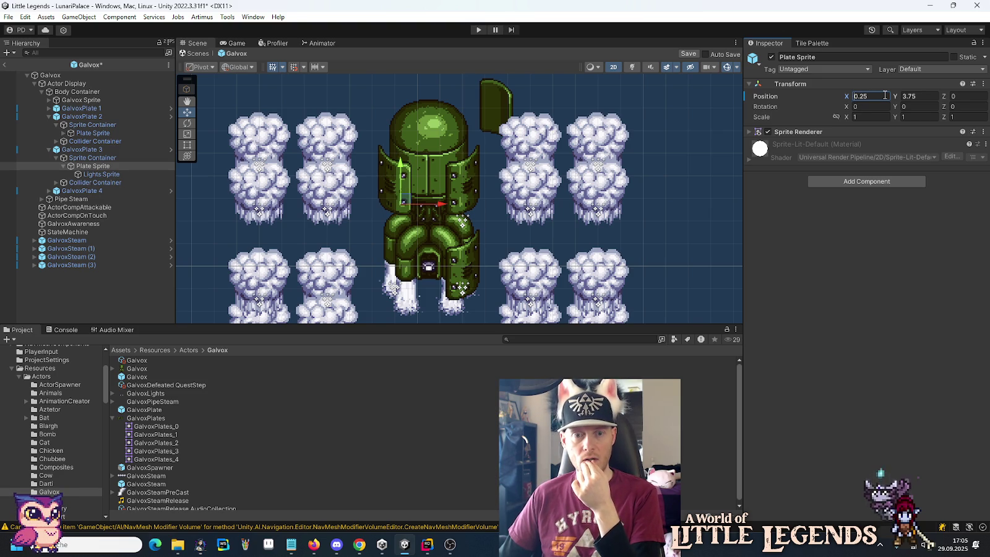
Step: Save the Galvox prefab with Ctrl+S
{"action": "left_click", "coordinate": [120, 151]}
{"action": "left_click", "coordinate": [106, 159]}
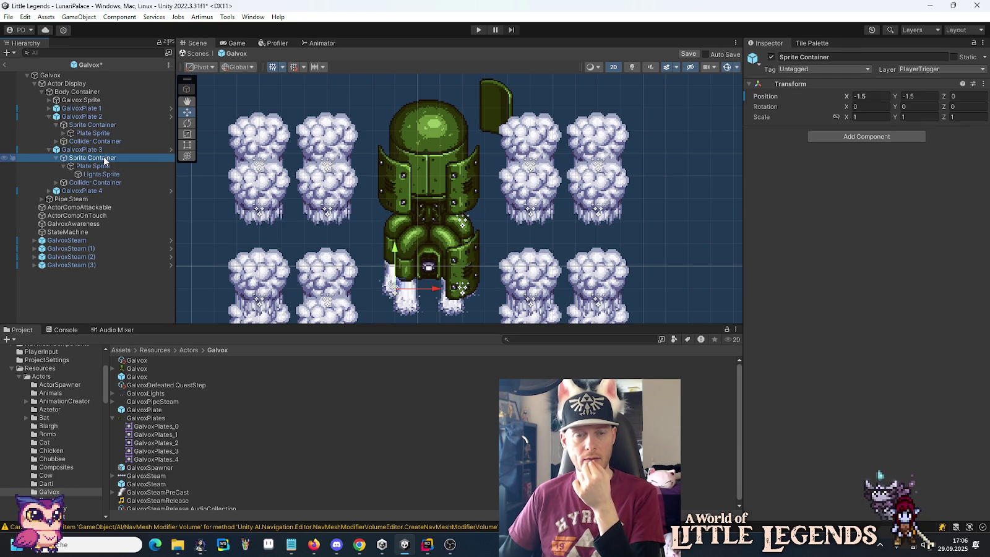
{"action": "left_click", "coordinate": [100, 167]}
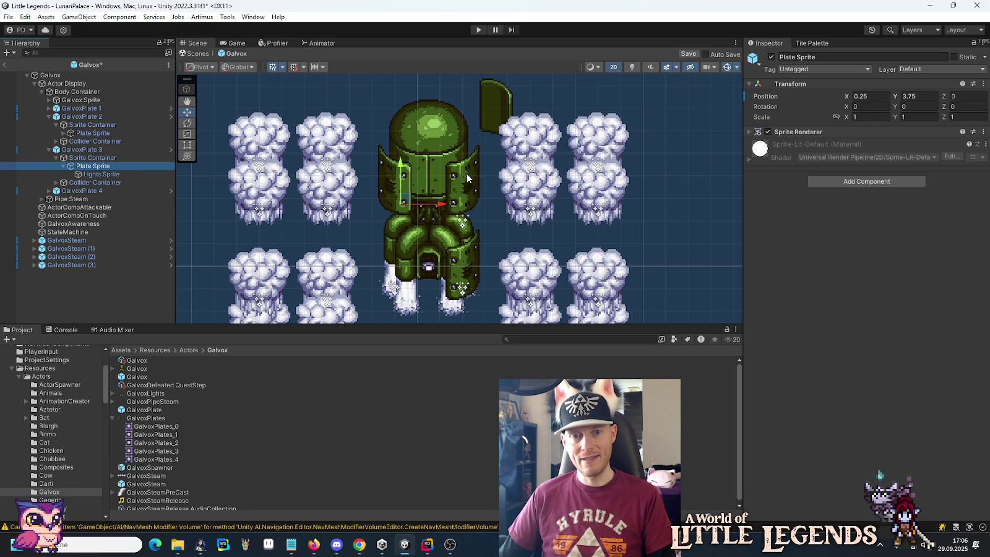
{"action": "key", "text": "ctrl+s"}
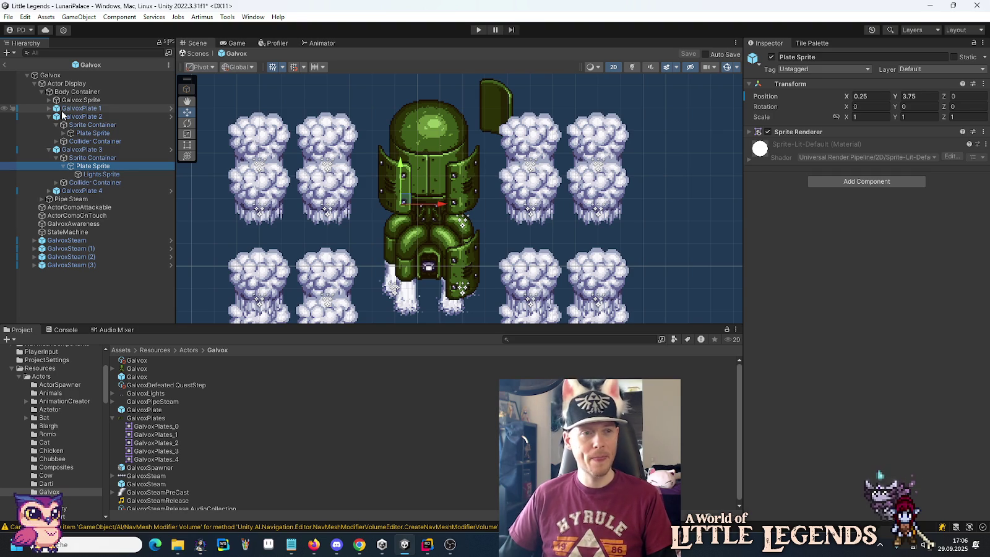
Step: Set GalvoxPlate 1's Sprite Container Y position to 1.5
{"action": "left_click", "coordinate": [62, 111]}
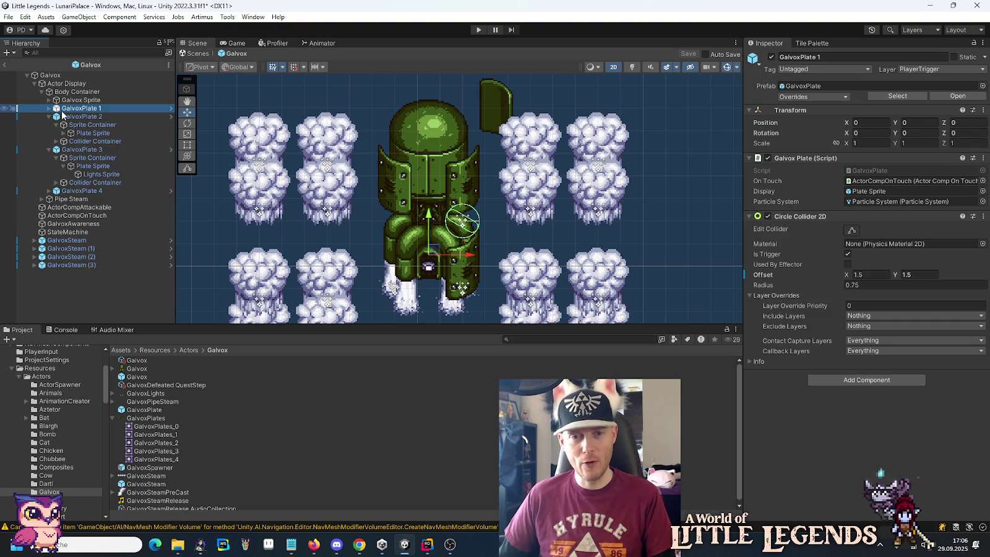
{"action": "left_click", "coordinate": [49, 109]}
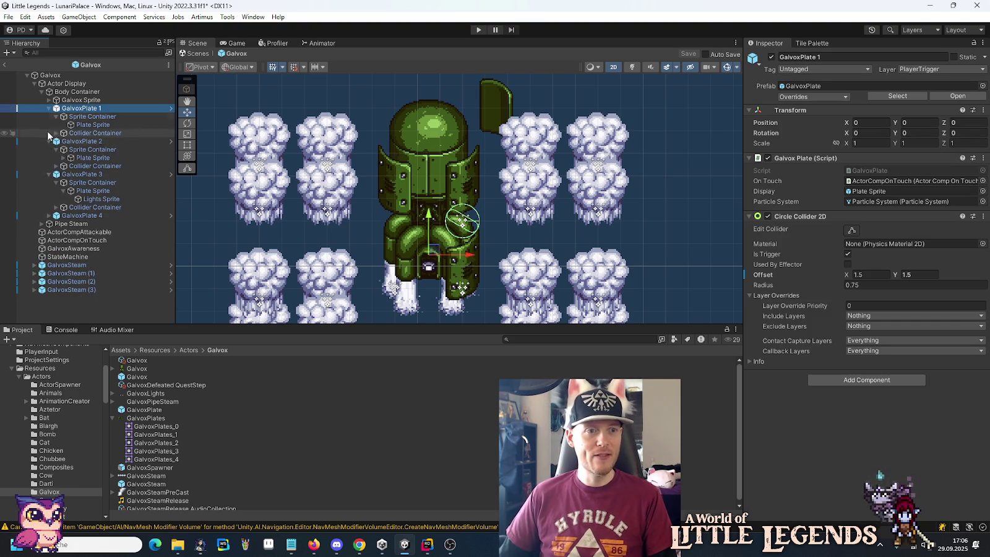
{"action": "left_click", "coordinate": [48, 141]}
{"action": "left_click", "coordinate": [49, 149]}
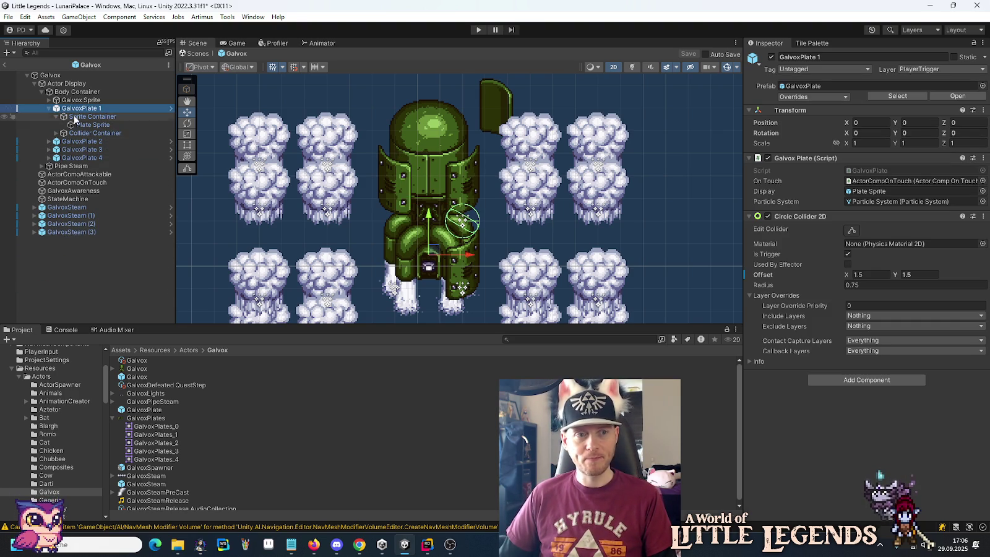
{"action": "left_click", "coordinate": [75, 117]}
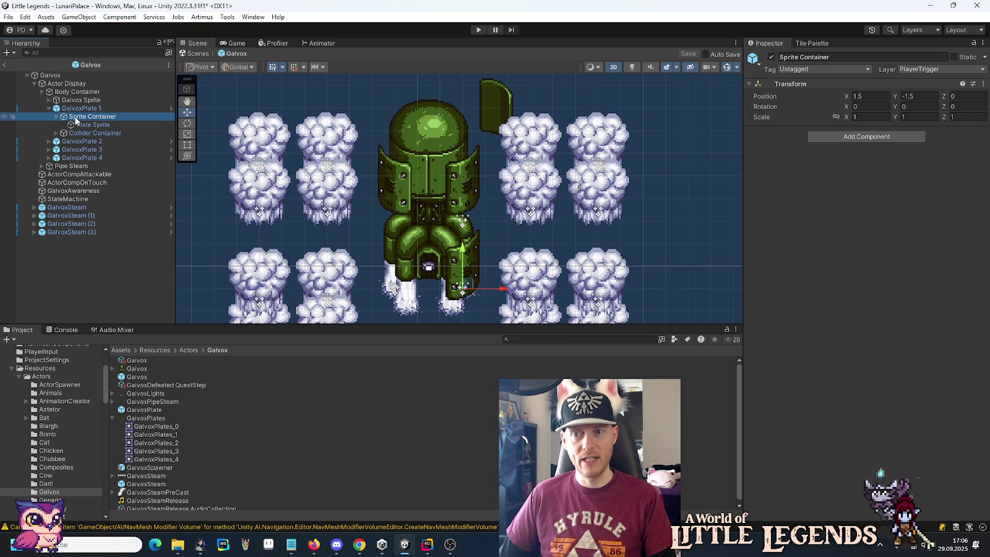
{"action": "left_click", "coordinate": [49, 141]}
{"action": "left_click", "coordinate": [82, 150]}
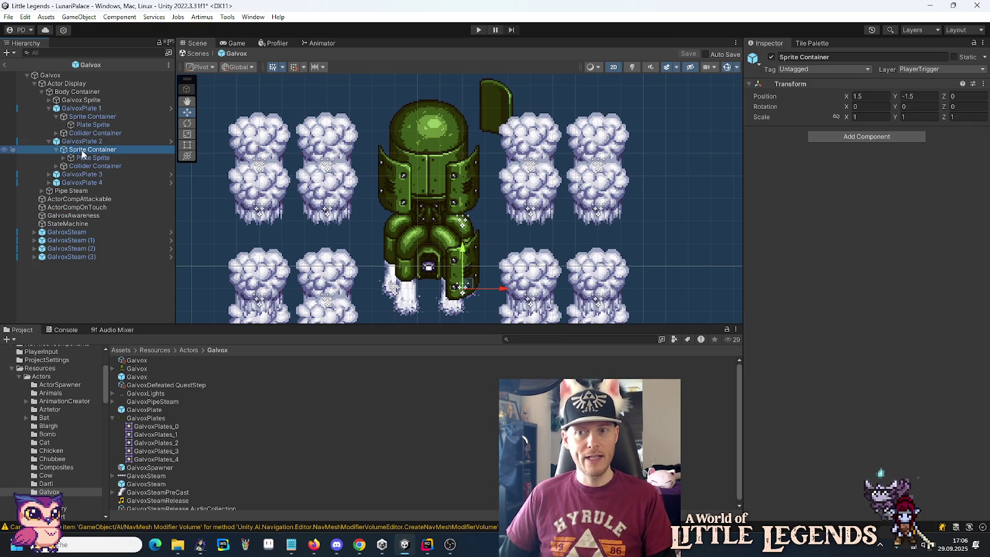
{"action": "left_click", "coordinate": [82, 118]}
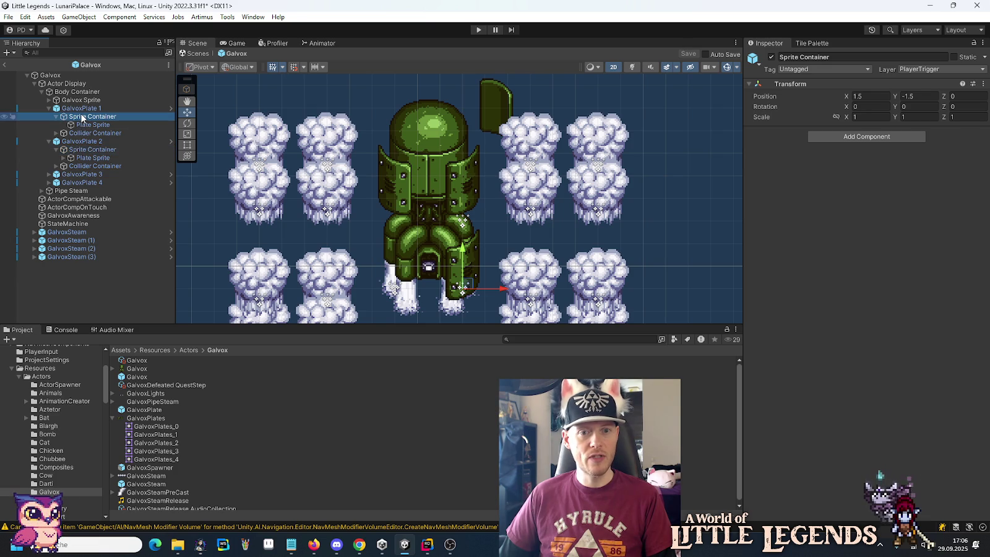
{"action": "left_click", "coordinate": [904, 96]}
{"action": "key", "text": "Delete"}
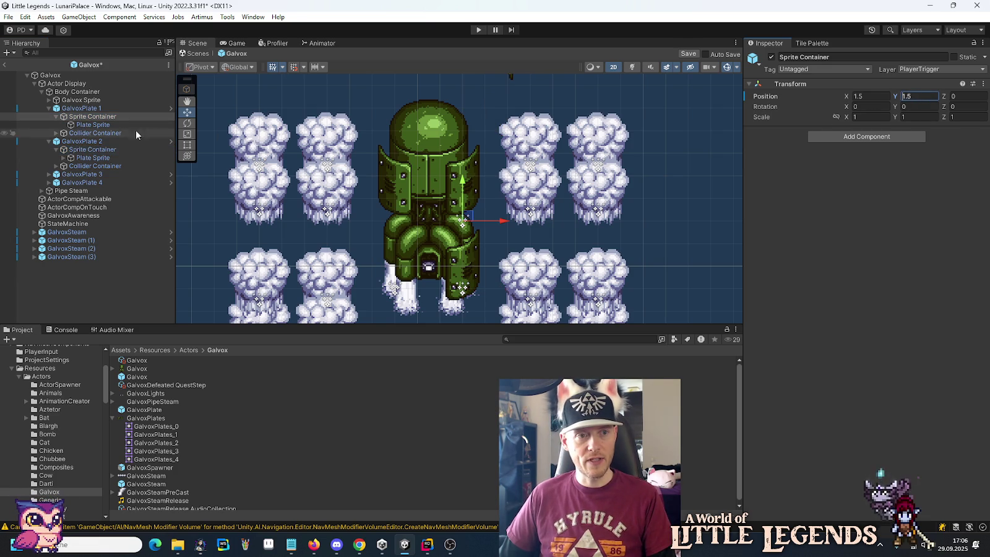
Step: Set GalvoxPlate 1's Plate Sprite X to -0.25 and revert its Y to 0
{"action": "left_click", "coordinate": [86, 132]}
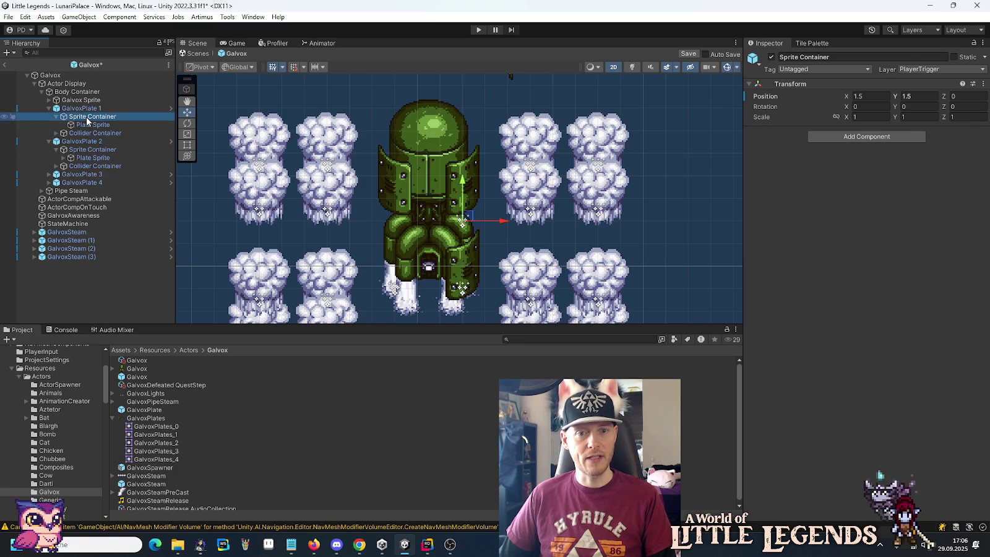
{"action": "left_click", "coordinate": [86, 126]}
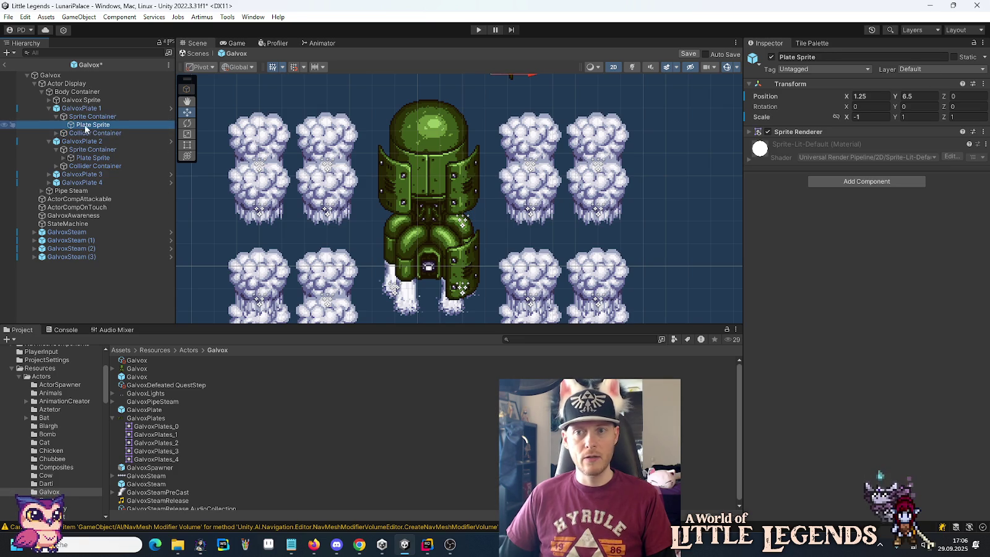
{"action": "right_click", "coordinate": [849, 98]}
{"action": "left_click_drag", "start_coordinate": [849, 98], "coordinate": [896, 99]}
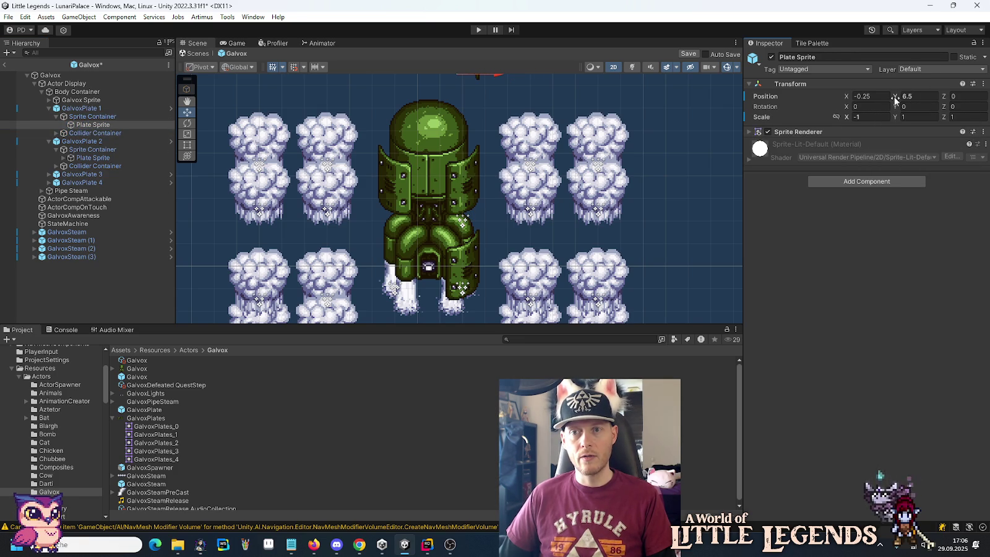
{"action": "right_click", "coordinate": [895, 99]}
{"action": "left_click", "coordinate": [892, 135]}
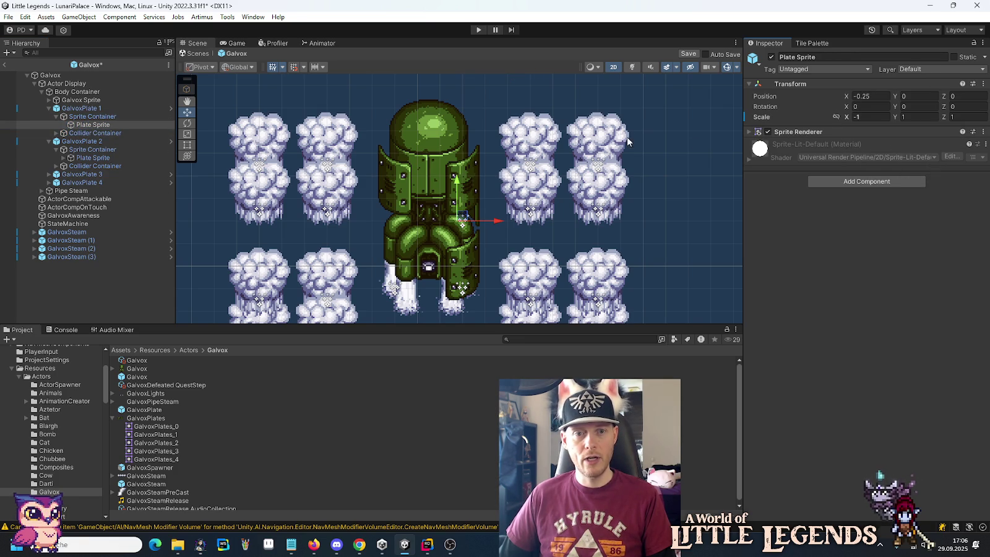
Step: Move GalvoxPlate 1 right of the body to X 8.75, Y 0
{"action": "left_click", "coordinate": [81, 108]}
{"action": "left_click_drag", "start_coordinate": [474, 254], "coordinate": [668, 266]}
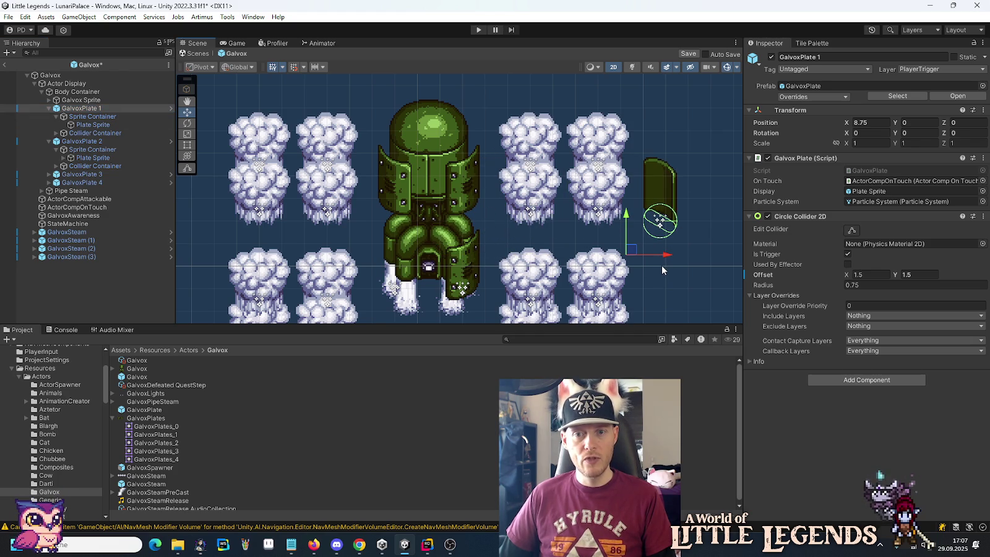
{"action": "left_click", "coordinate": [85, 126]}
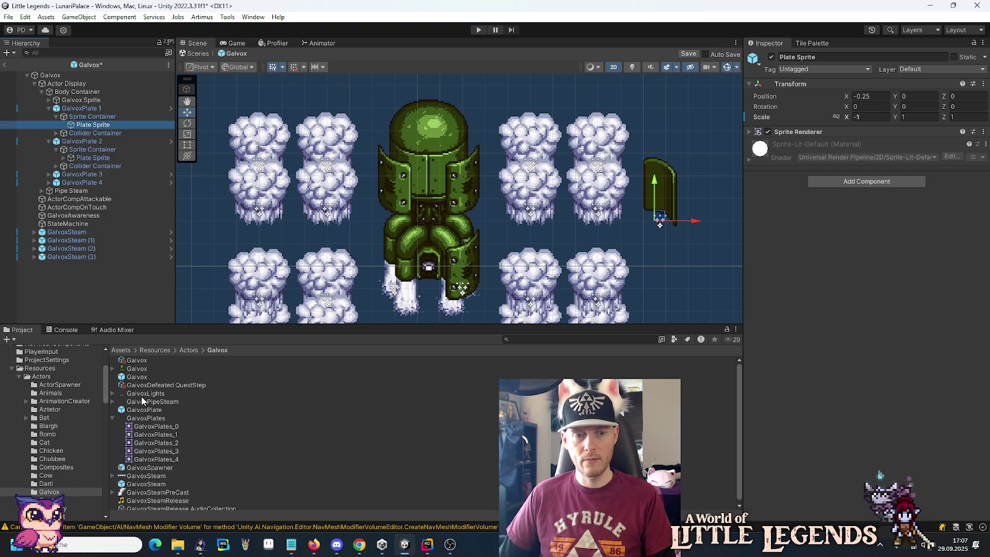
{"action": "left_click", "coordinate": [144, 419]}
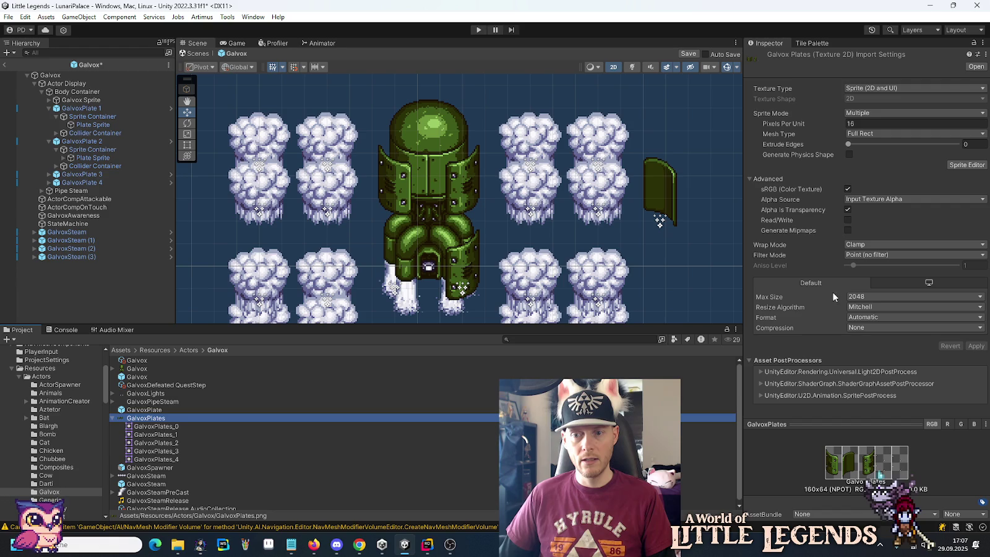
Step: In the Sprite Editor, set GalvoxPlates_1's custom pivot Y to 0.25 and apply
{"action": "left_click", "coordinate": [967, 165]}
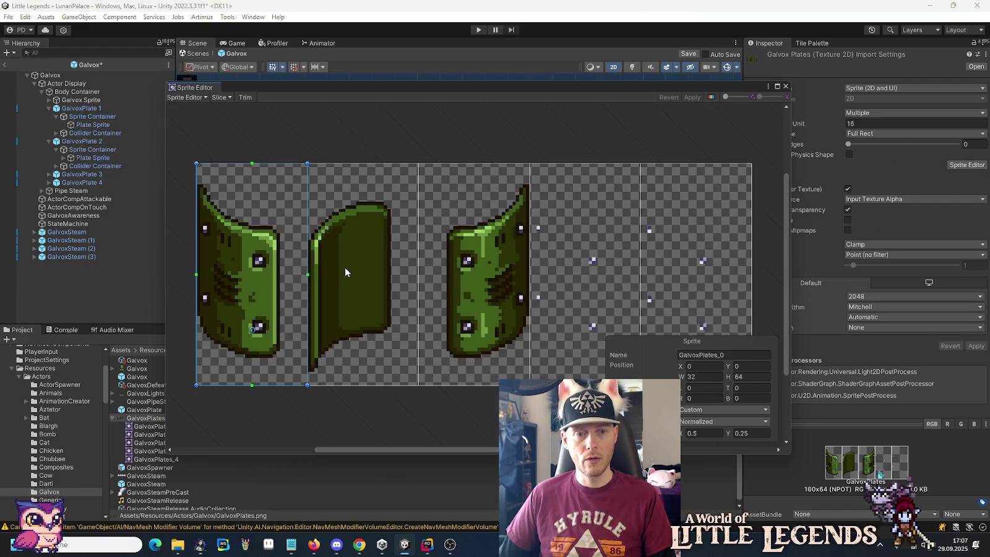
{"action": "left_click", "coordinate": [346, 273]}
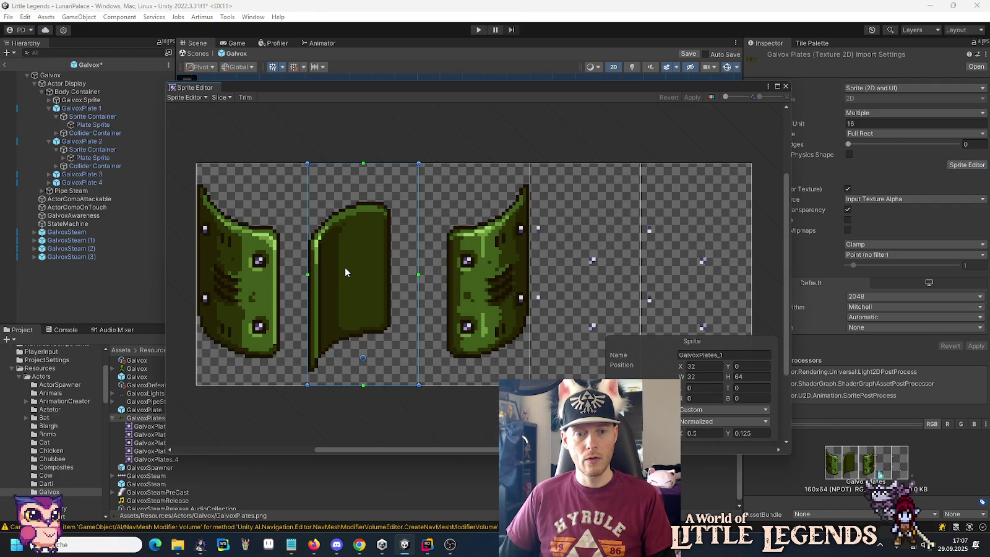
{"action": "left_click", "coordinate": [255, 317]}
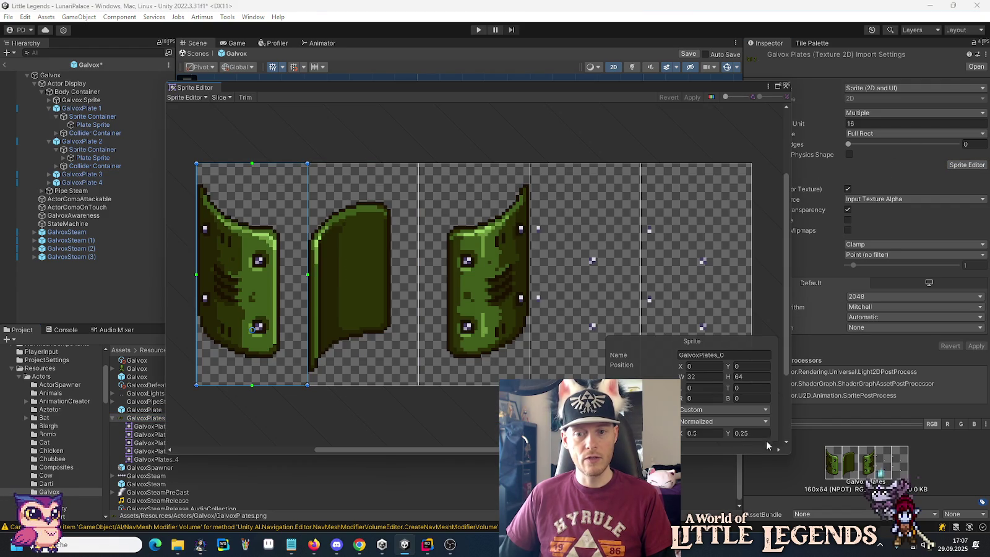
{"action": "left_click", "coordinate": [378, 334]}
{"action": "left_click", "coordinate": [749, 434]}
{"action": "type", "text": "0.25"}
{"action": "key", "text": "Return"}
{"action": "left_click", "coordinate": [692, 97]}
{"action": "left_click", "coordinate": [786, 86]}
{"action": "left_click", "coordinate": [96, 109]}
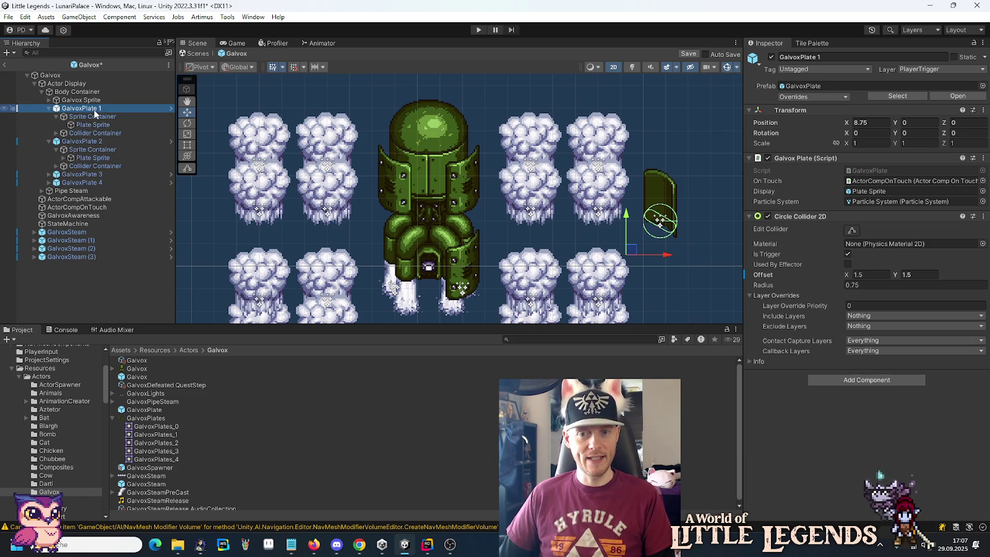
{"action": "right_click", "coordinate": [847, 123]}
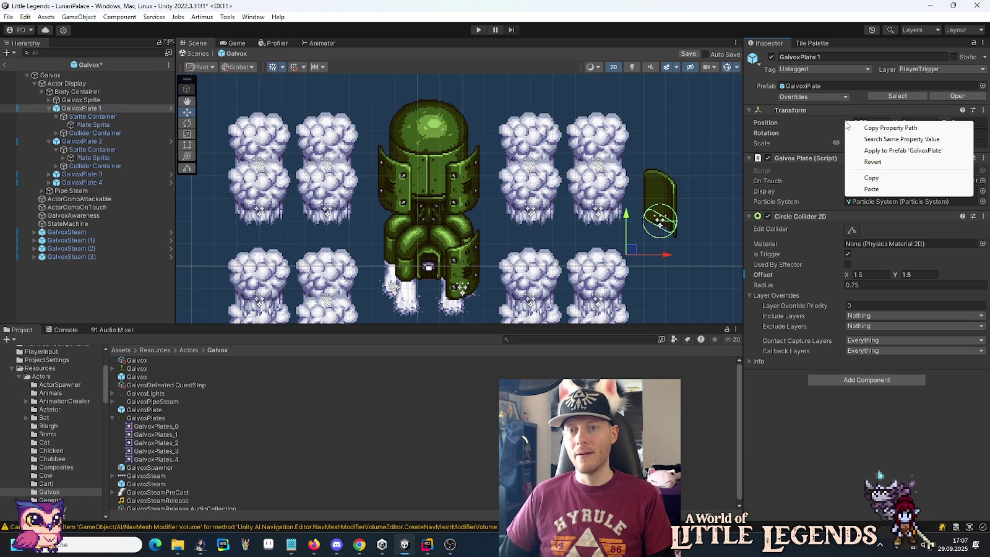
Step: Revert GalvoxPlate 1's position and raise its Plate Sprite to Y 3.75, comparing with GalvoxPlate 2
{"action": "left_click", "coordinate": [855, 161]}
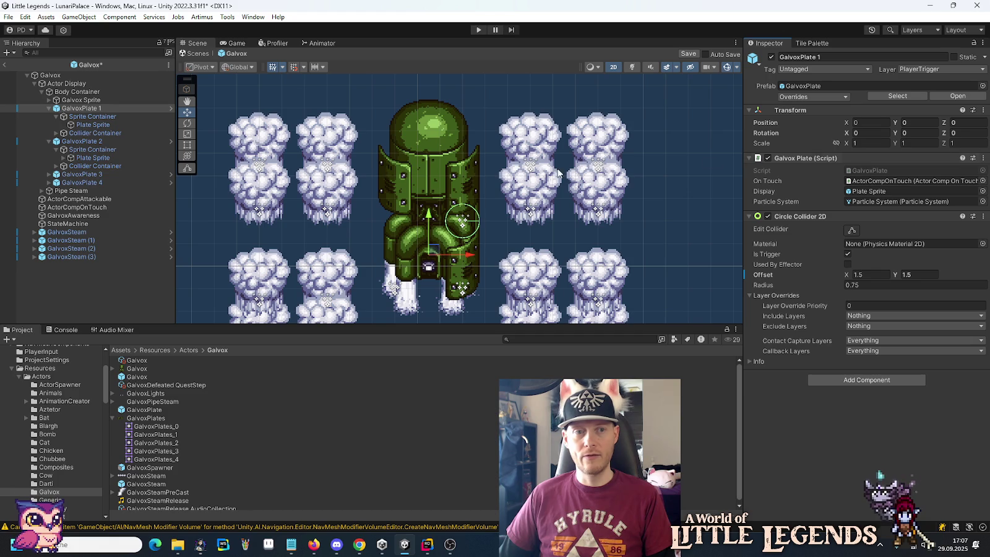
{"action": "left_click", "coordinate": [88, 125]}
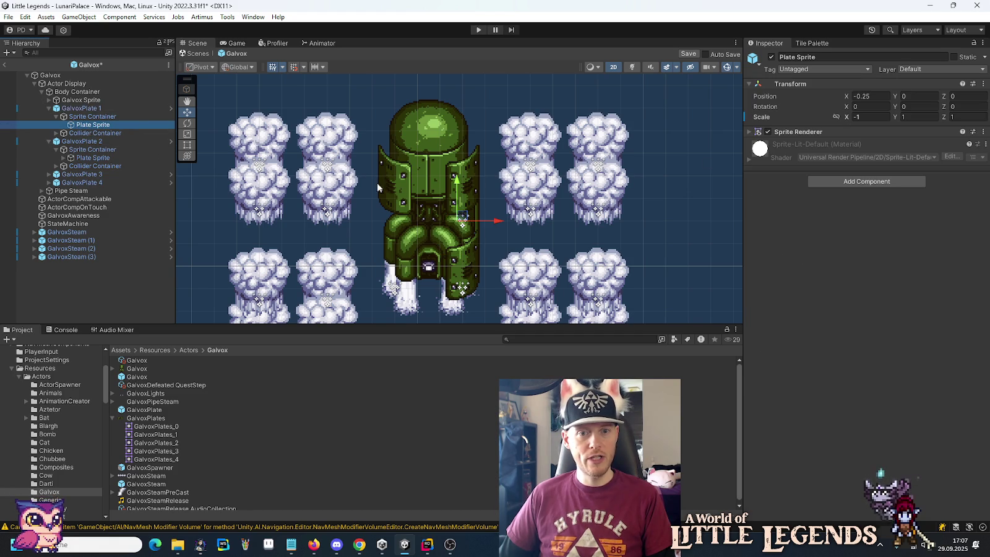
{"action": "left_click_drag", "start_coordinate": [456, 181], "coordinate": [456, 100]}
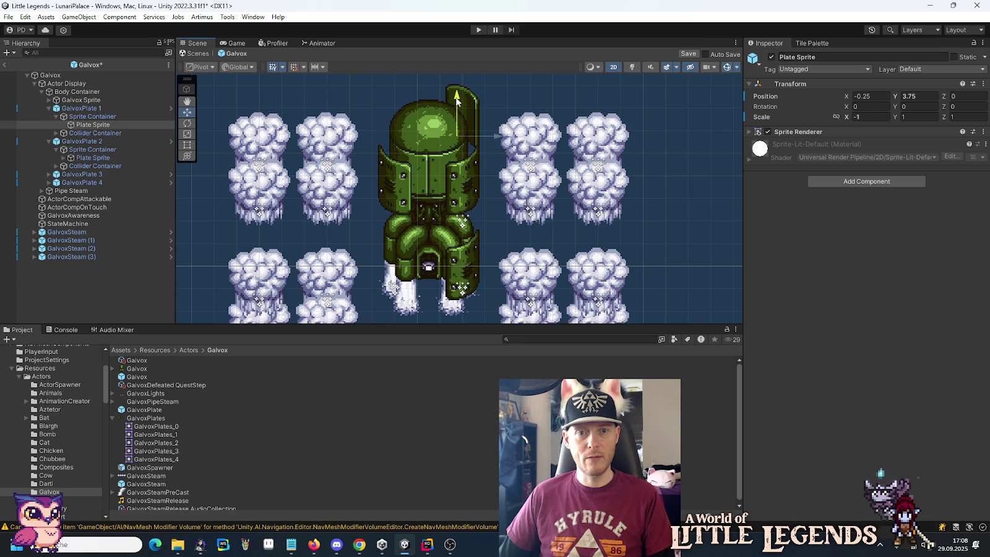
{"action": "left_click", "coordinate": [88, 158]}
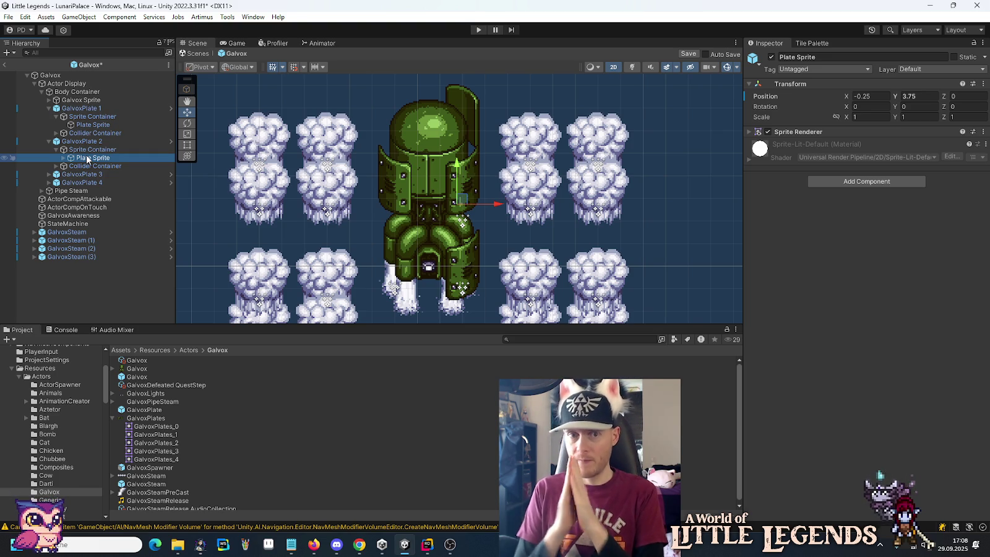
{"action": "left_click", "coordinate": [76, 183]}
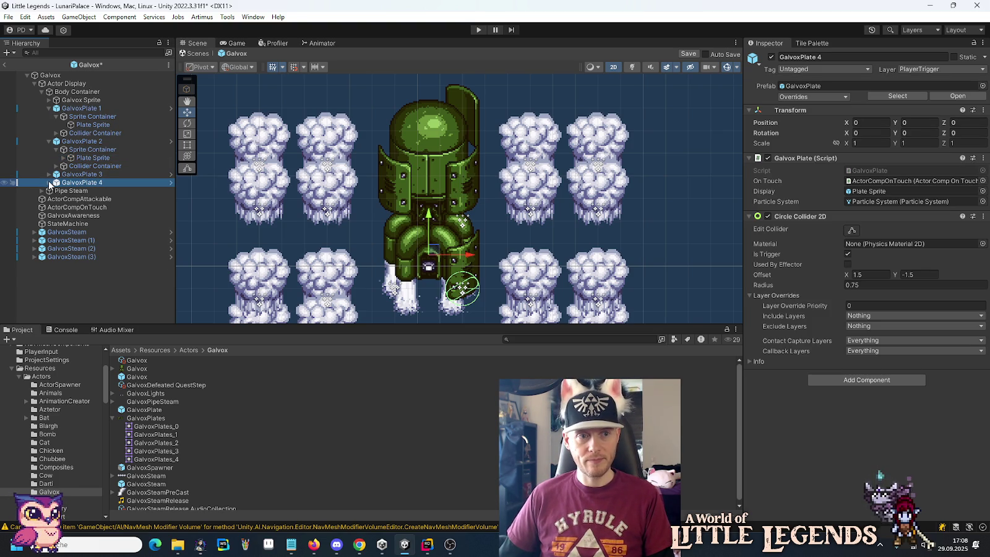
Step: Move GalvoxPlate 4's Sprite Container to position (-1.5, 1.5)
{"action": "left_click", "coordinate": [49, 183]}
{"action": "left_click", "coordinate": [75, 191]}
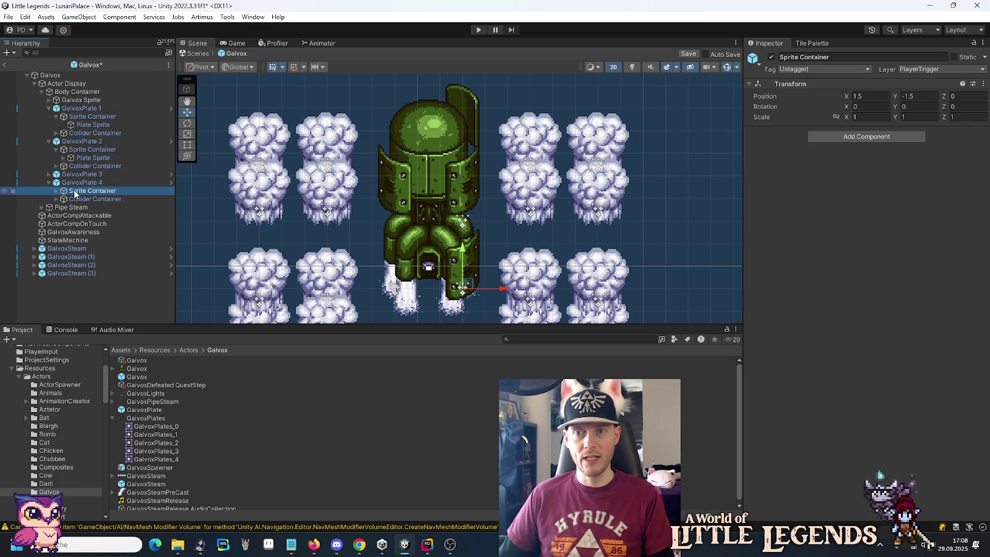
{"action": "left_click", "coordinate": [874, 96]}
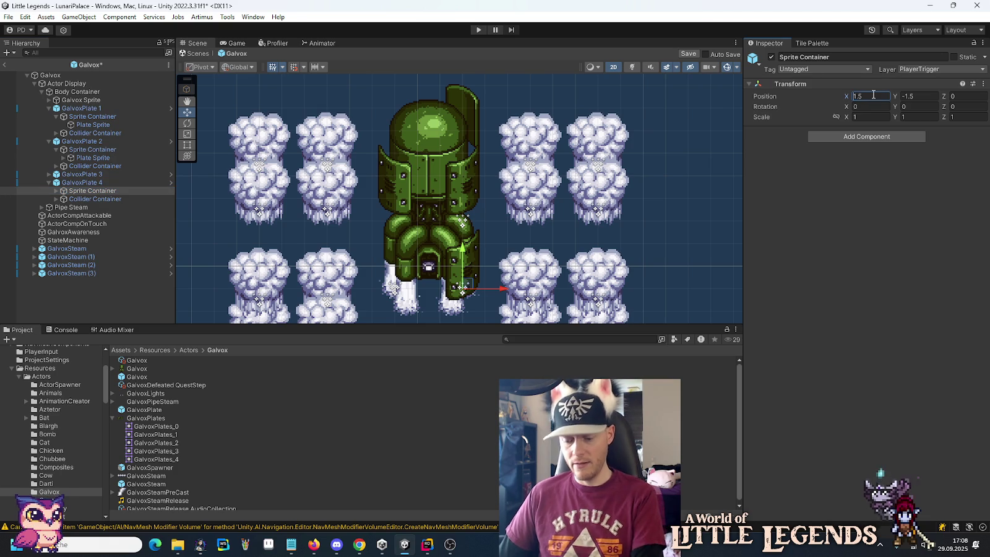
{"action": "key", "text": "Home"}
{"action": "type", "text": "-"}
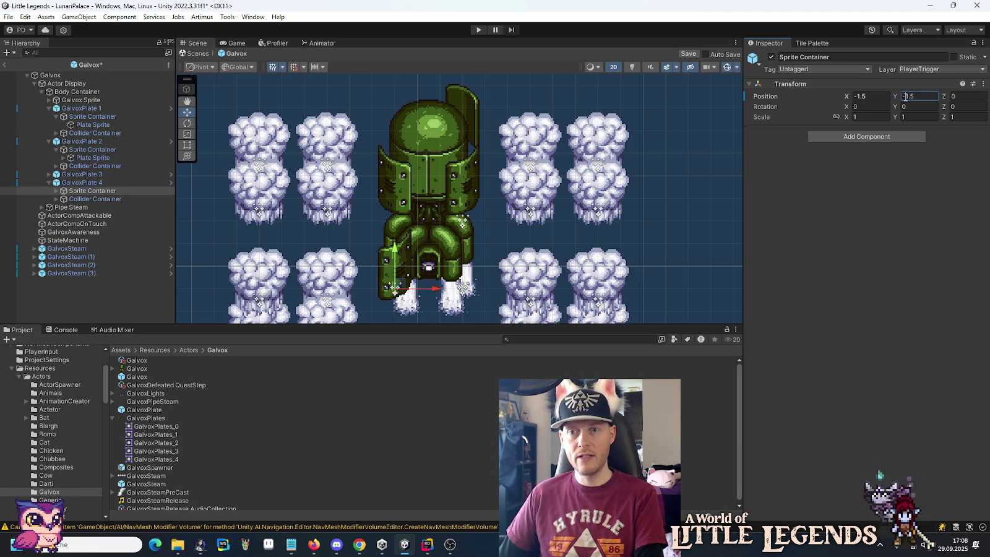
{"action": "key", "text": "Home"}
{"action": "key", "text": "Delete"}
Step: Give GalvoxPlate 4's Plate Sprite the GalvoxPlates_1 sprite and set its X position to 0.25
{"action": "left_click", "coordinate": [93, 191]}
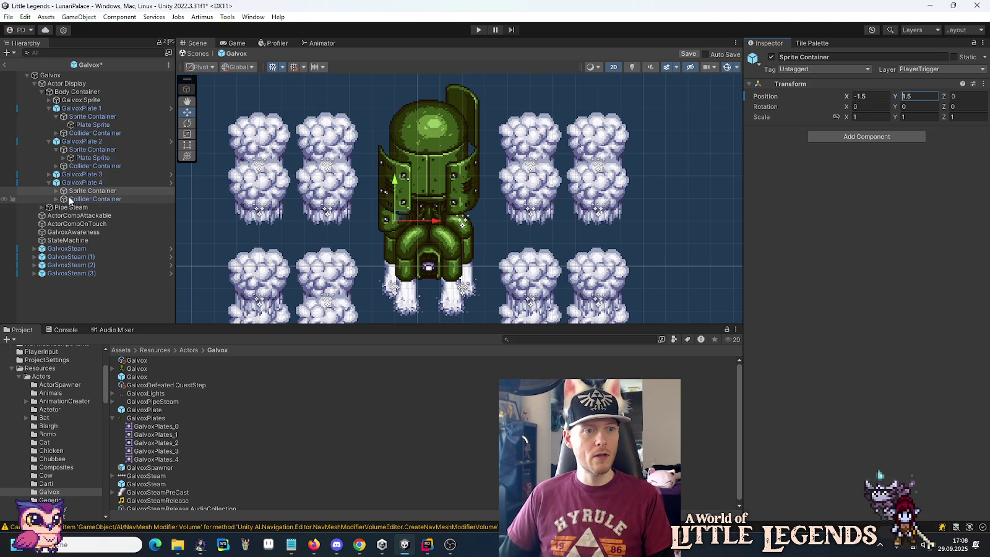
{"action": "key", "text": "Right"}
{"action": "left_click", "coordinate": [92, 199]}
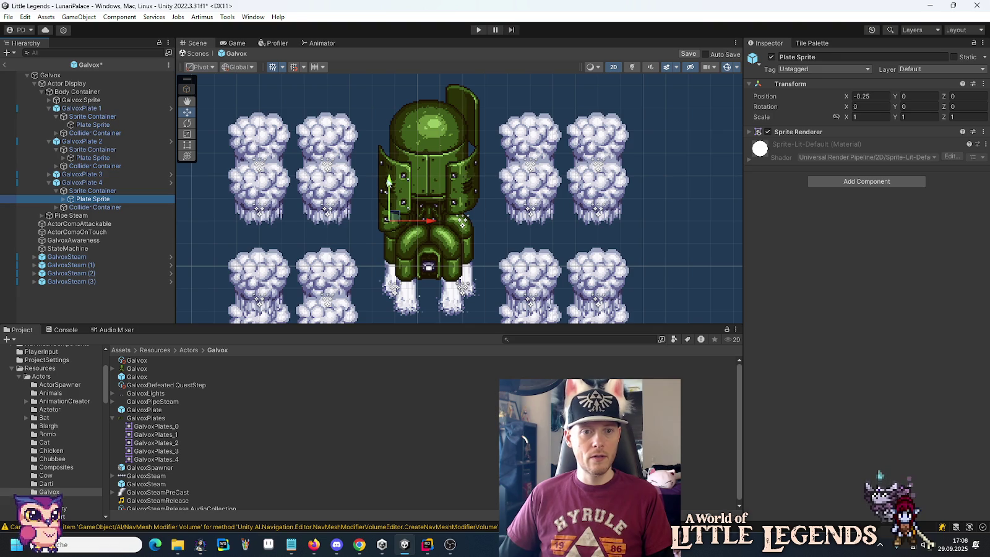
{"action": "left_click", "coordinate": [149, 191]}
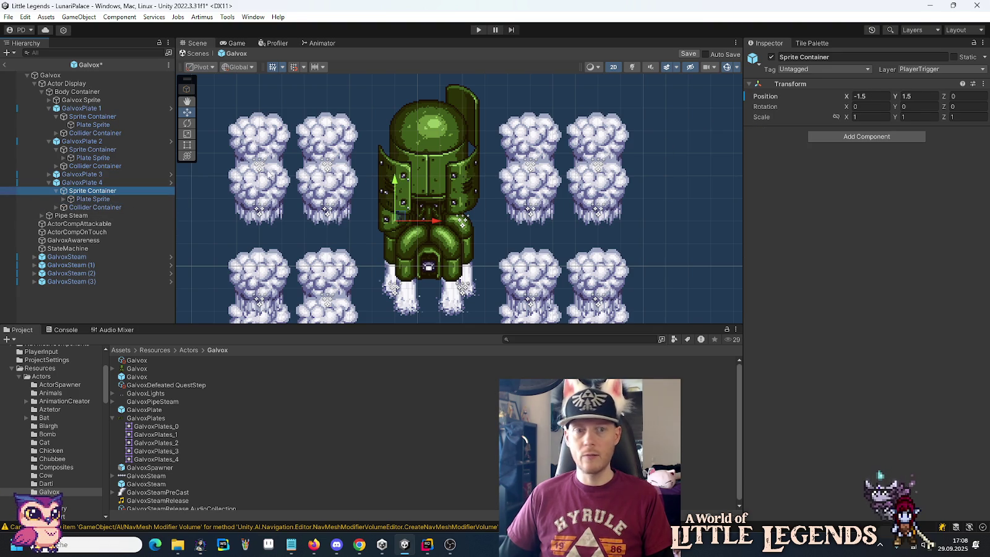
{"action": "key", "text": "Down"}
{"action": "left_click", "coordinate": [820, 132]}
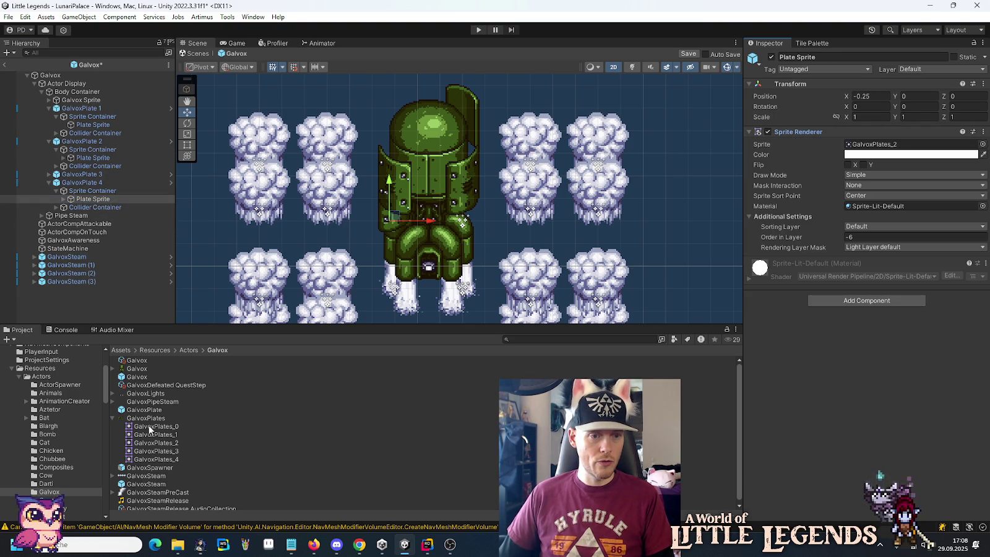
{"action": "left_click_drag", "start_coordinate": [156, 435], "coordinate": [879, 143]}
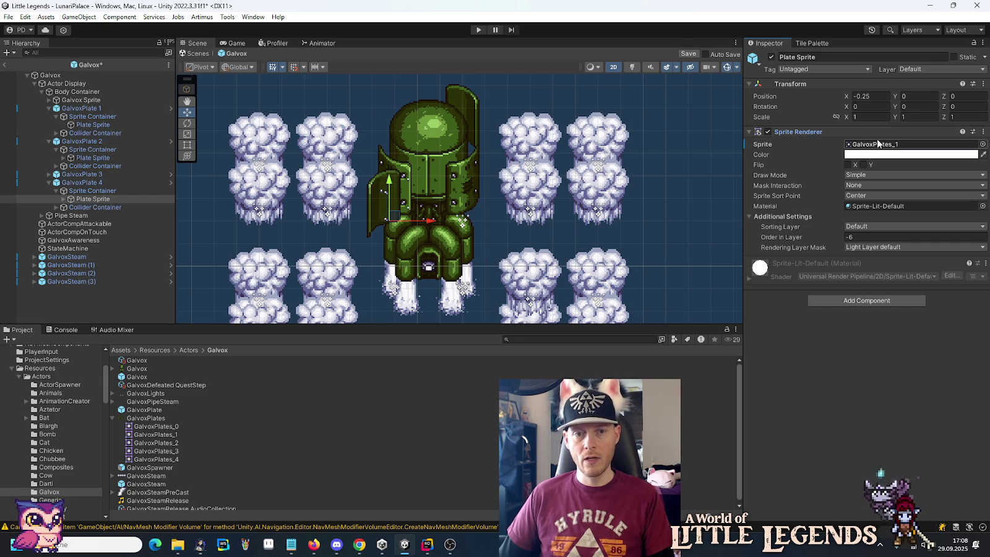
{"action": "left_click", "coordinate": [871, 97]}
{"action": "left_click", "coordinate": [858, 97]}
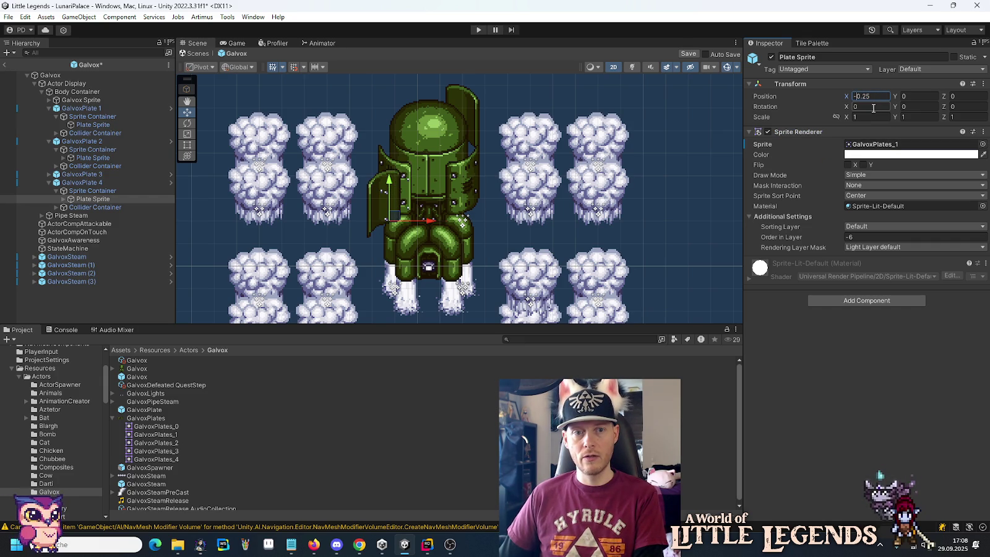
{"action": "key", "text": "BackSpace"}
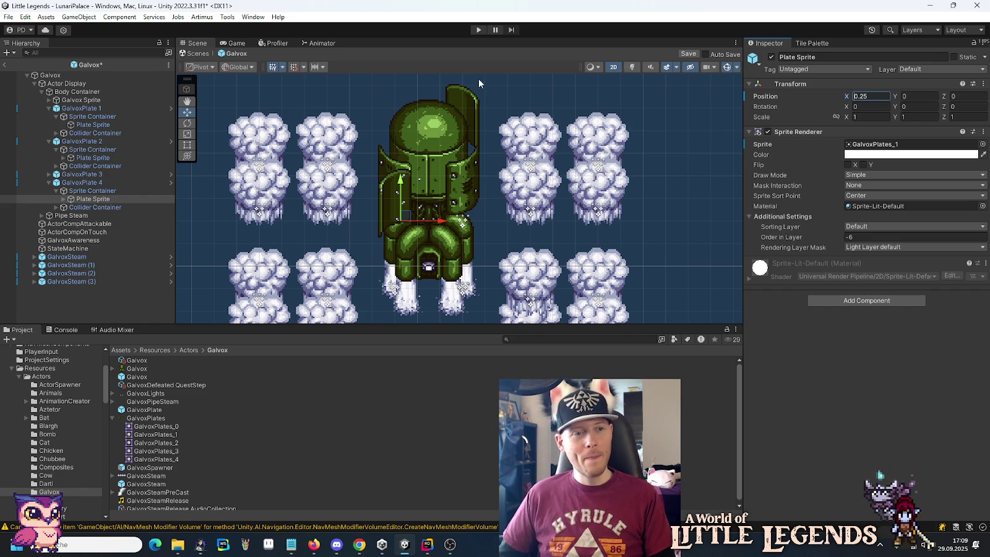
Step: Delete the Lights Sprite child and raise the Plate Sprite to Y 3.75 on the body
{"action": "left_click", "coordinate": [60, 199]}
{"action": "left_click", "coordinate": [92, 207]}
{"action": "key", "text": "Delete"}
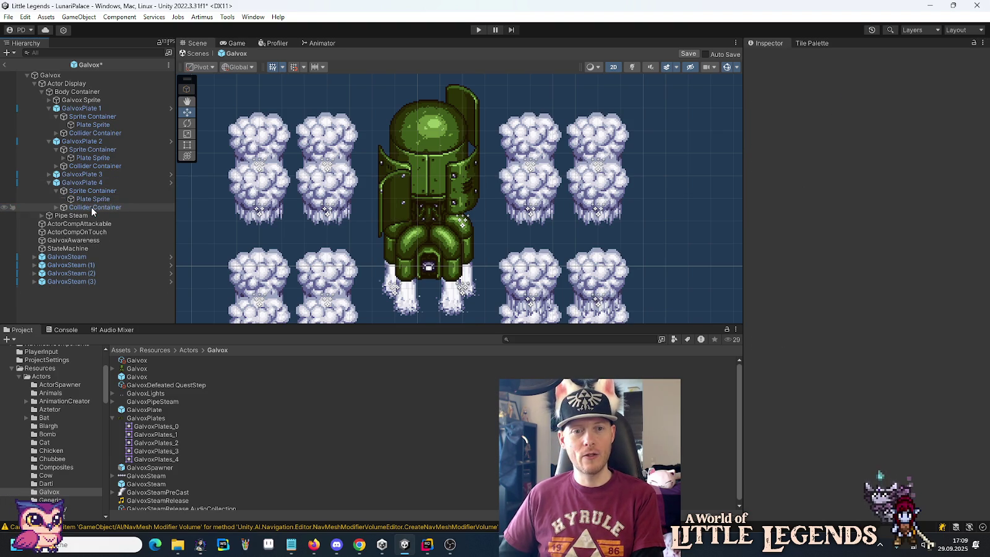
{"action": "left_click", "coordinate": [82, 199]}
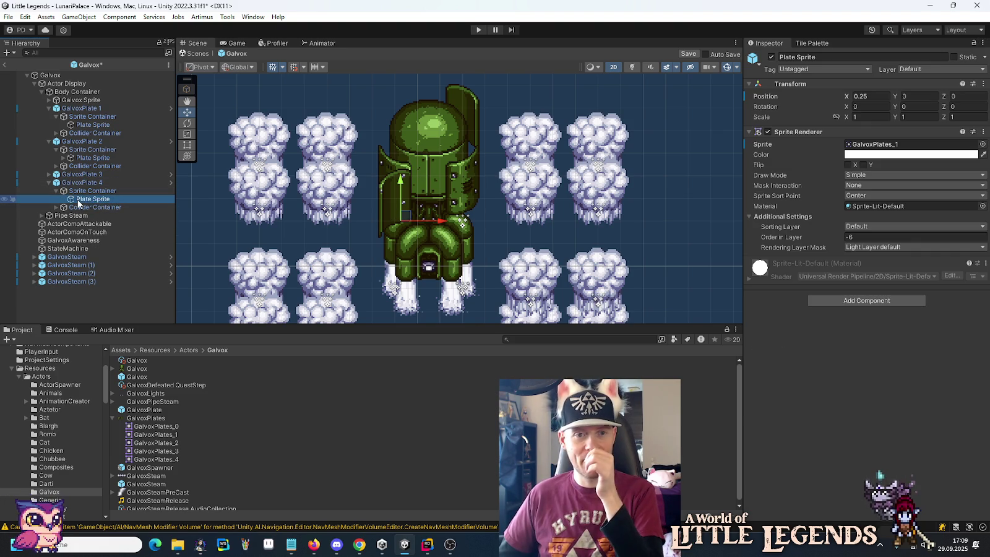
{"action": "left_click_drag", "start_coordinate": [403, 180], "coordinate": [419, 95]}
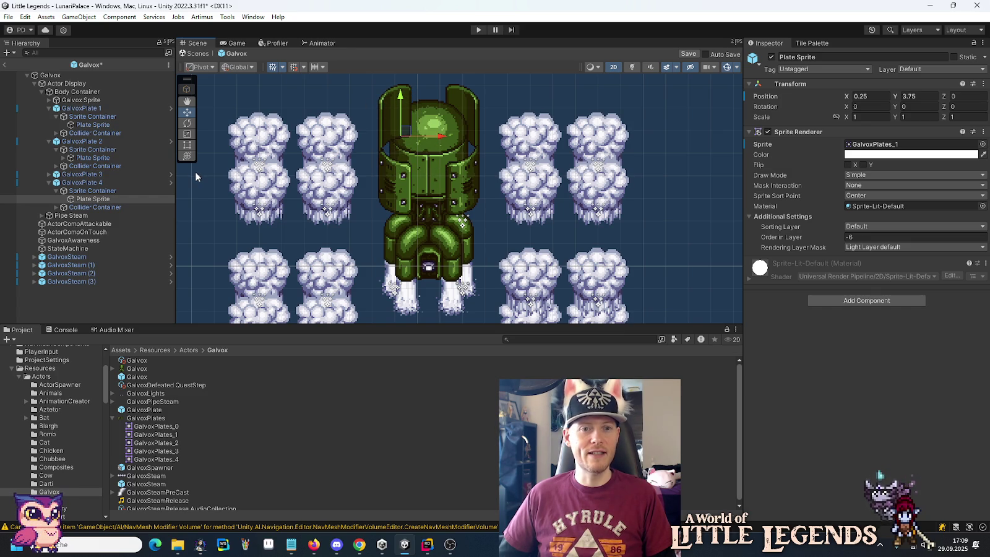
{"action": "left_click", "coordinate": [71, 208]}
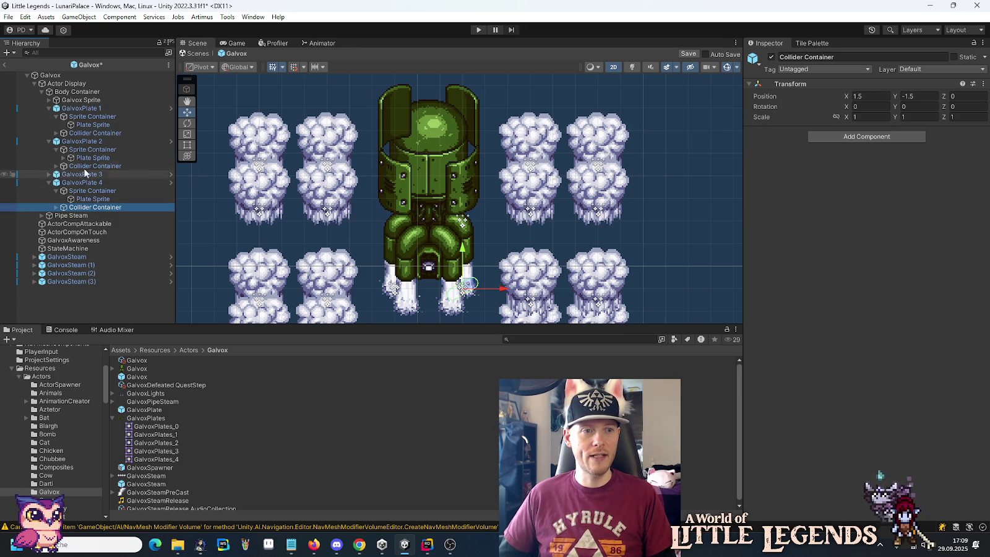
Step: Set GalvoxPlate 4's Circle Collider 2D offset to (-1.5, 1.5), matching GalvoxPlate 1
{"action": "left_click", "coordinate": [93, 133]}
{"action": "left_click", "coordinate": [80, 109]}
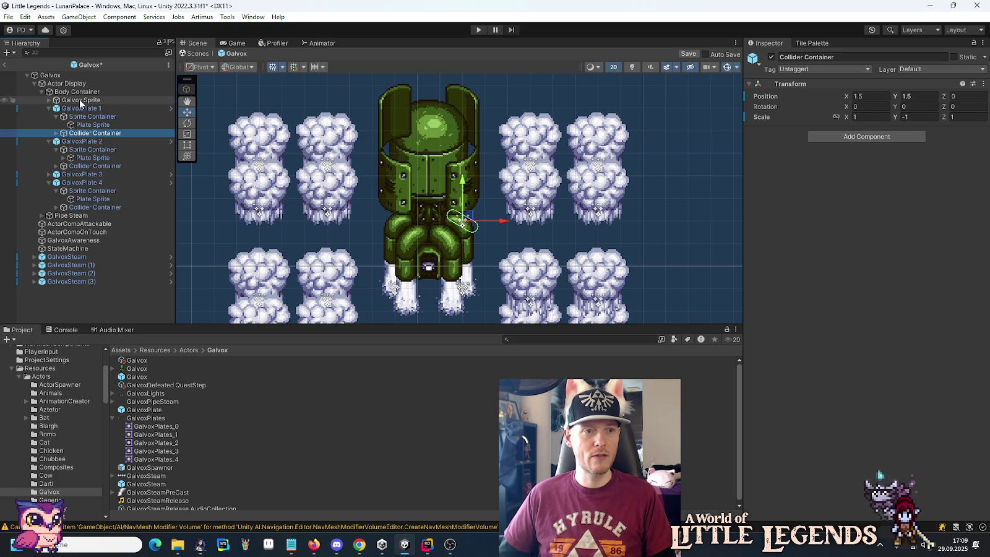
{"action": "left_click", "coordinate": [82, 185]}
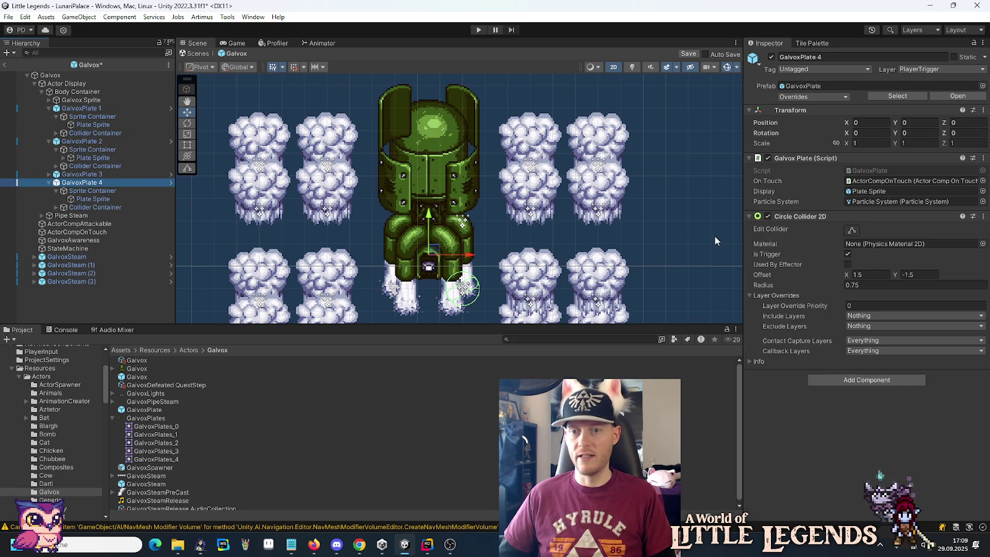
{"action": "left_click", "coordinate": [866, 275]}
{"action": "type", "text": "-"}
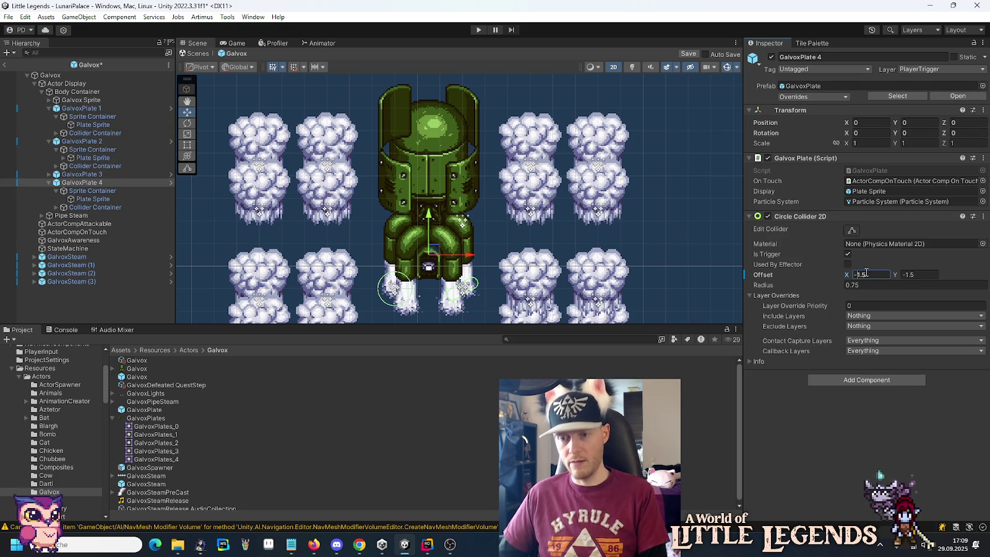
{"action": "key", "text": "Tab"}
{"action": "type", "text": "1.5"}
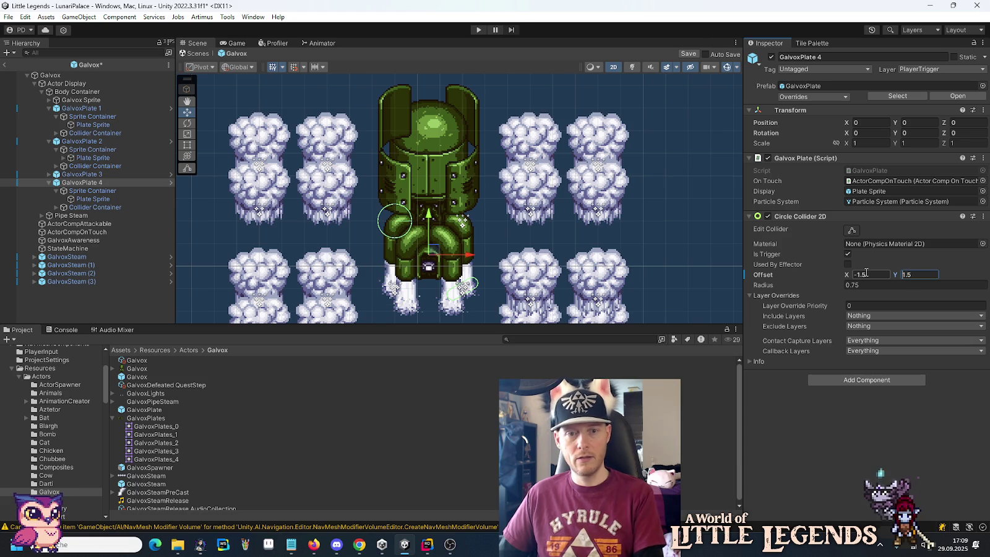
Step: Set GalvoxPlate 4's Collider Container position to (-1.5, 1.5) and scale to (-1, -1)
{"action": "left_click", "coordinate": [95, 207]}
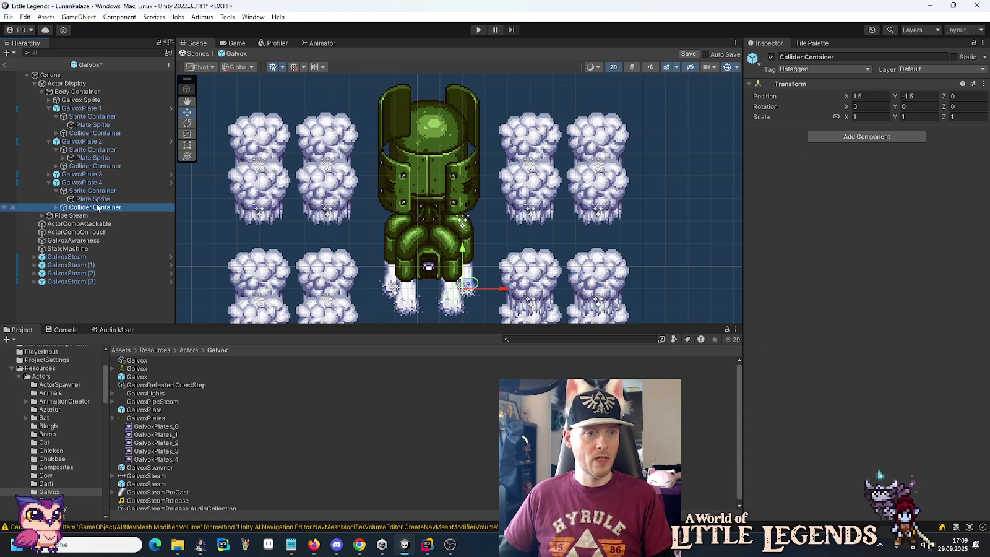
{"action": "left_click", "coordinate": [87, 135]}
{"action": "key", "text": "ctrl+v"}
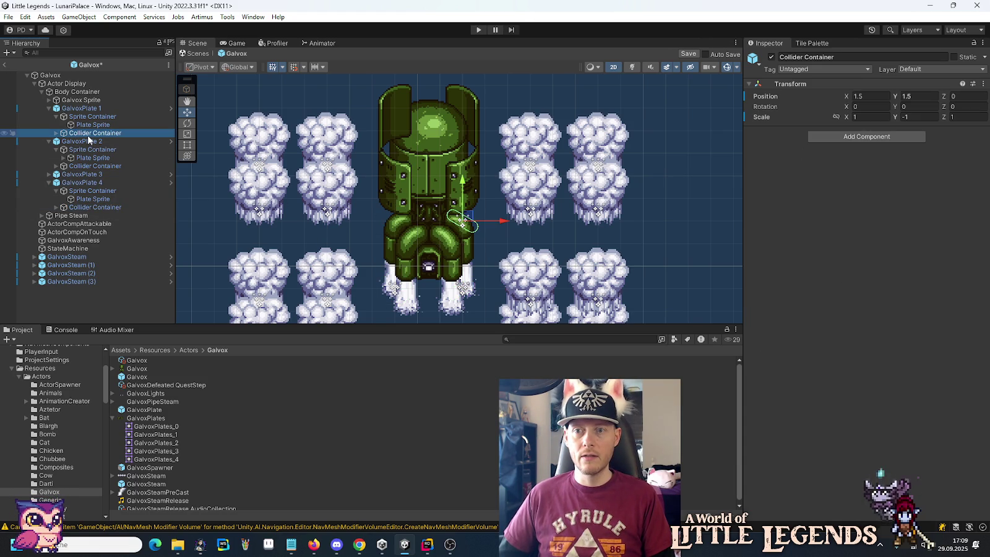
{"action": "left_click", "coordinate": [86, 209]}
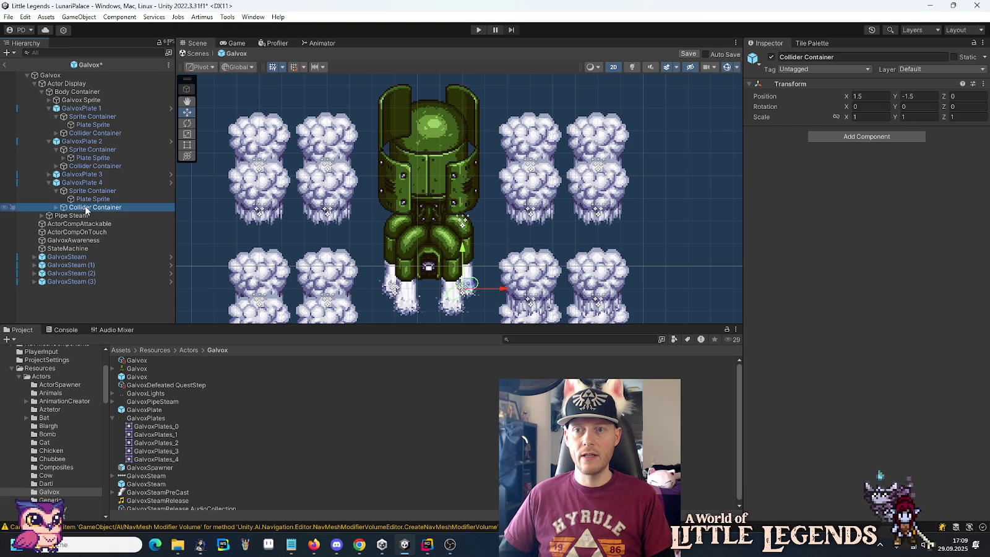
{"action": "left_click", "coordinate": [906, 118]}
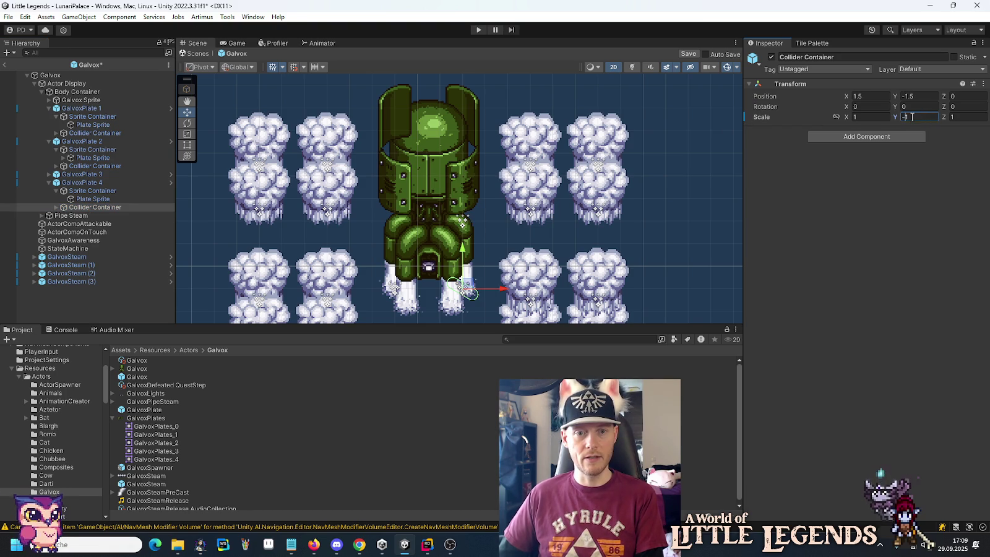
{"action": "type", "text": "-1"}
{"action": "left_click", "coordinate": [920, 96]}
{"action": "key", "text": "Delete"}
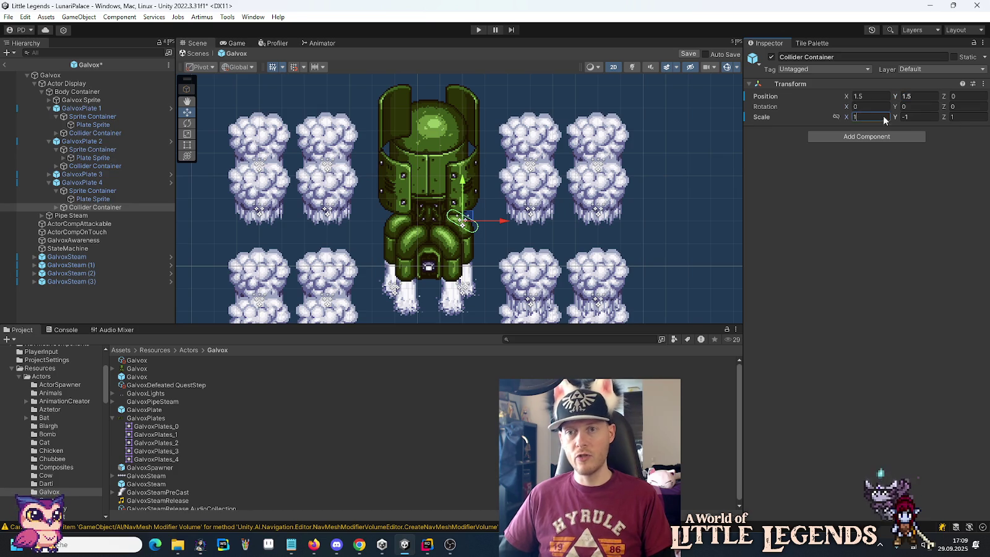
{"action": "type", "text": "-"}
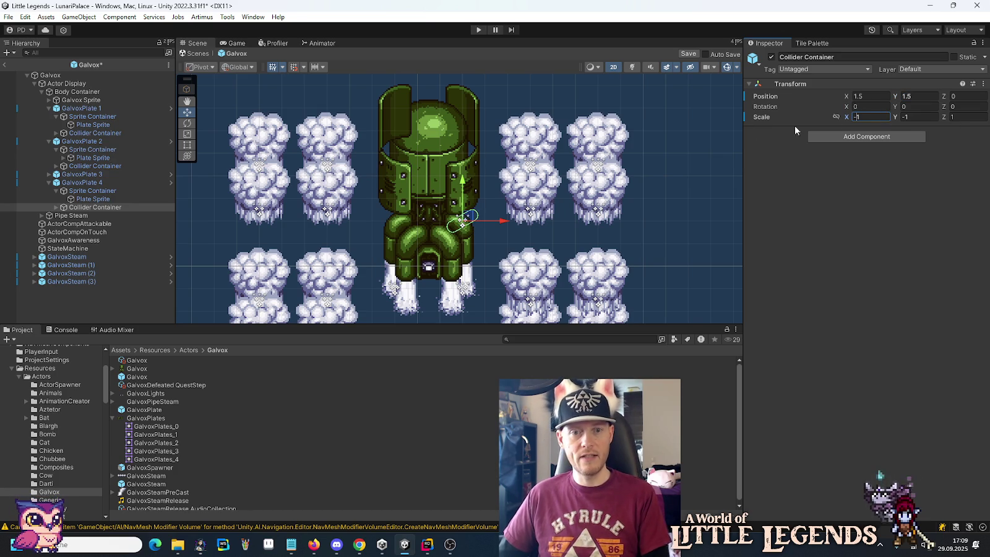
{"action": "left_click", "coordinate": [867, 96]}
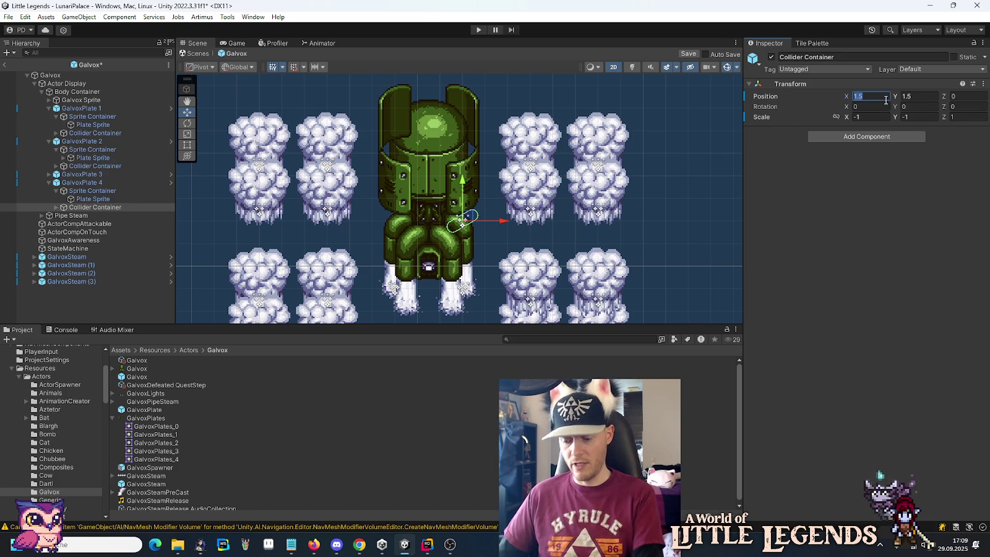
Step: Check GalvoxPlate 4's collider and collapse the GalvoxPlate 1, 2 and 4 hierarchies
{"action": "left_click", "coordinate": [78, 182]}
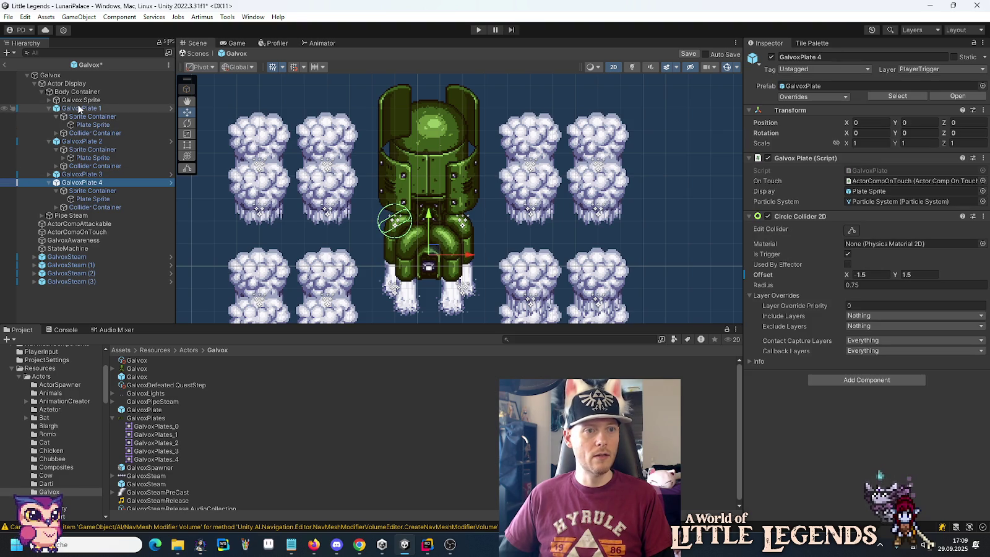
{"action": "left_click", "coordinate": [49, 108]}
{"action": "left_click", "coordinate": [49, 117]}
{"action": "left_click", "coordinate": [49, 133]}
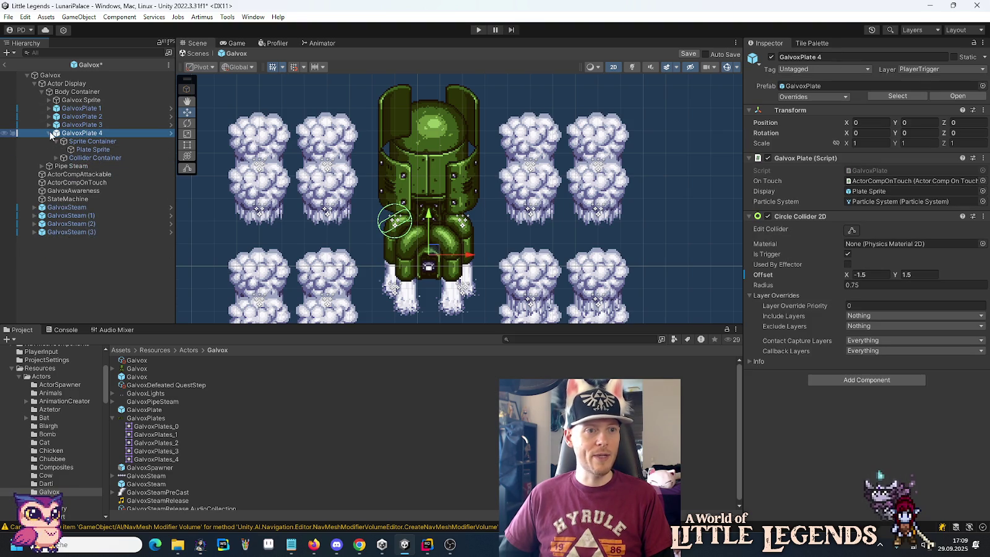
Step: Select GalvoxPlates 1–4 together to review their colliders, then inspect the Galvox Sprite's connected sprites
{"action": "left_click", "coordinate": [94, 109], "text": "shift"}
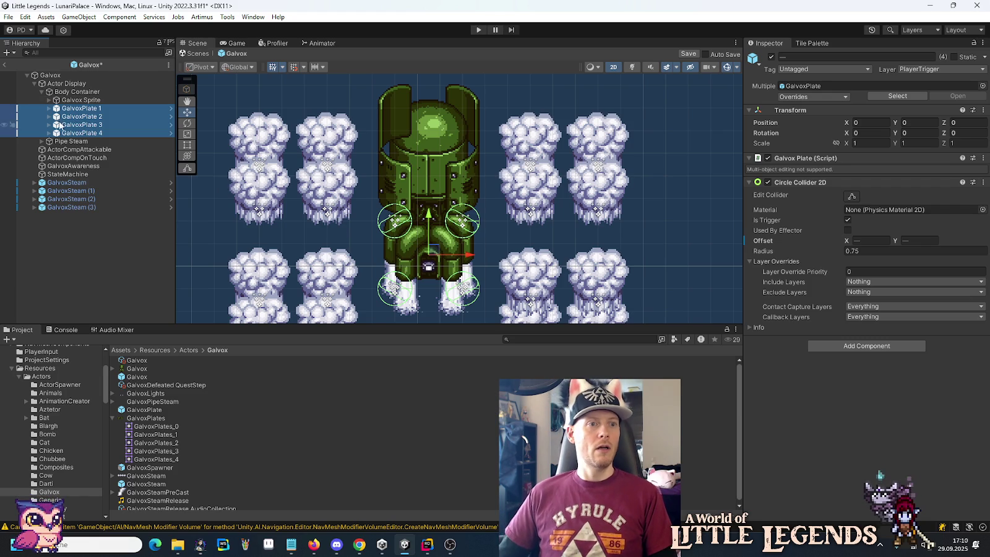
{"action": "left_click", "coordinate": [74, 101]}
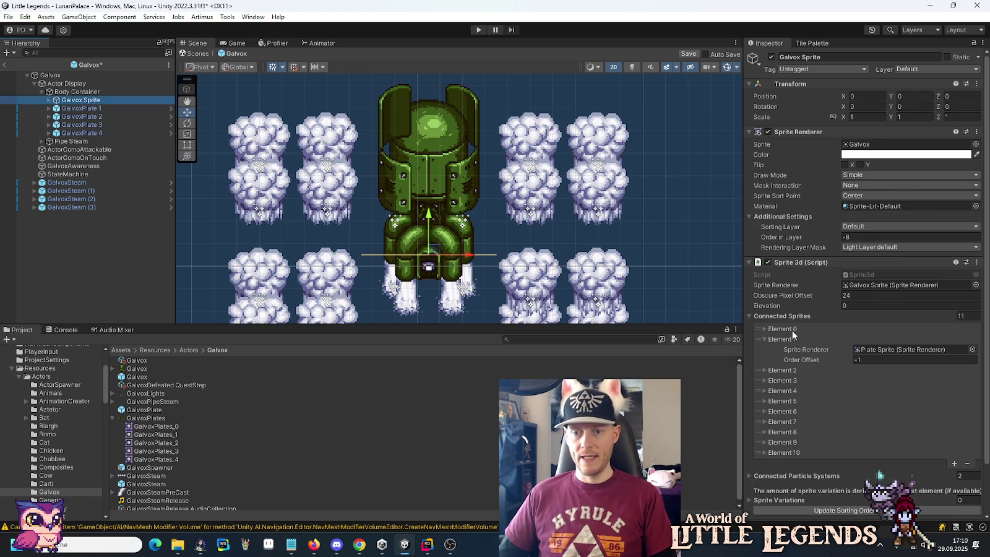